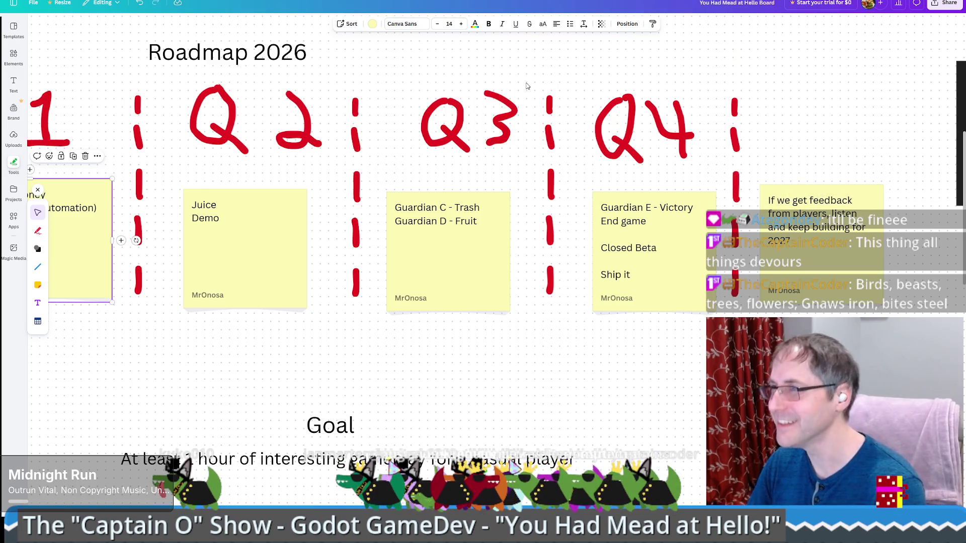
Exit Canva full screen and close the Roadmap 2026 tab to show the bee artwork
key("F11")
key("ctrl+w")
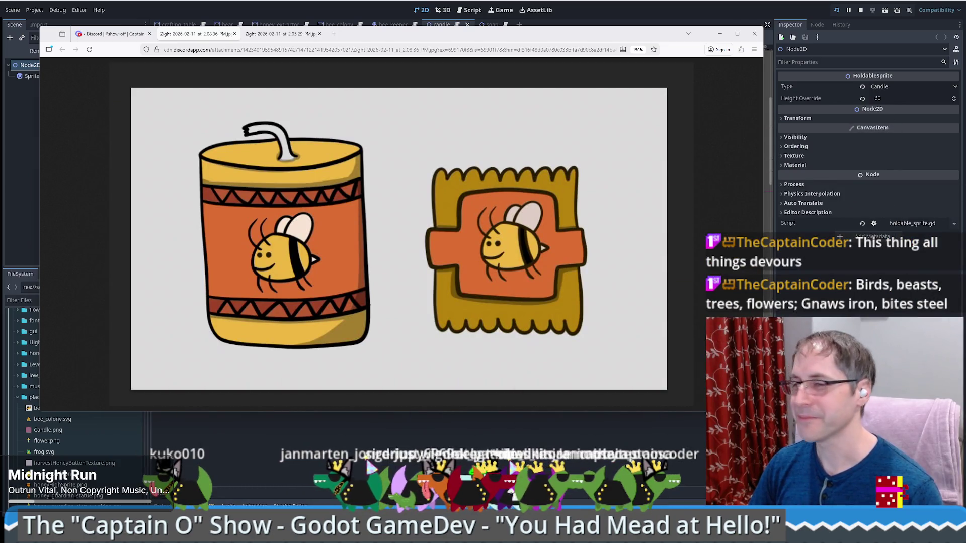
Switch from the shared bee image back to the Godot candle scene
key("alt+Tab")
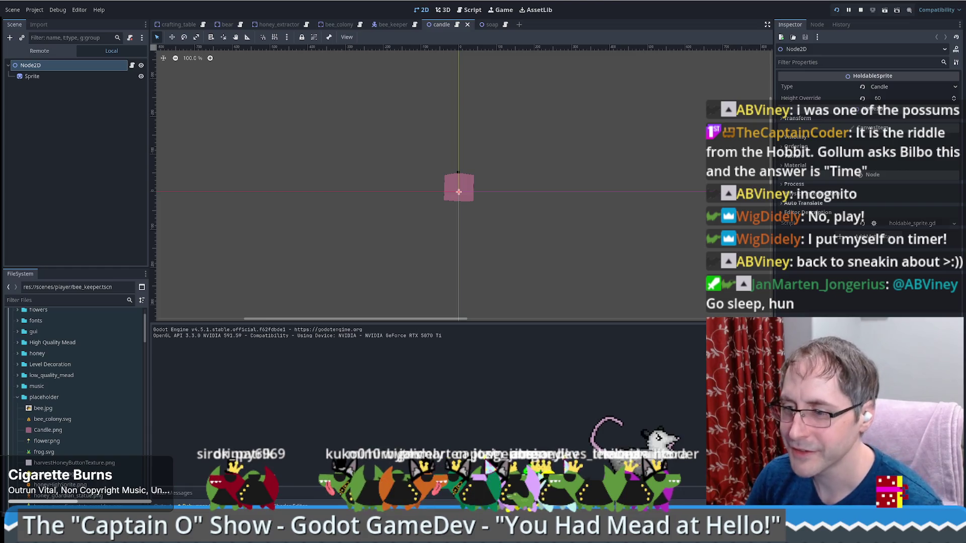
Open the Myco Rhythm itch.io page by pasting its URL into a new browser tab
key("alt+Tab")
key("ctrl+t")
key("ctrl+v")
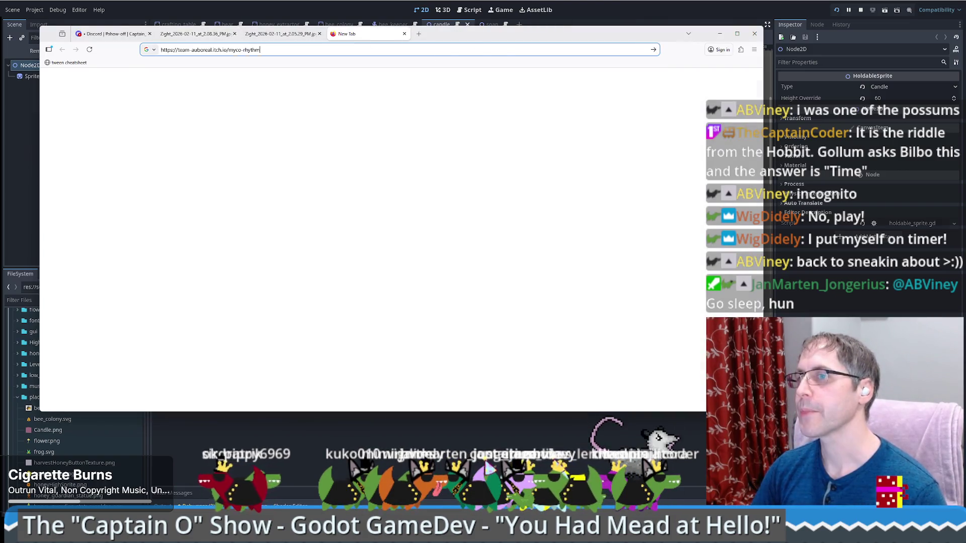
key("Return")
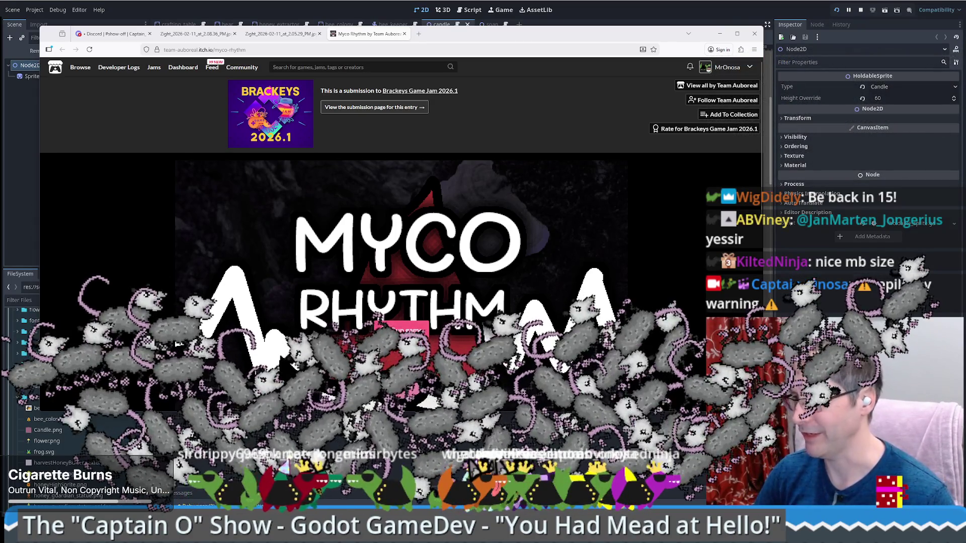
Resize the browser window back to its smaller size and start the Myco Rhythm game
double_click(647, 36)
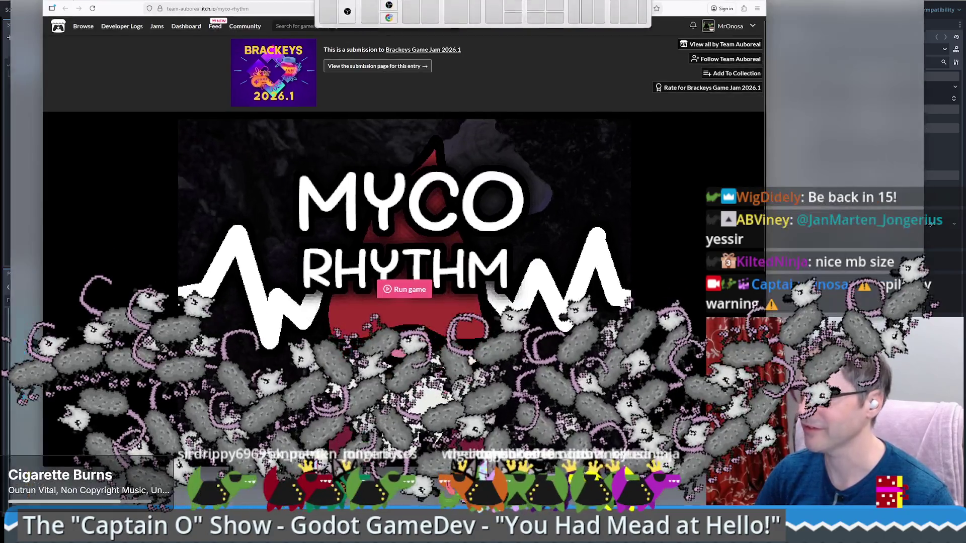
mouse_move(647, 8)
left_mouse_down()
mouse_move(614, 30)
mouse_move(624, 89)
mouse_move(674, 38)
left_mouse_up()
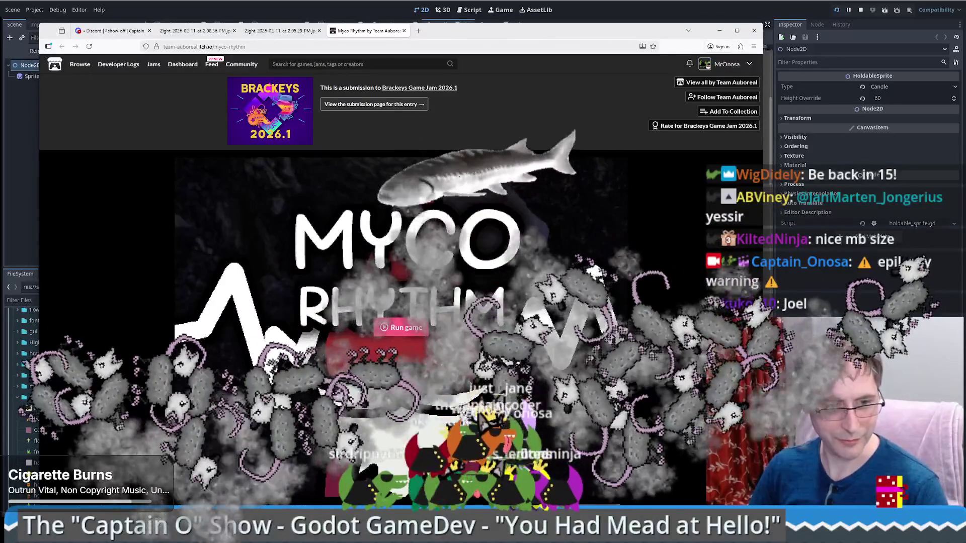
key("alt+Tab")
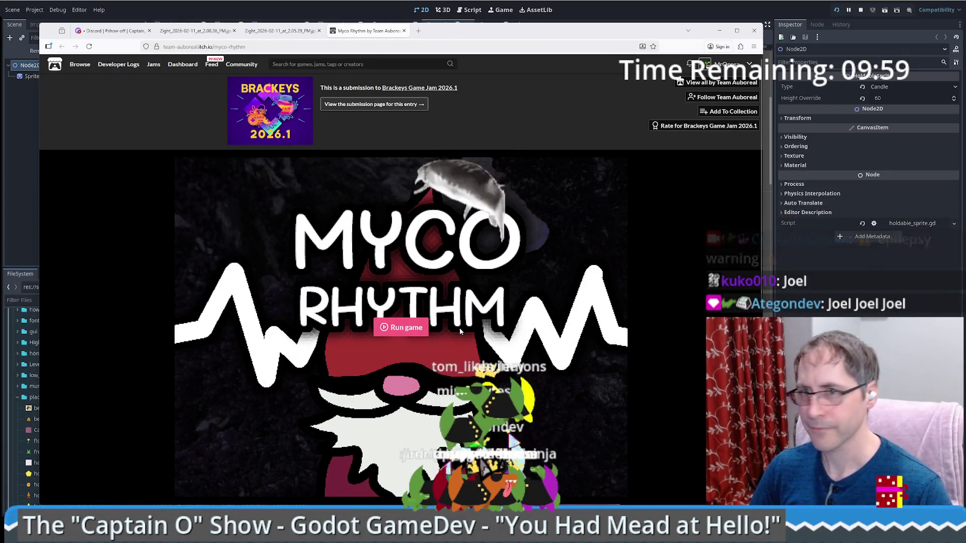
left_click(404, 328)
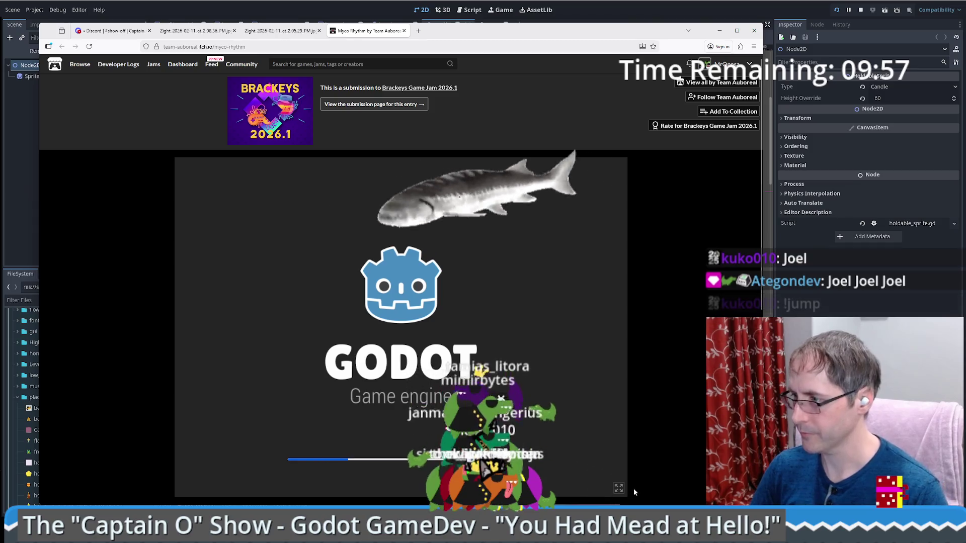
Switch the Myco Rhythm game frame to full screen
left_click(618, 488)
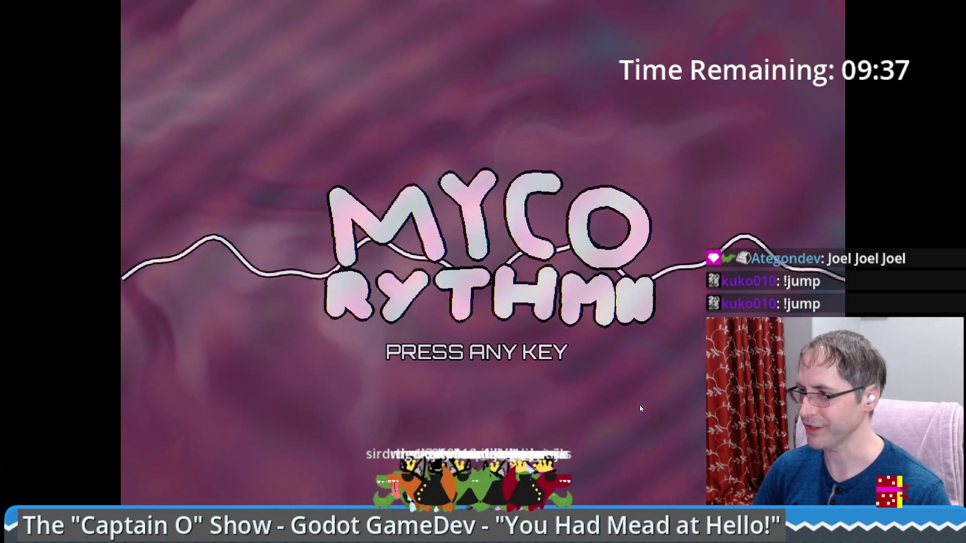
Skip the title screen and advance through the gnome's three opening dialogue lines
key("space")
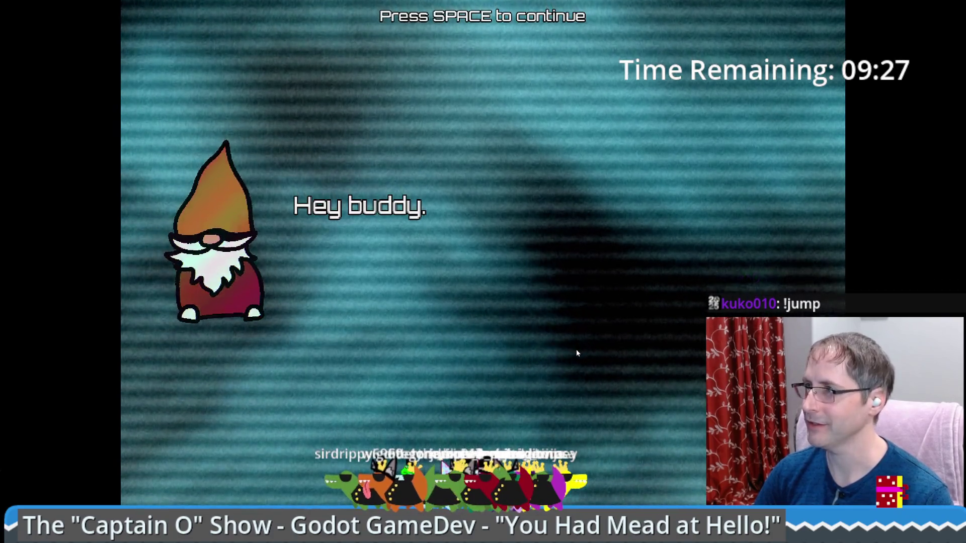
key("space")
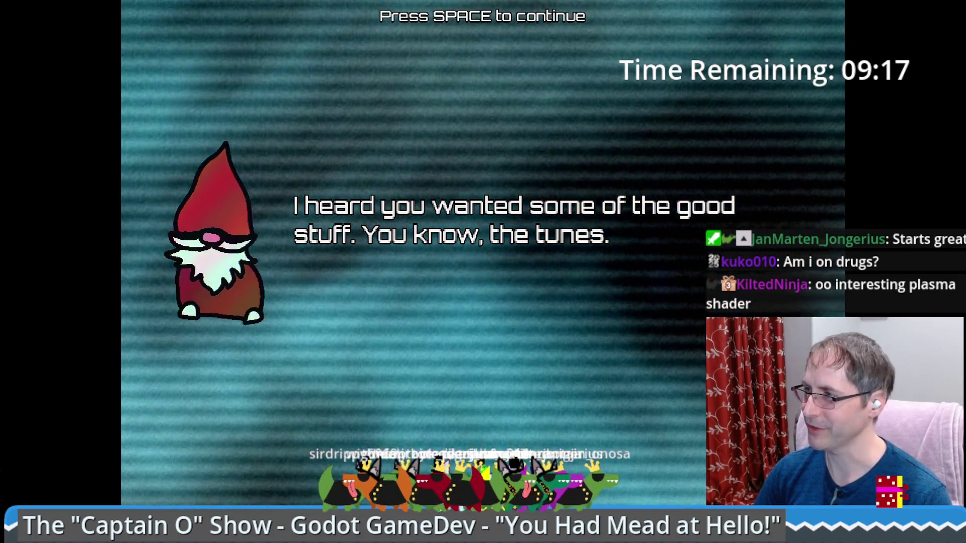
key("space")
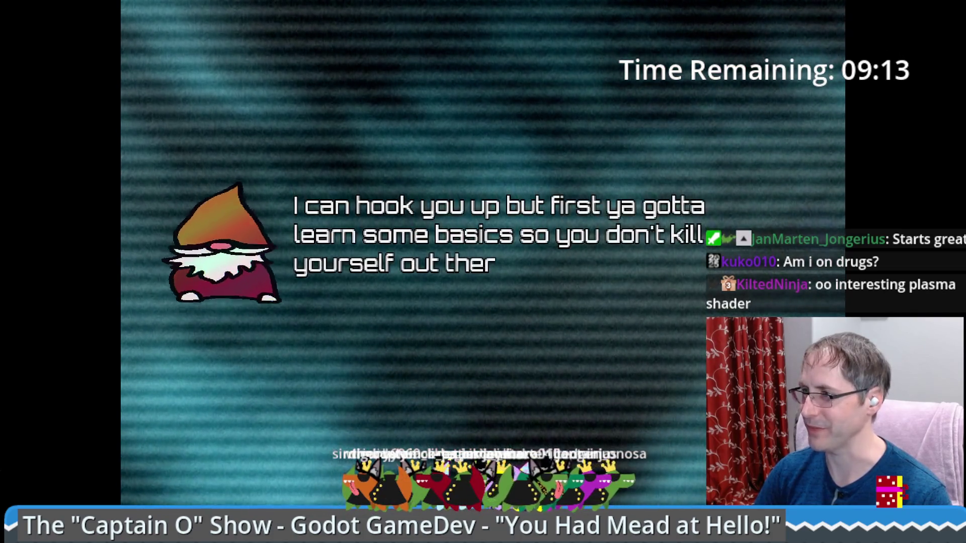
key("space")
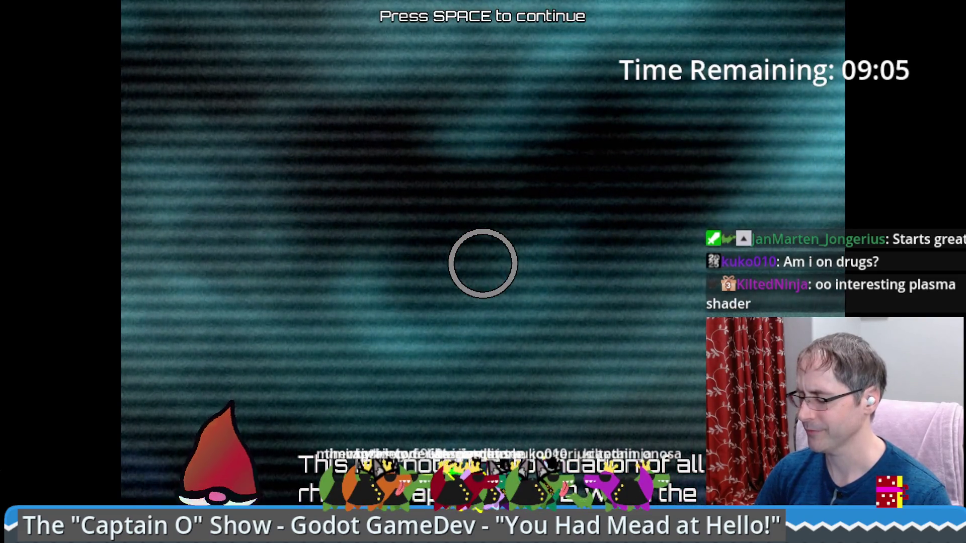
Continue past the tutorial text so the gnome's 'the tunes' intro line replays
key("space")
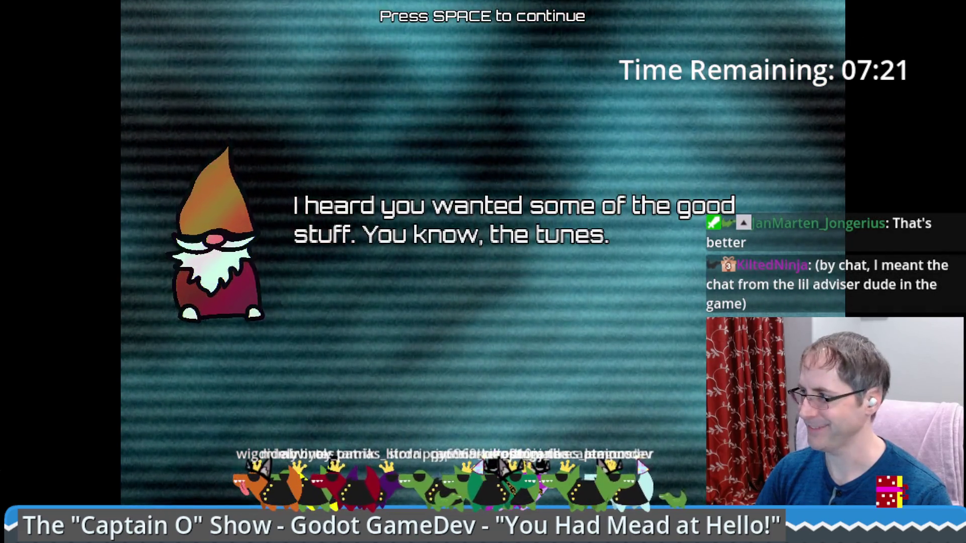
Finish the gnome's dialogue and play Moving Bark to a Level Failed screen (score 203, grade F)
key("space")
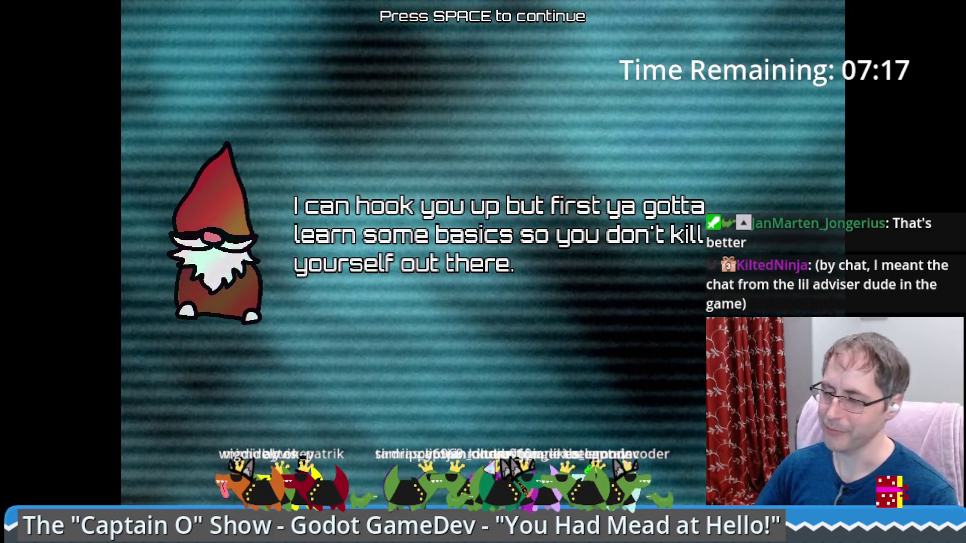
key("space")
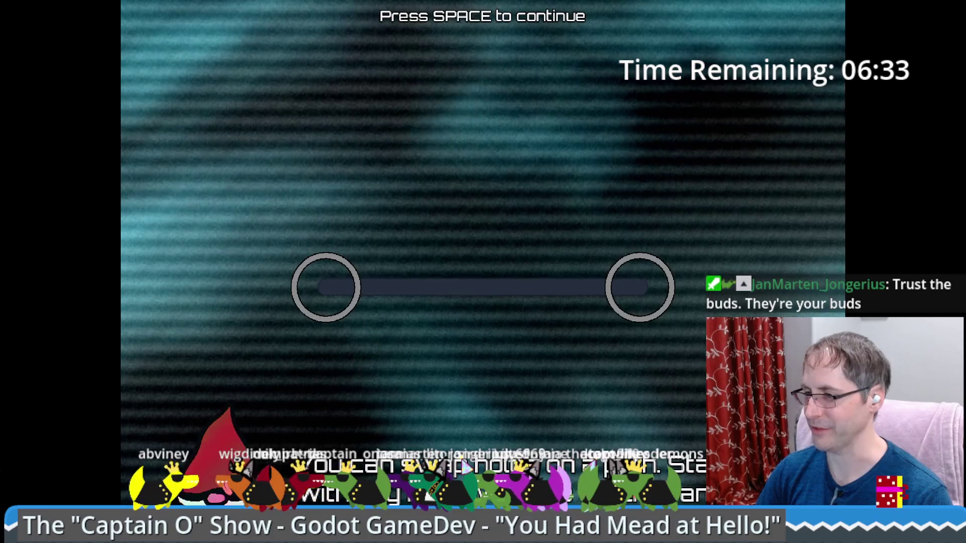
key("space")
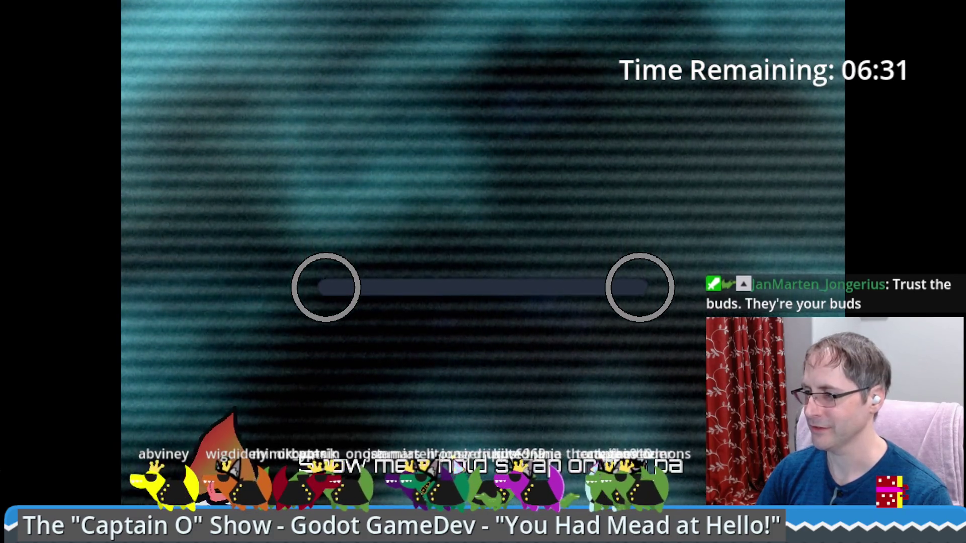
key("space")
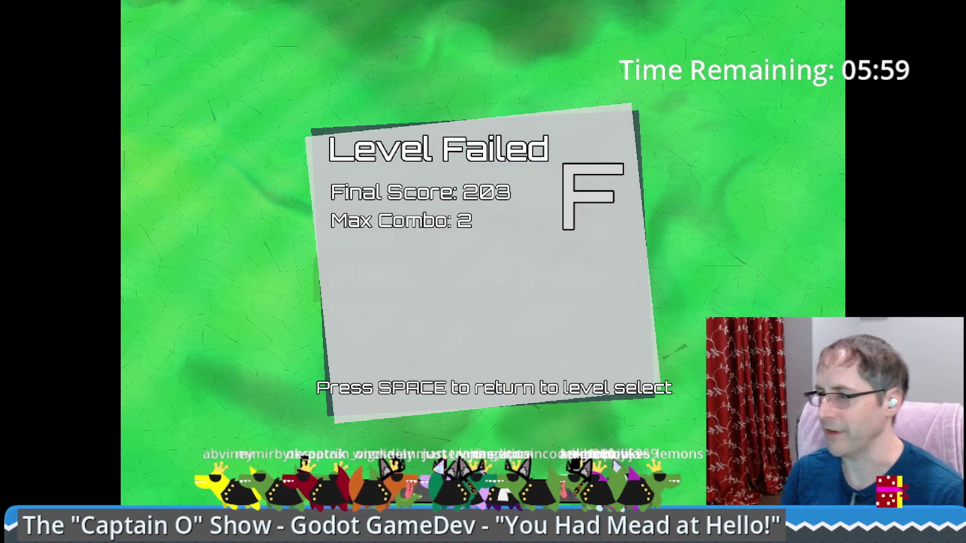
Retry Gnome Turn, fail with score 90, then open the Settings screen
key("space")
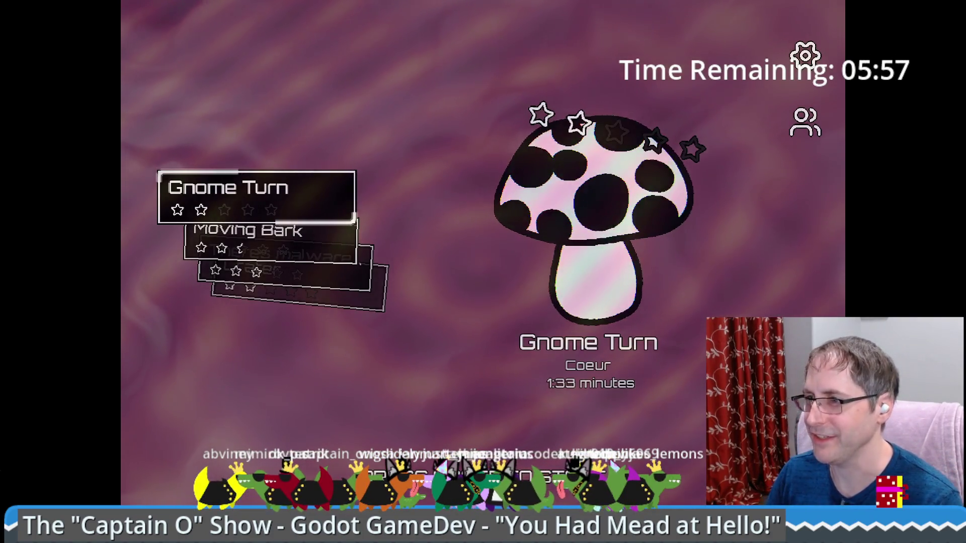
key("space")
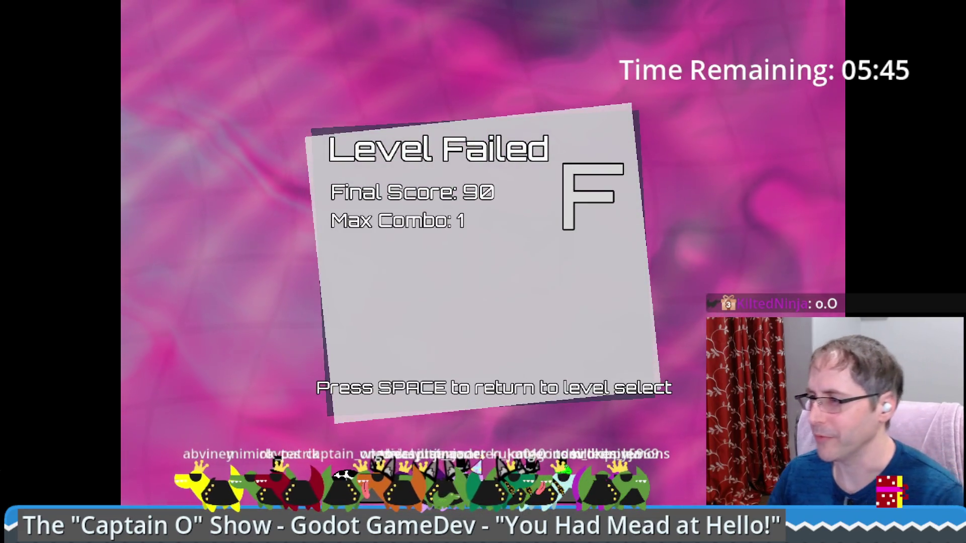
key("space")
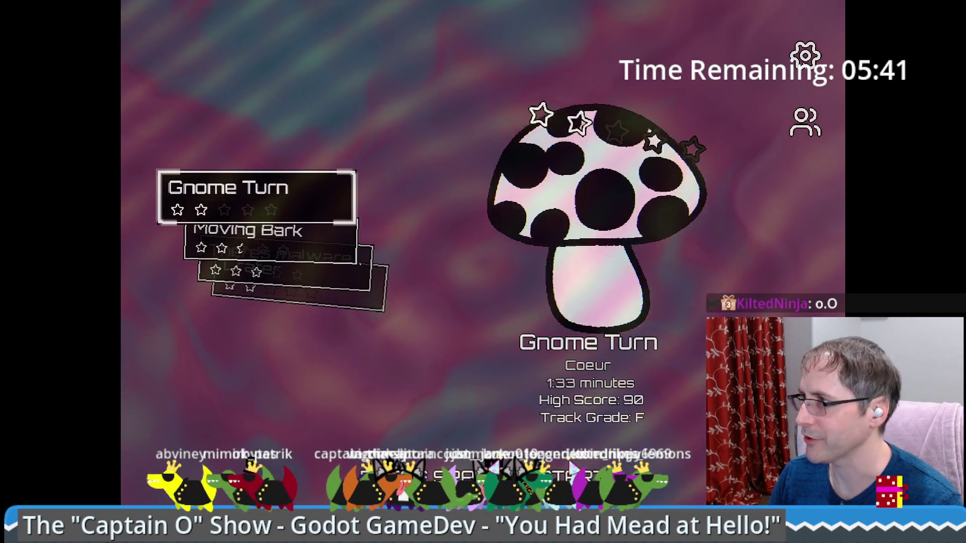
key("Escape")
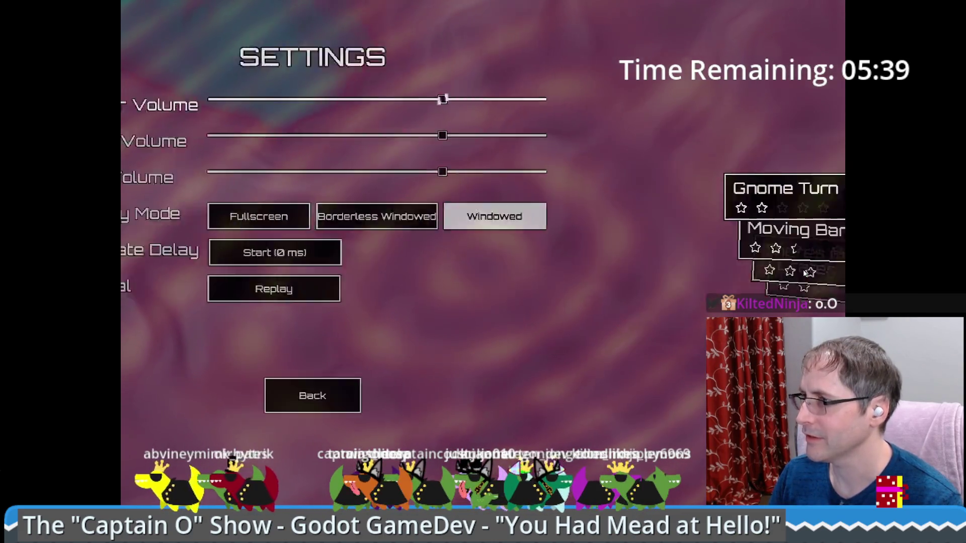
Calibrate the input delay to 22 ms and return to level select with Gnome Turn highlighted
key("Down")
key("Down")
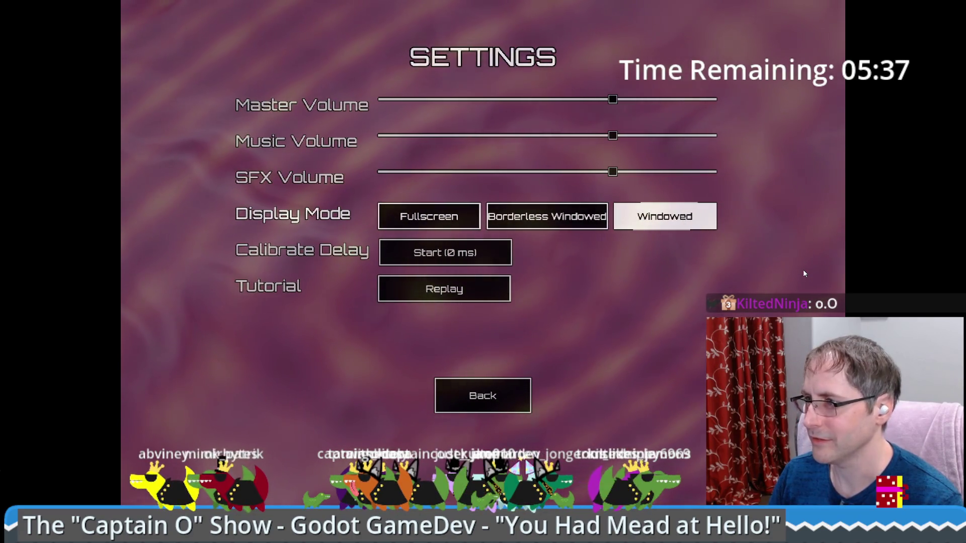
key("Down")
key("Return")
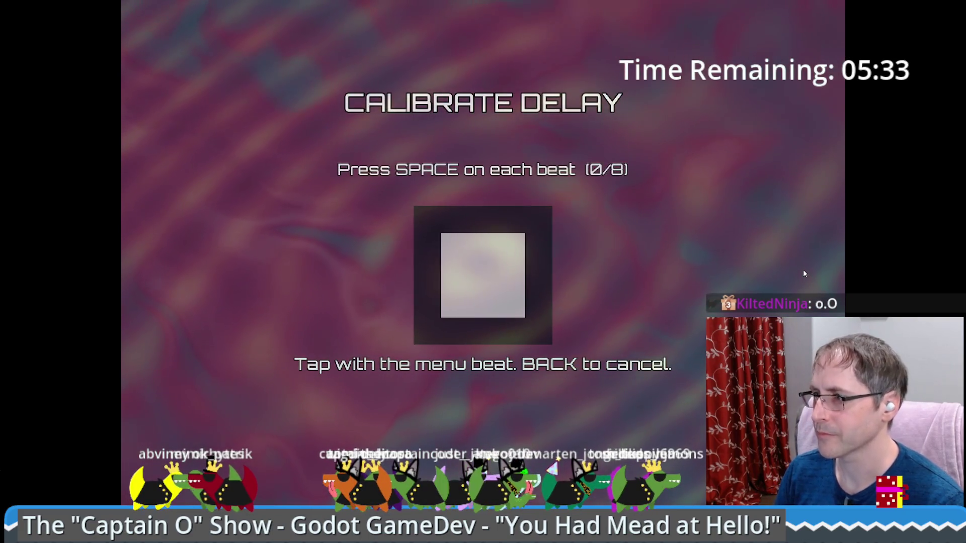
key("space")
key("space")
key("space")
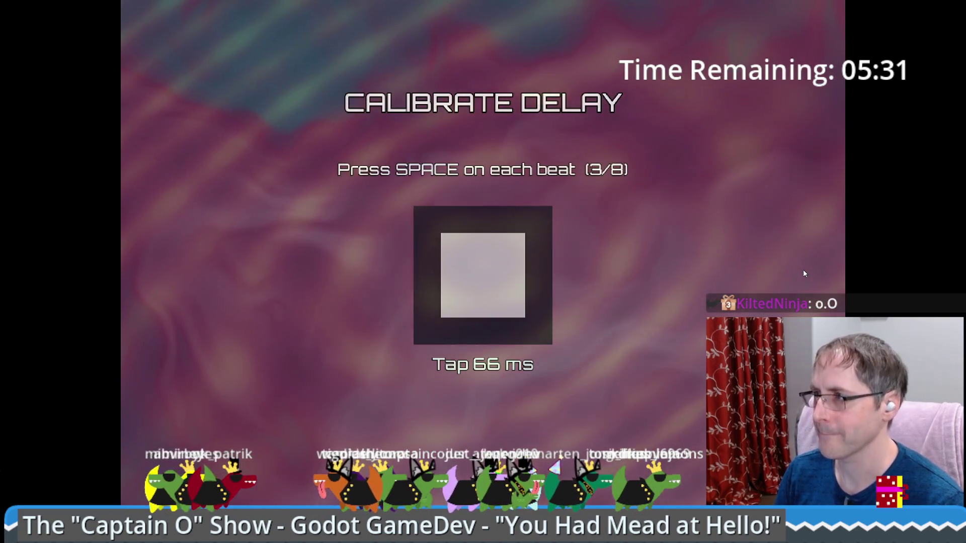
key("space")
key("space")
key("space")
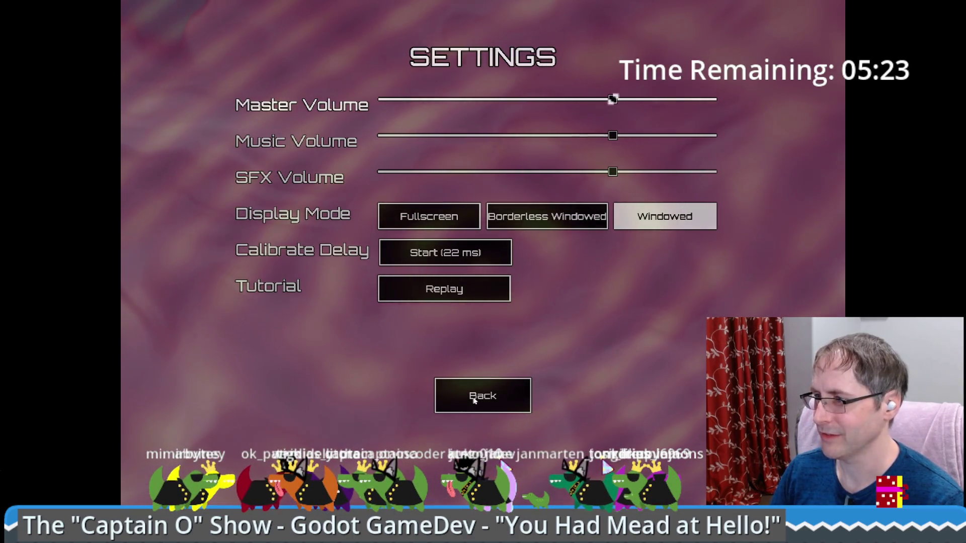
key("Down")
key("Down")
key("Down")
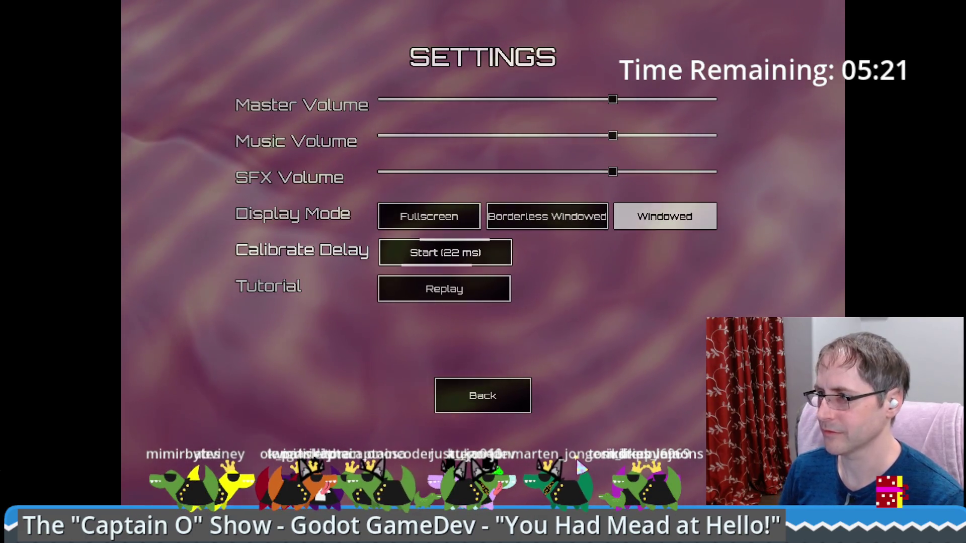
key("Return")
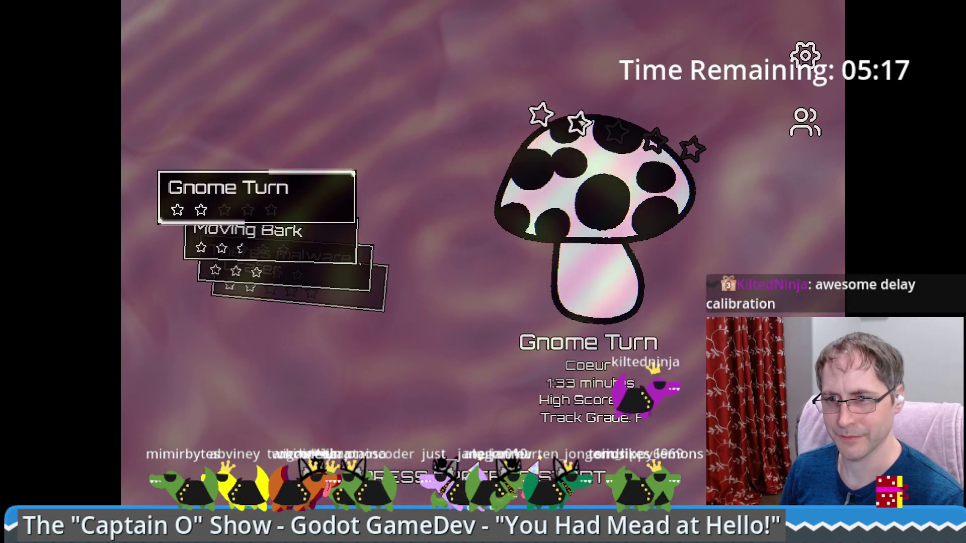
Start Gnome Turn and hit the left, down, circle and up notes until the run fails
key("Down")
key("Up")
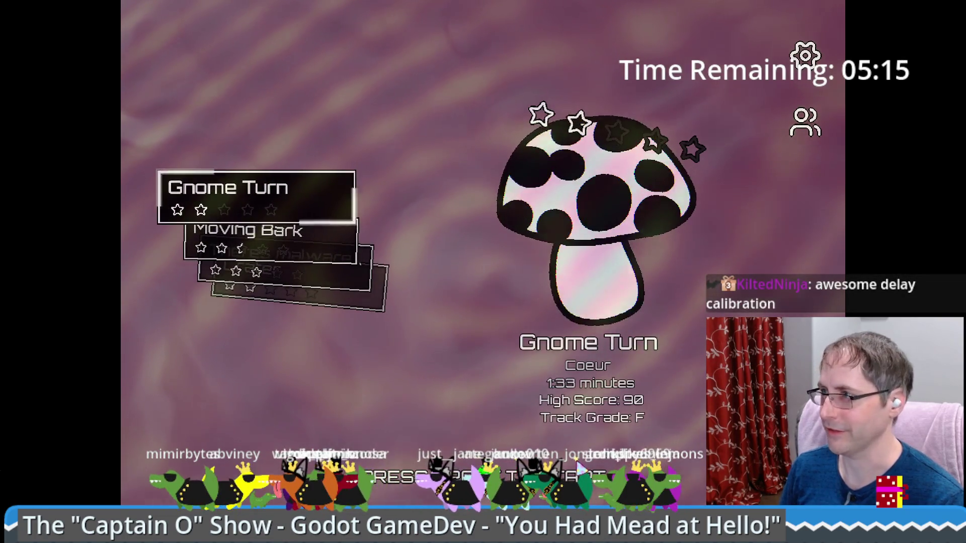
key("space")
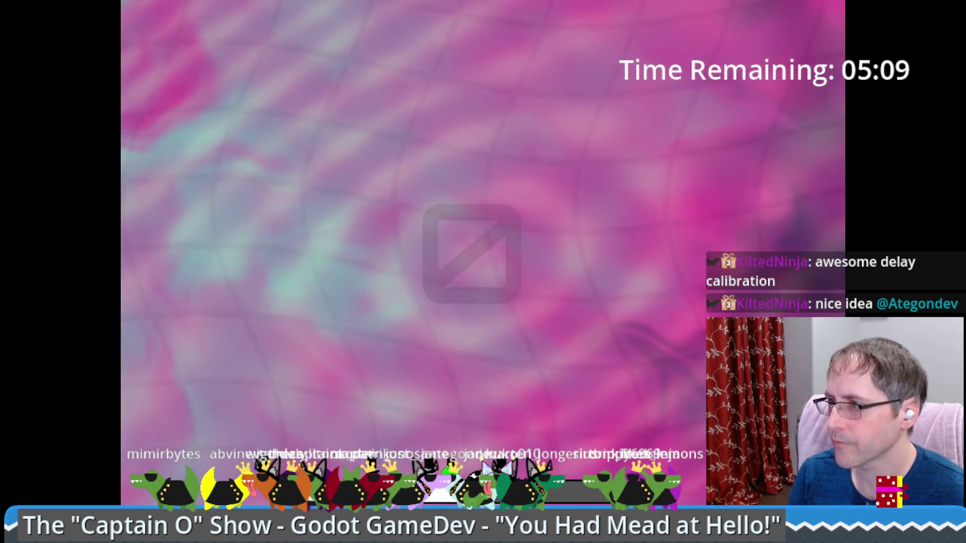
key("Left")
key("Down")
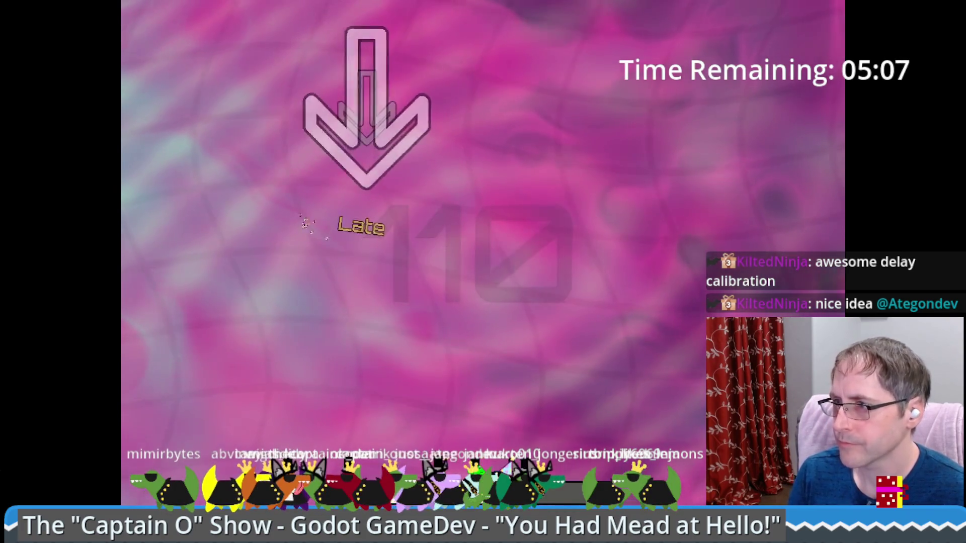
key("space")
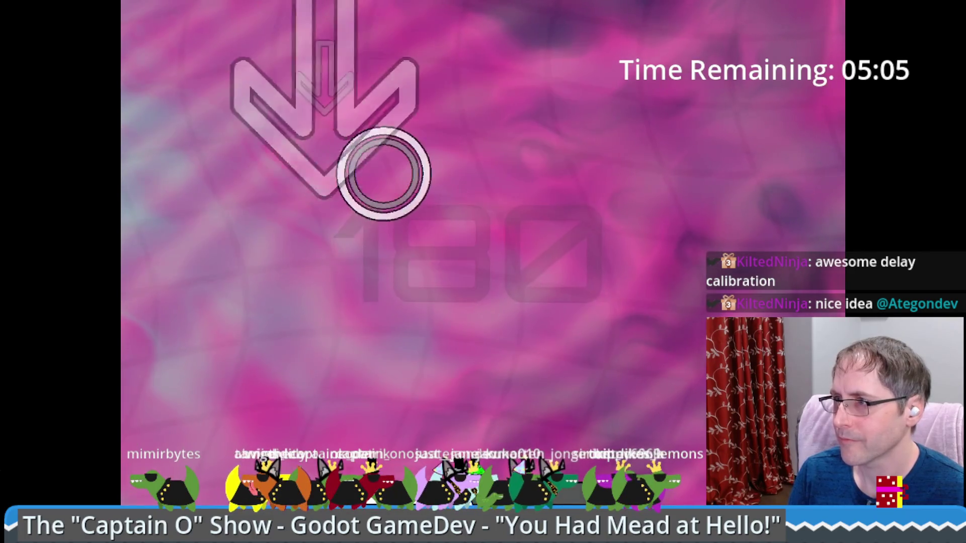
key("Up")
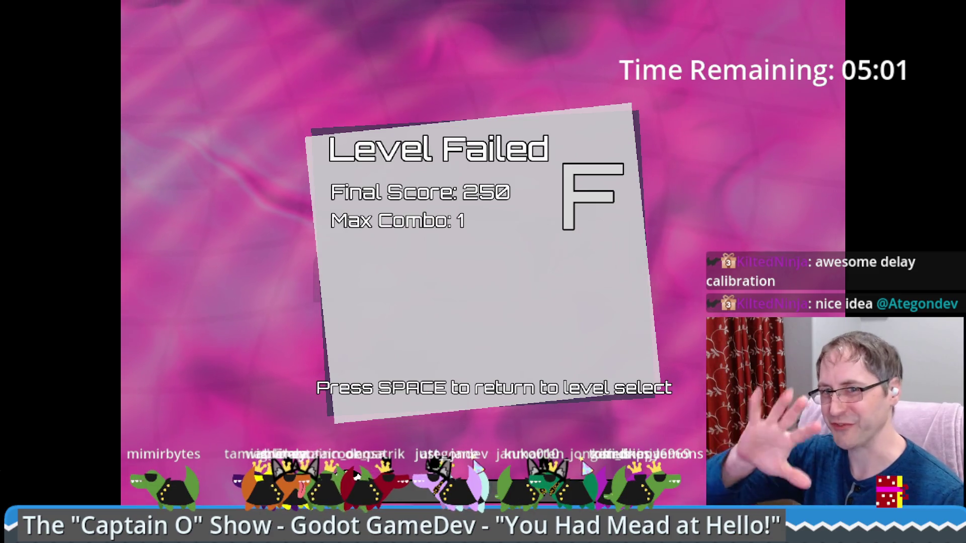
key("space")
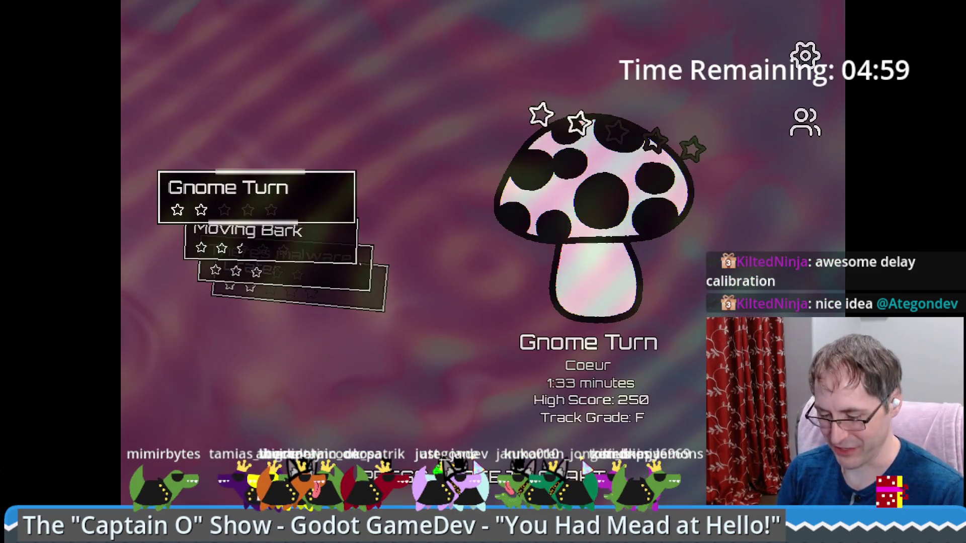
Retry Gnome Turn twice more, hitting the down arrow notes before each failure
key("space")
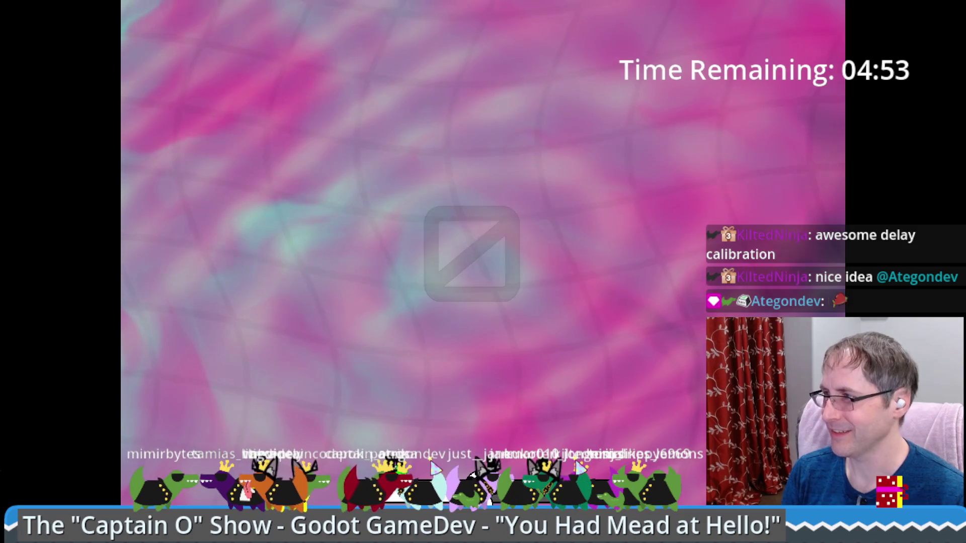
key("Down")
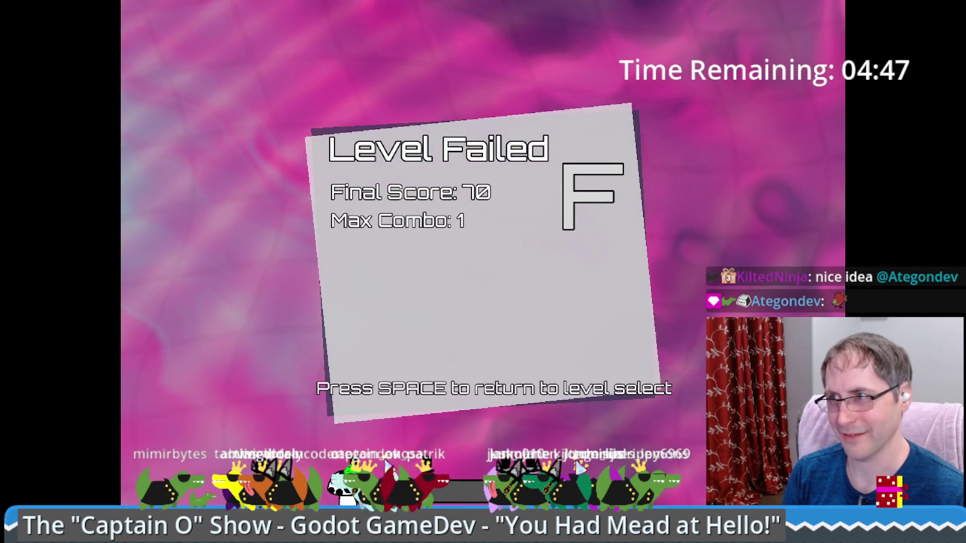
key("space")
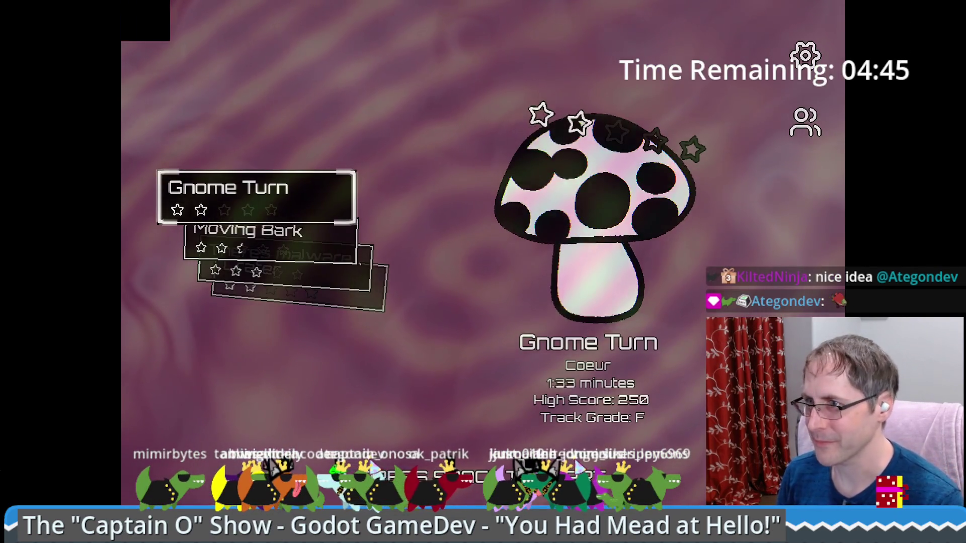
key("space")
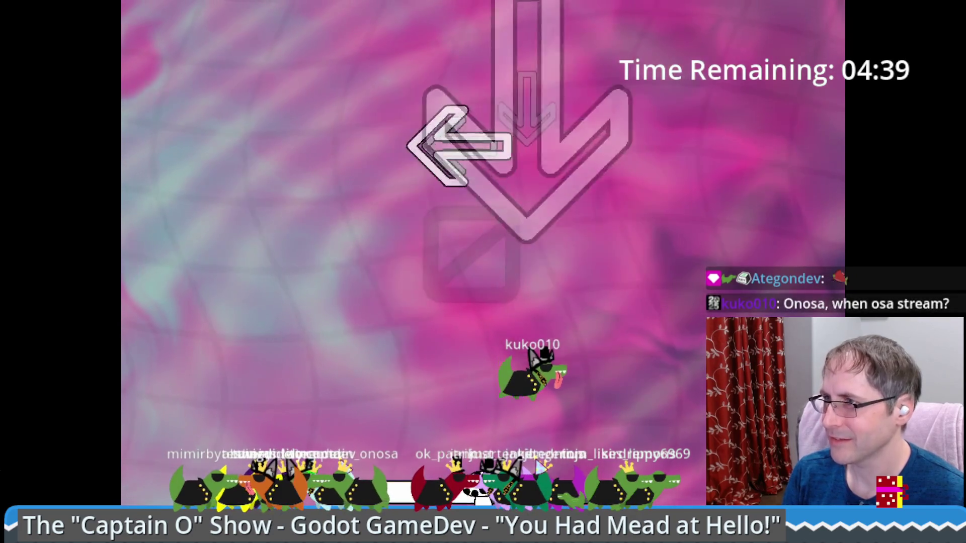
key("Down")
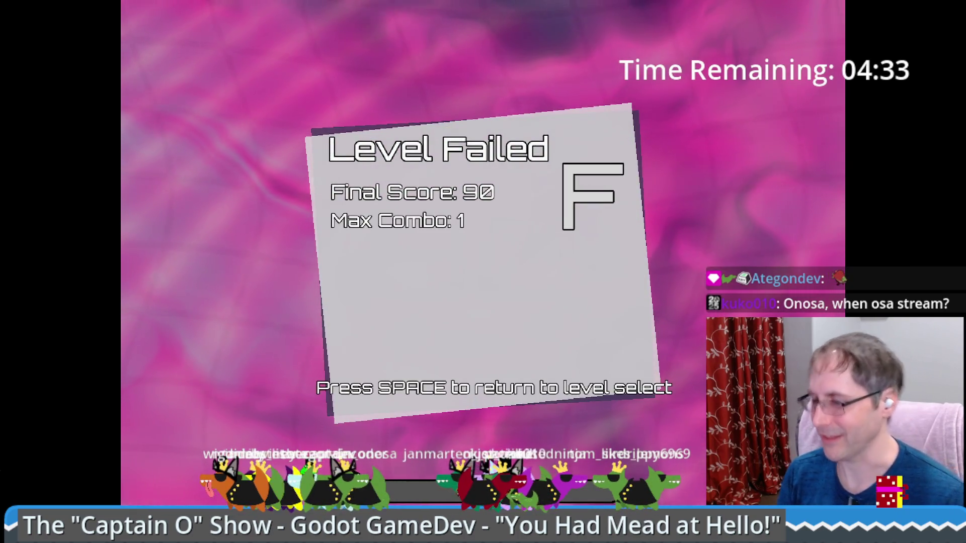
key("space")
key("space")
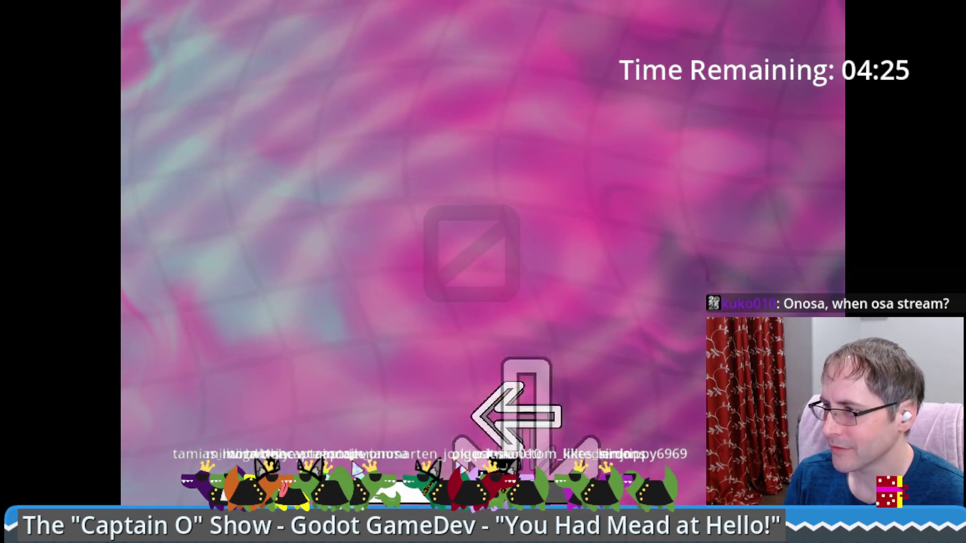
Play another Gnome Turn attempt hitting left, up and down notes, then leave the failed run
key("Left")
key("Up")
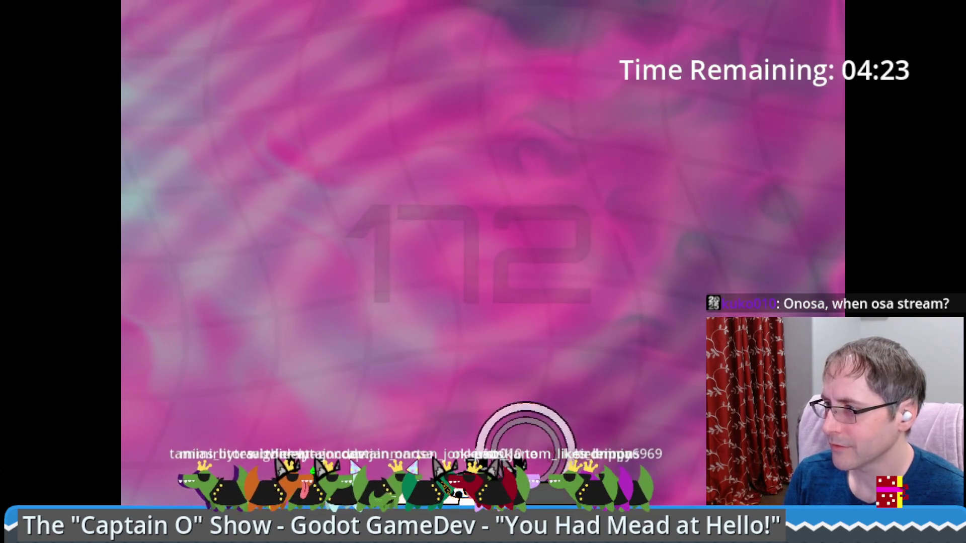
key("Down")
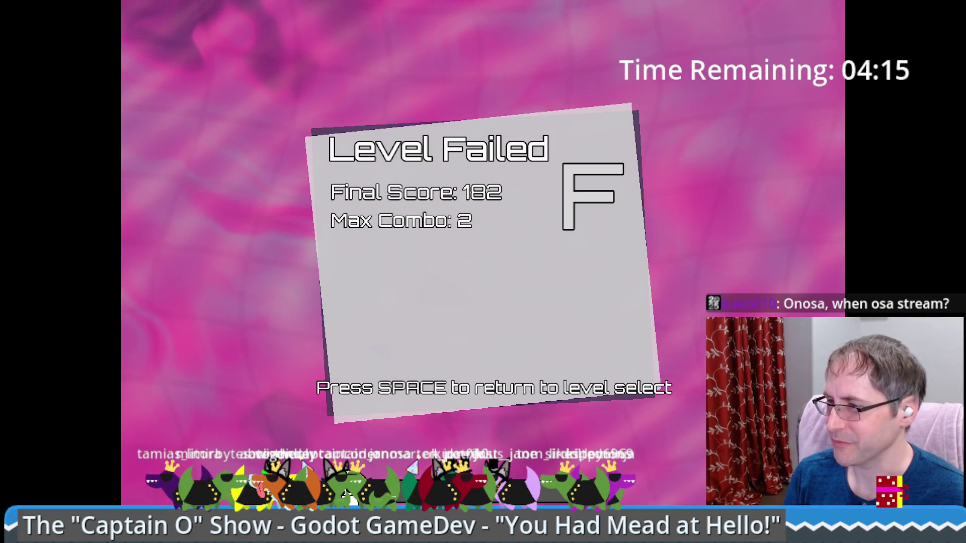
key("space")
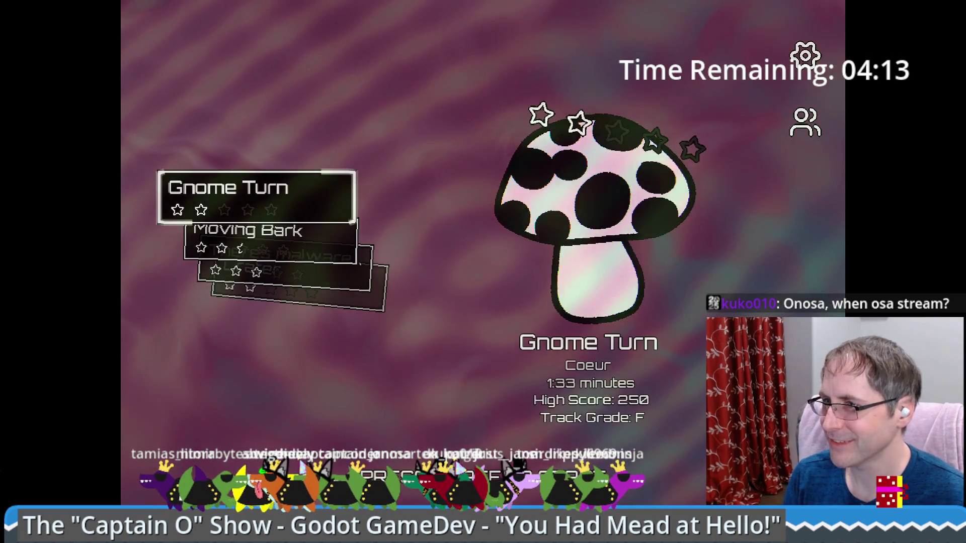
Reselect Gnome Turn for a final attempt, failing with score 222 and a 250 high score
key("Down")
key("Up")
key("space")
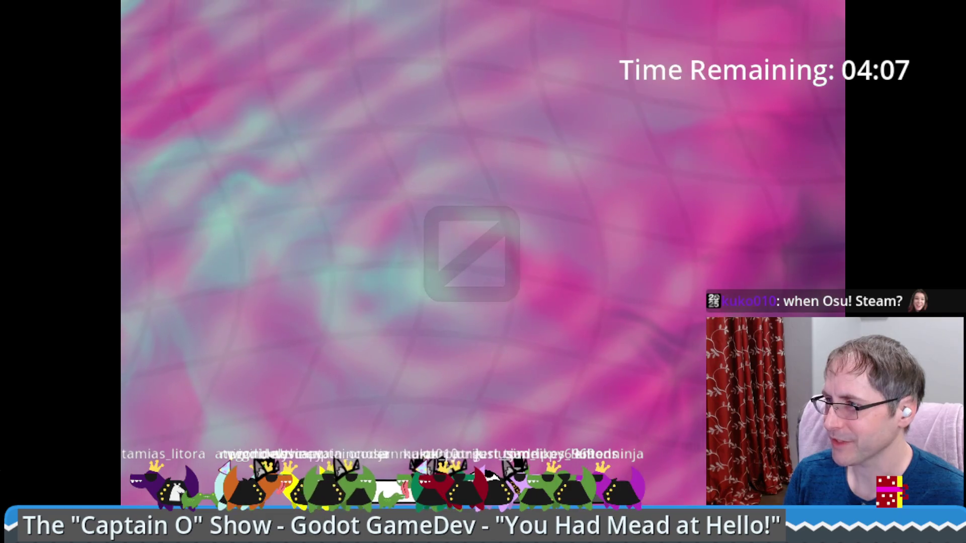
key("Left")
key("Up")
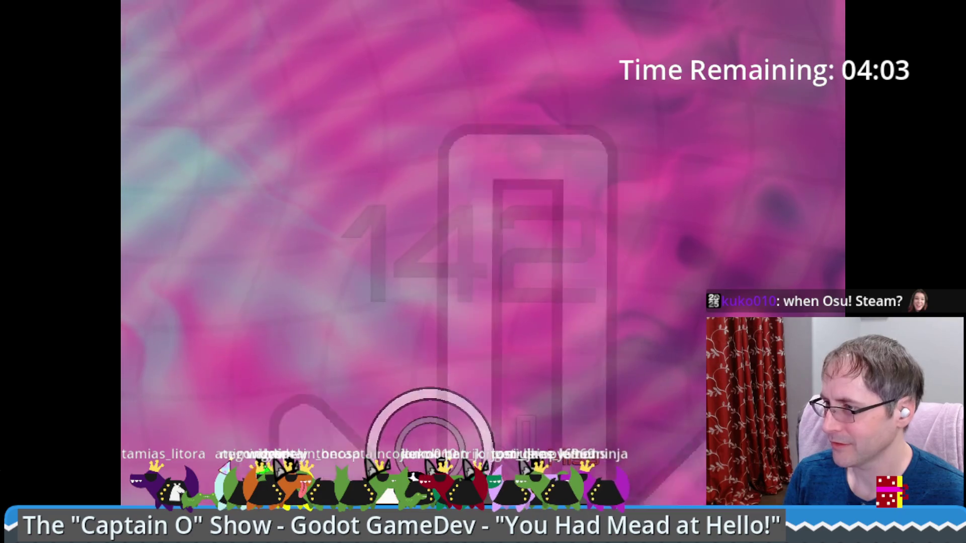
key("Up")
key("Left")
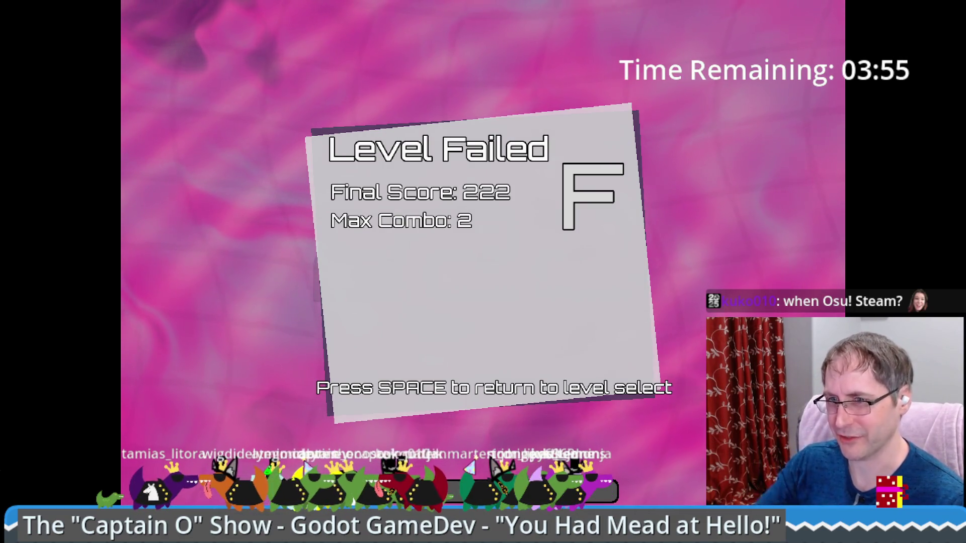
key("space")
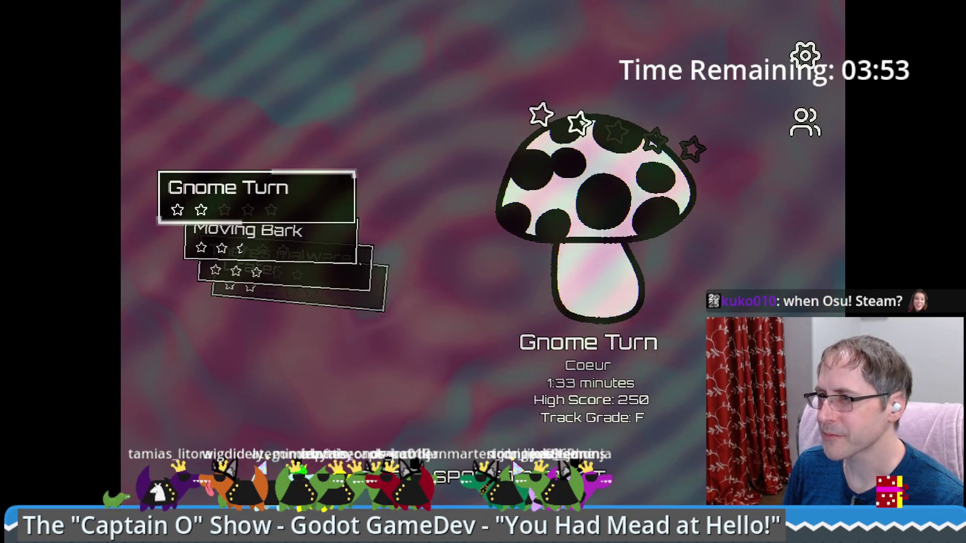
Play two more Gnome Turn attempts, the last failing at score 142, grade F
key("space")
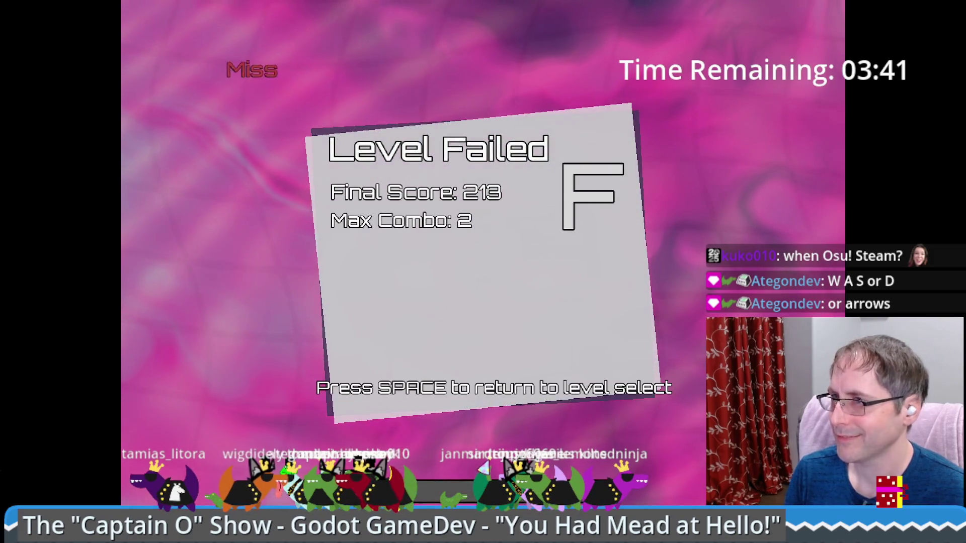
key("space")
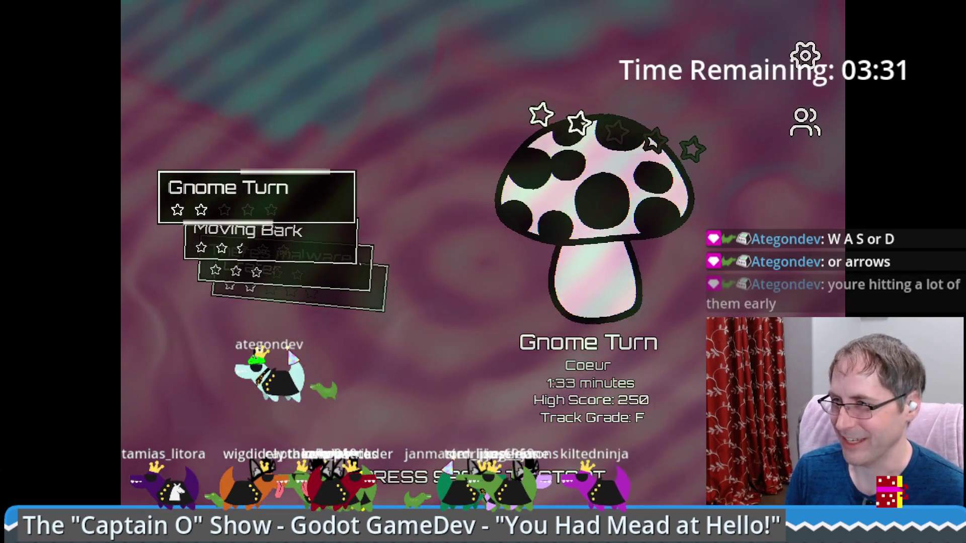
key("space")
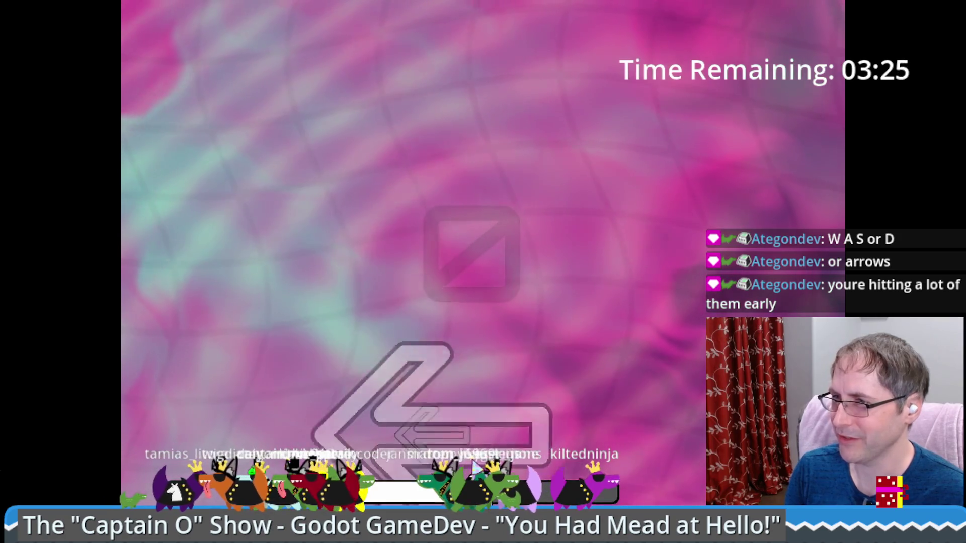
key("Left")
key("Down")
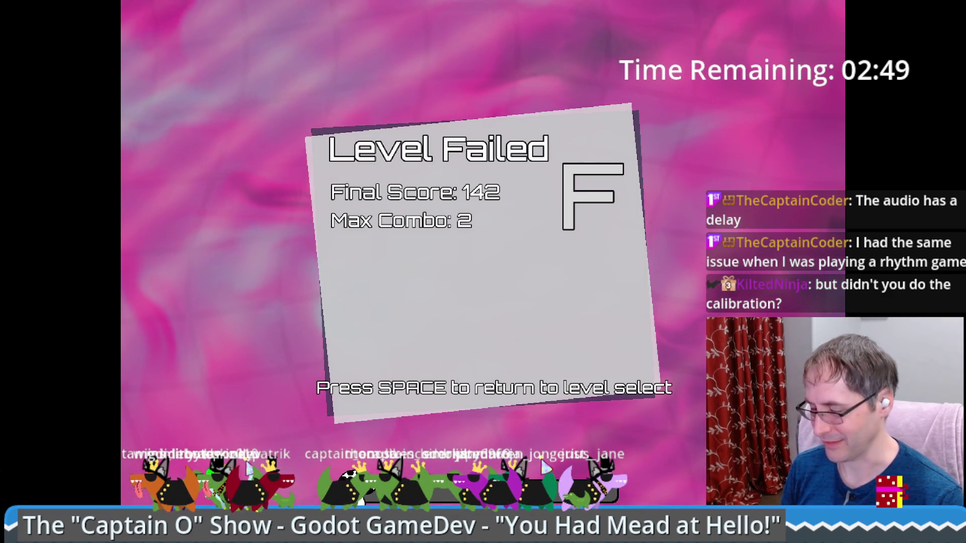
key("space")
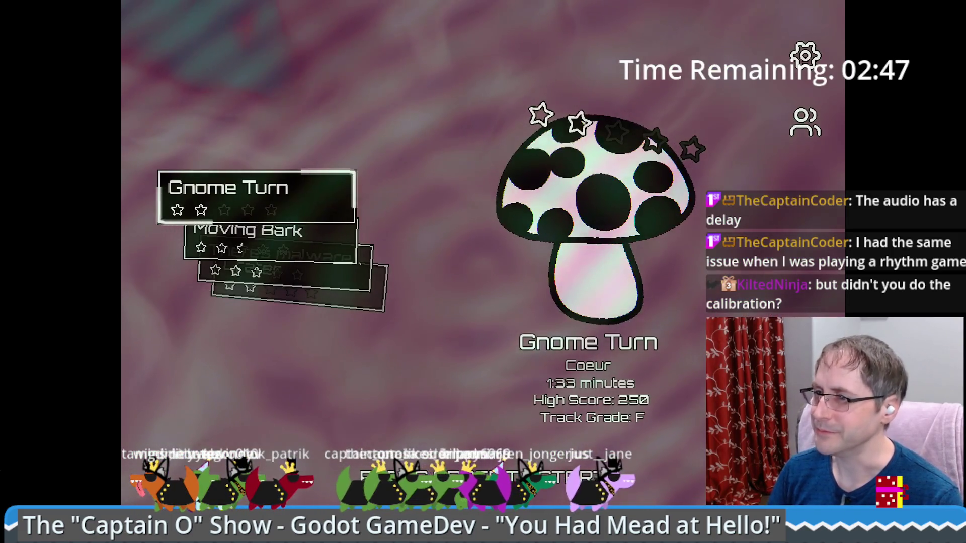
Exit and restore full screen, then scroll the song list back to Gnome Turn
key("Escape")
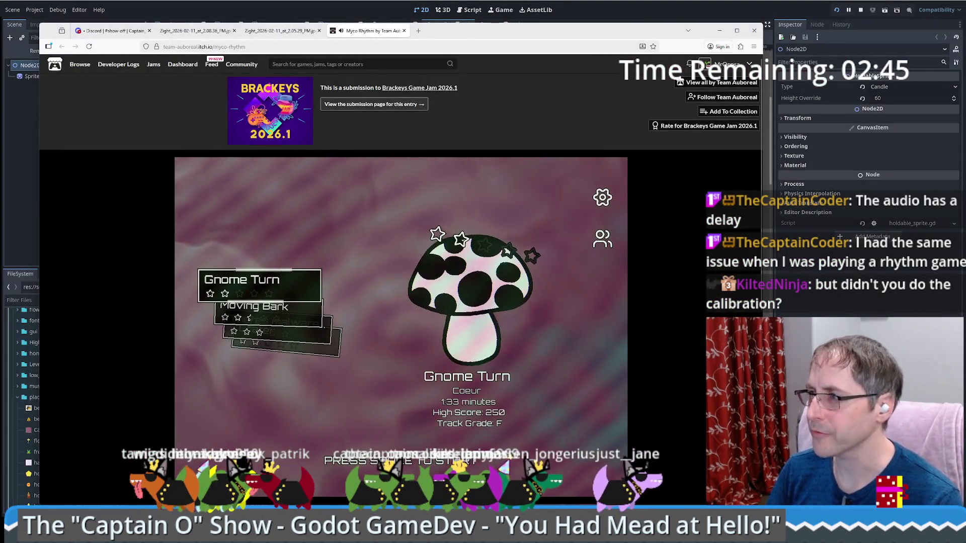
left_click(580, 440)
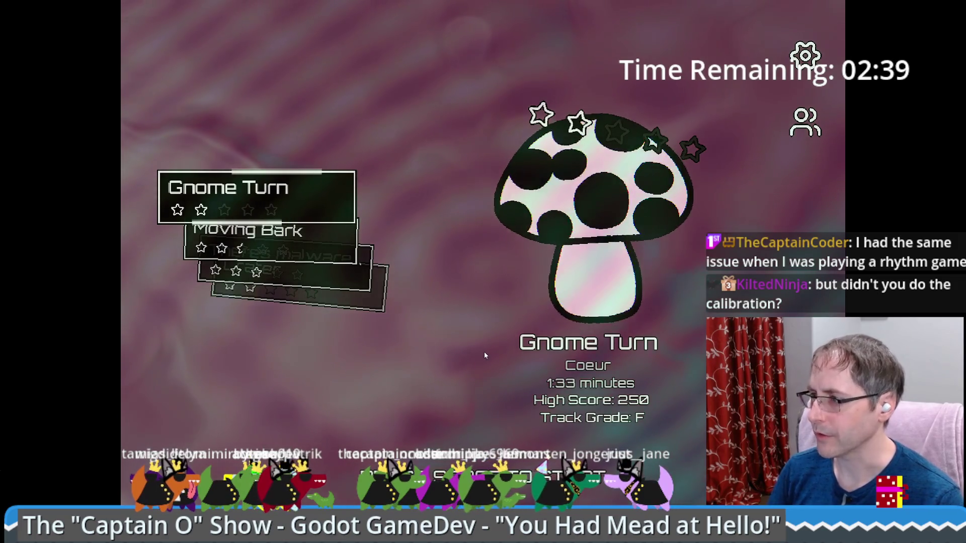
scroll(502, 389, "down", 1)
scroll(502, 389, "up", 1)
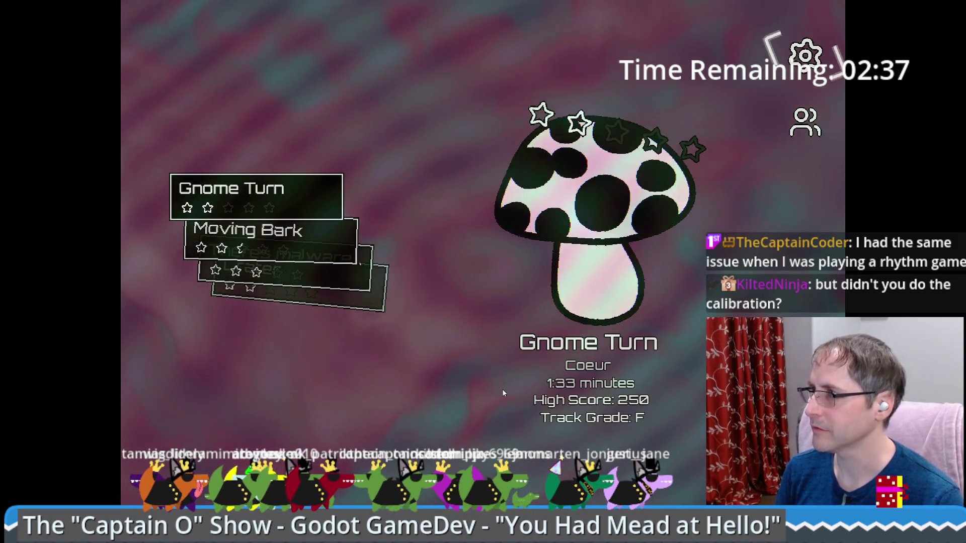
Run the Calibrate Delay test in Settings to get 18 ms, then go Back to song selection
key("Escape")
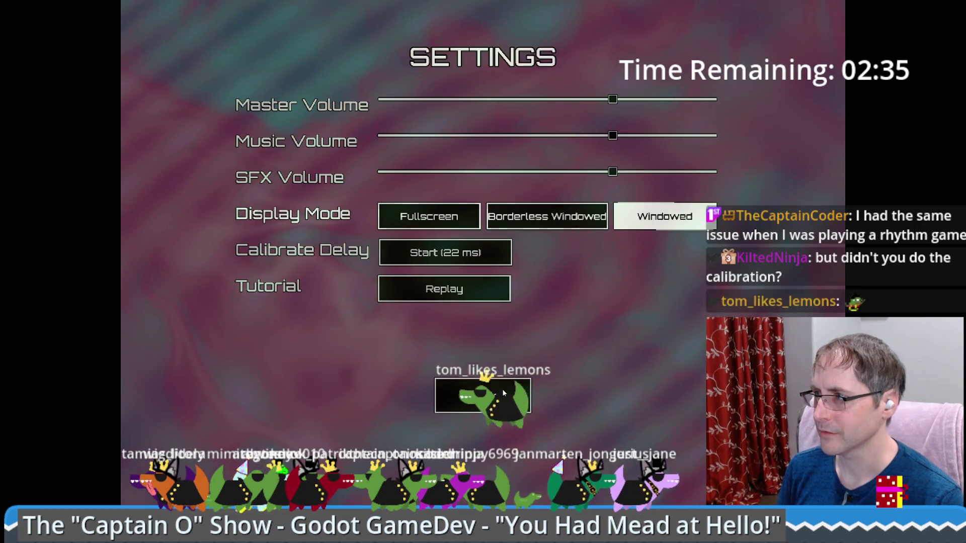
key("Return")
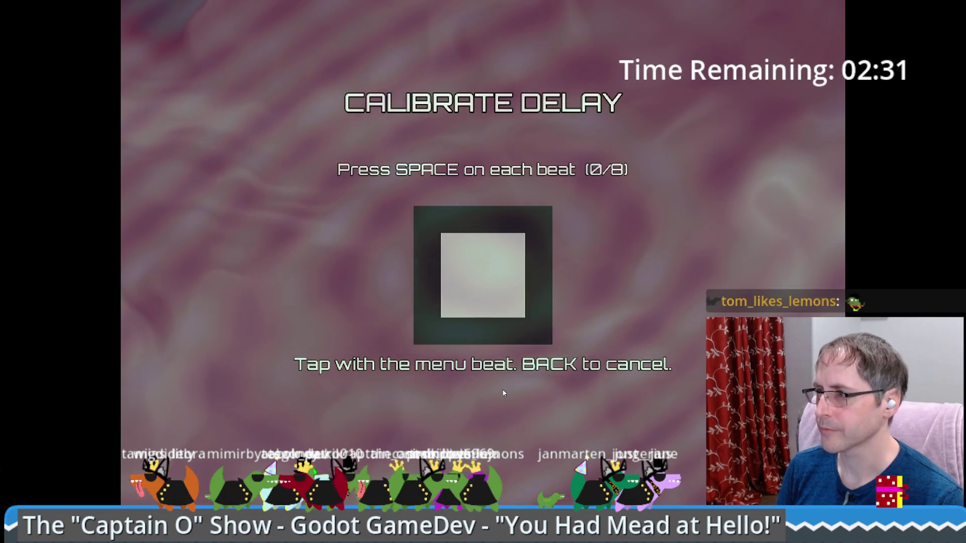
key("space")
key("space")
key("space")
key("space")
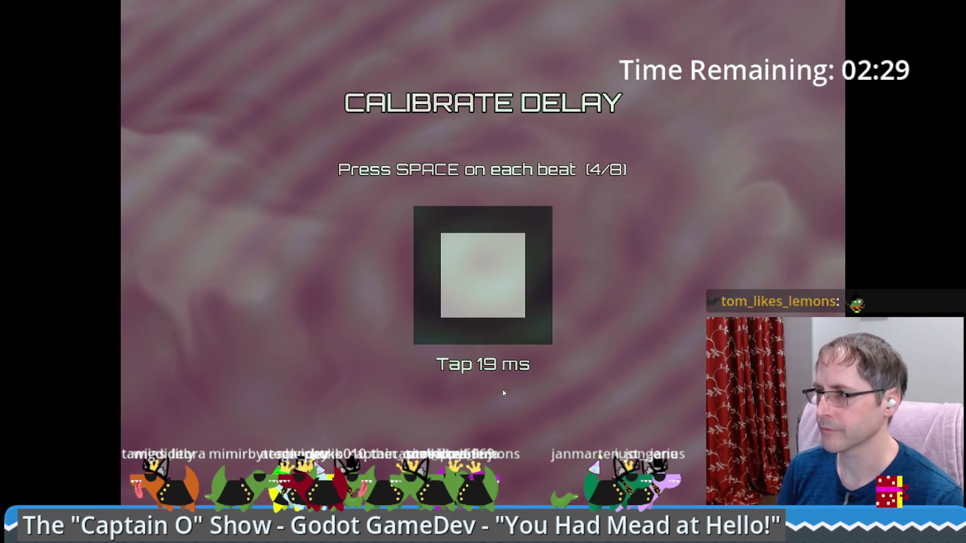
key("space")
key("space")
key("space")
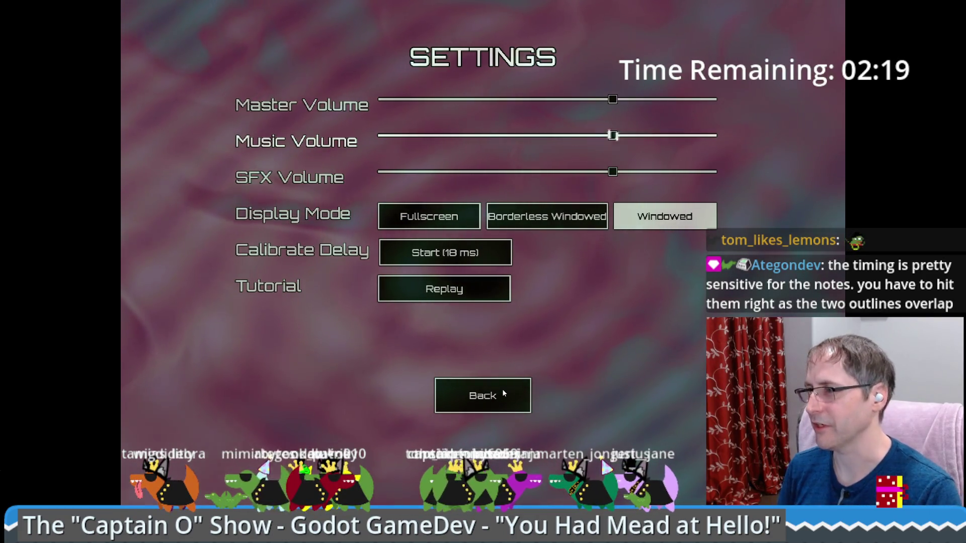
left_click(503, 393)
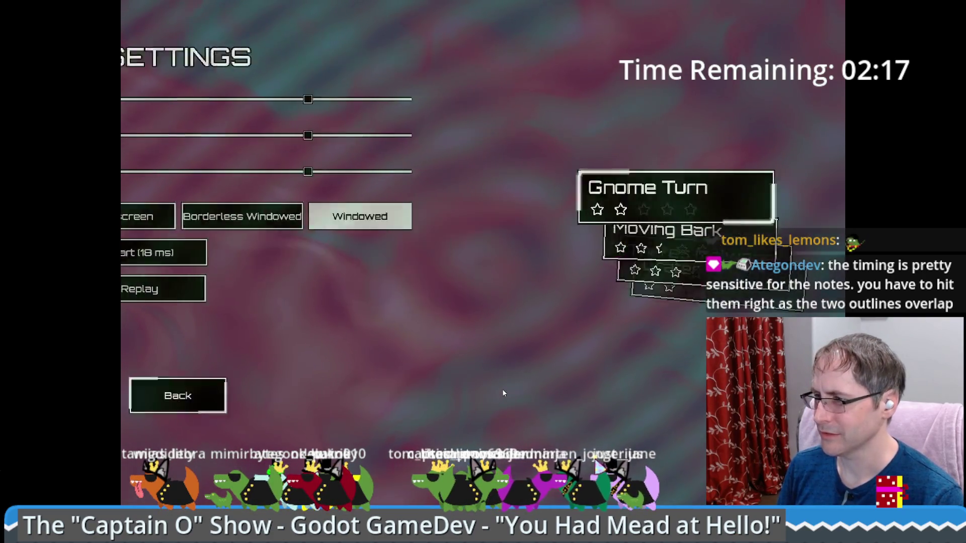
Play Moving Bark to a Level Failed result of 213, grade F, then close the game tab
key("Down")
key("Down")
key("Up")
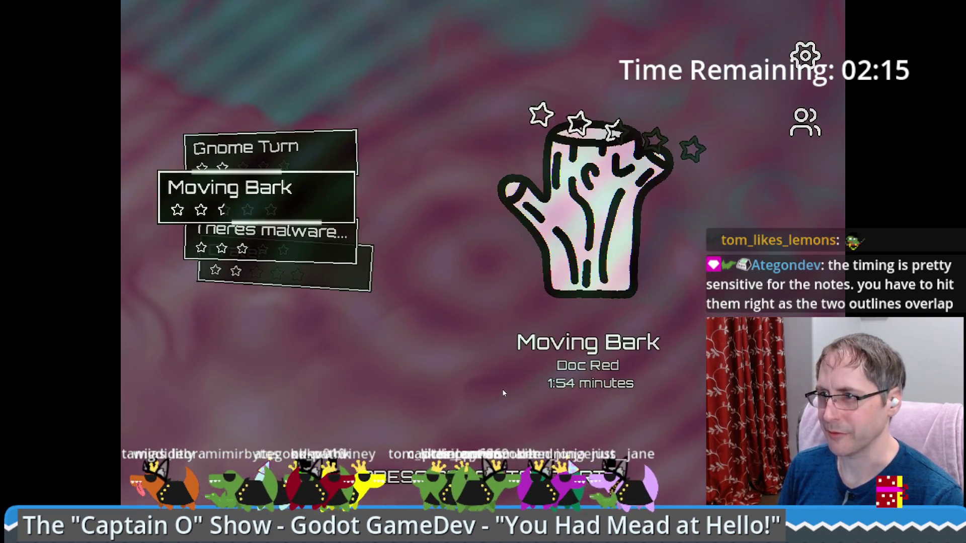
key("Return")
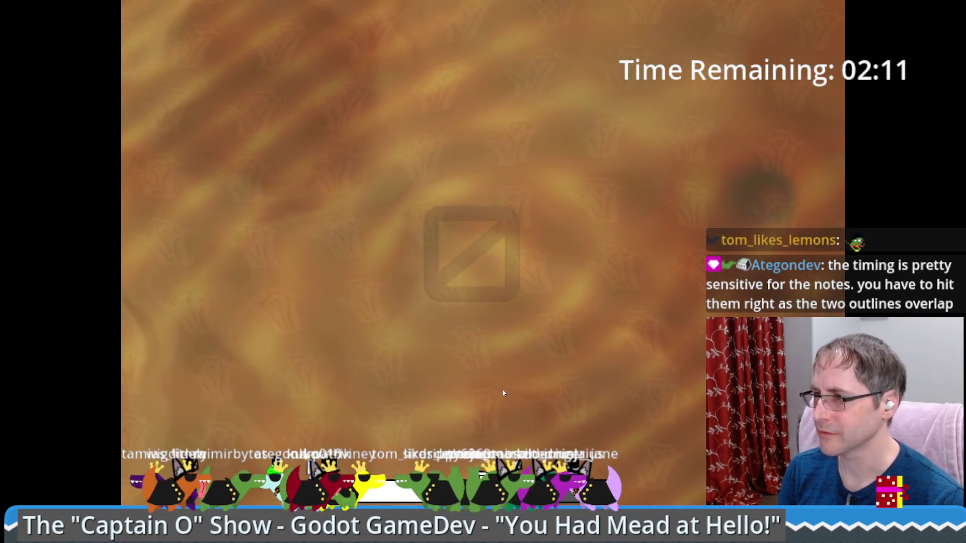
key("space")
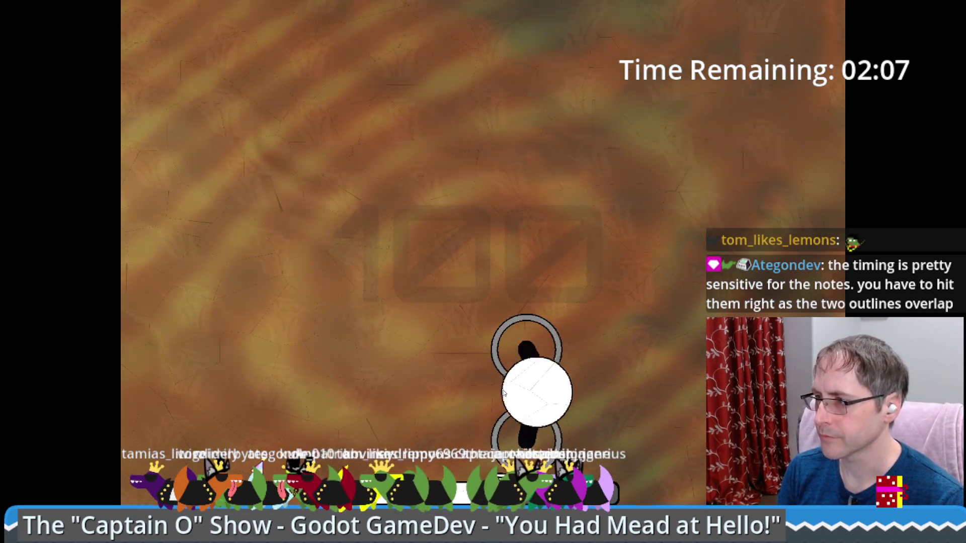
key("space")
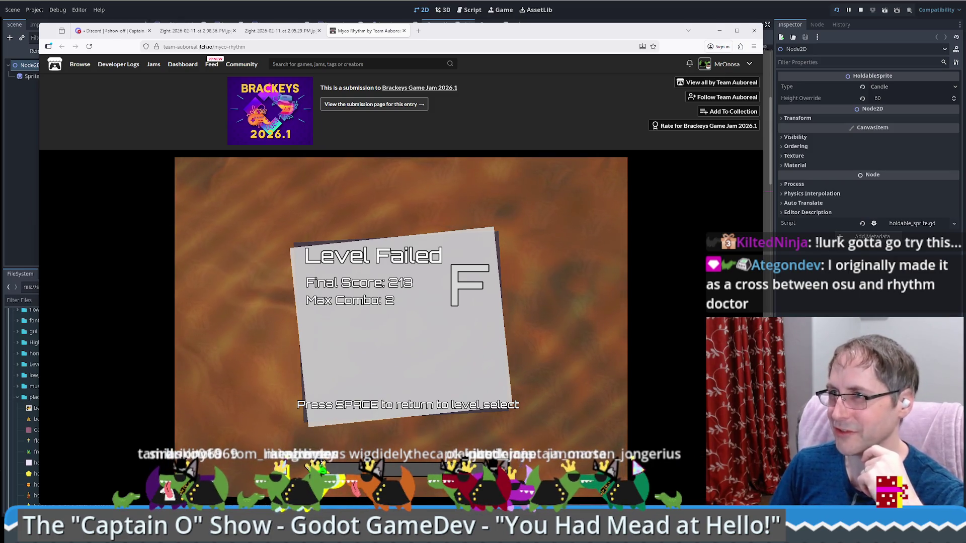
middle_click(349, 30)
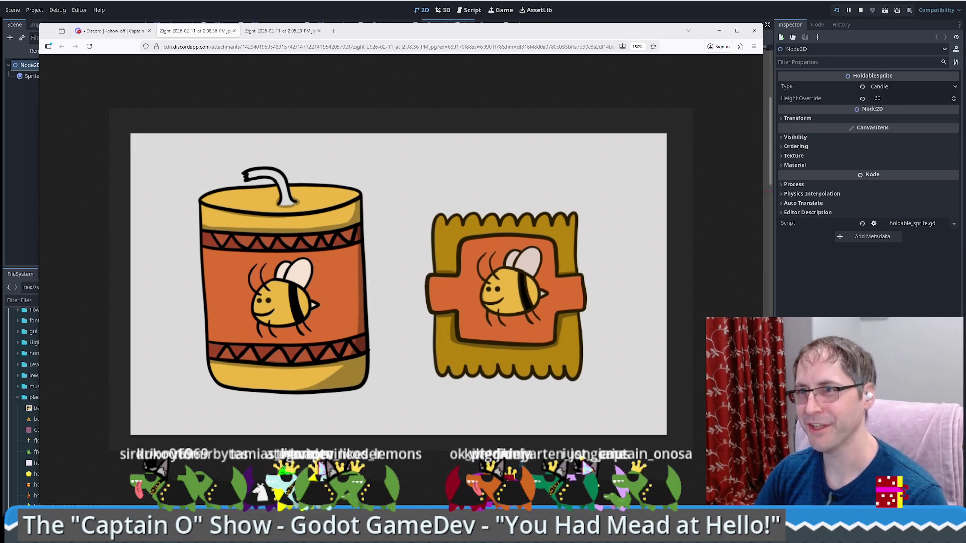
Switch from the browser back to the Godot editor with Alt+Tab
key("alt+Tab")
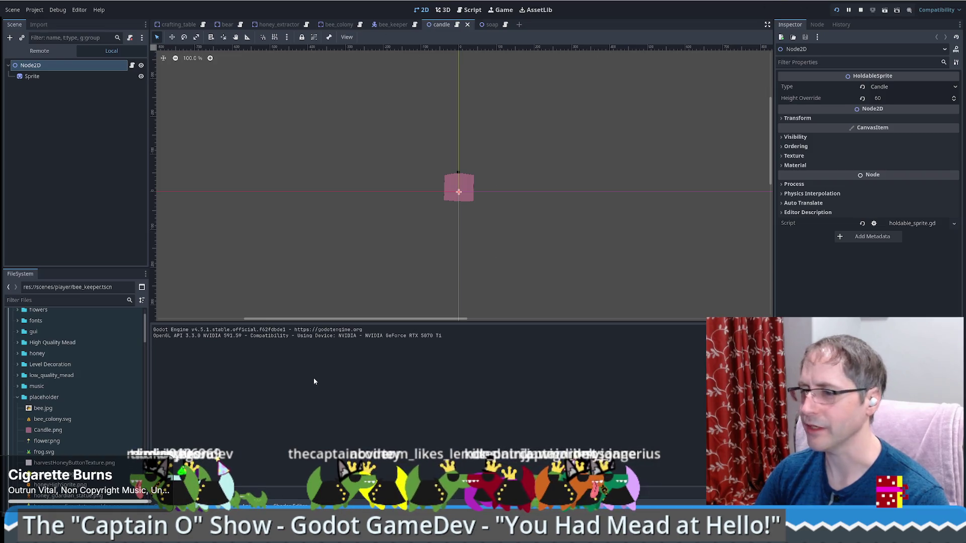
Run the game, start a new game, load the save, and feed beeswax into the crafting table
key("F5")
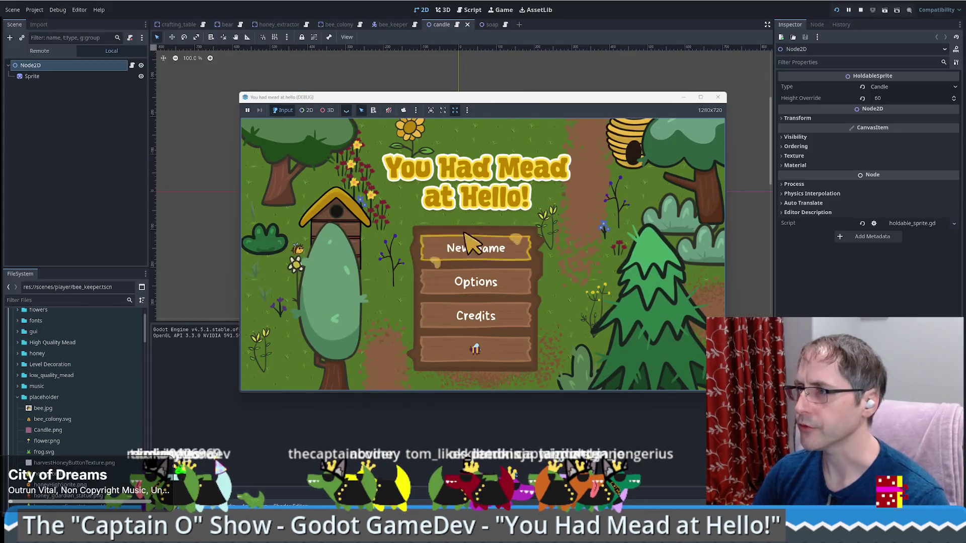
left_click(475, 254)
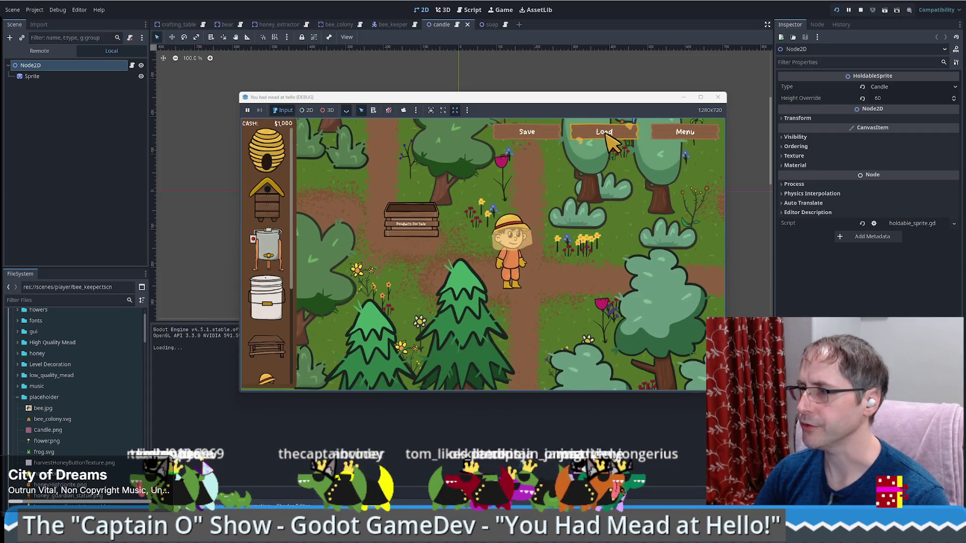
left_click(605, 133)
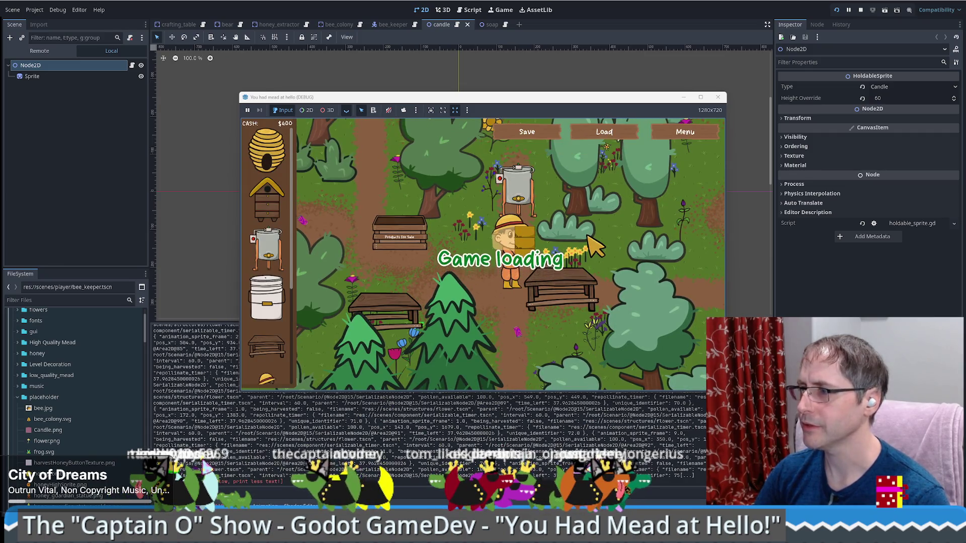
left_click(572, 280)
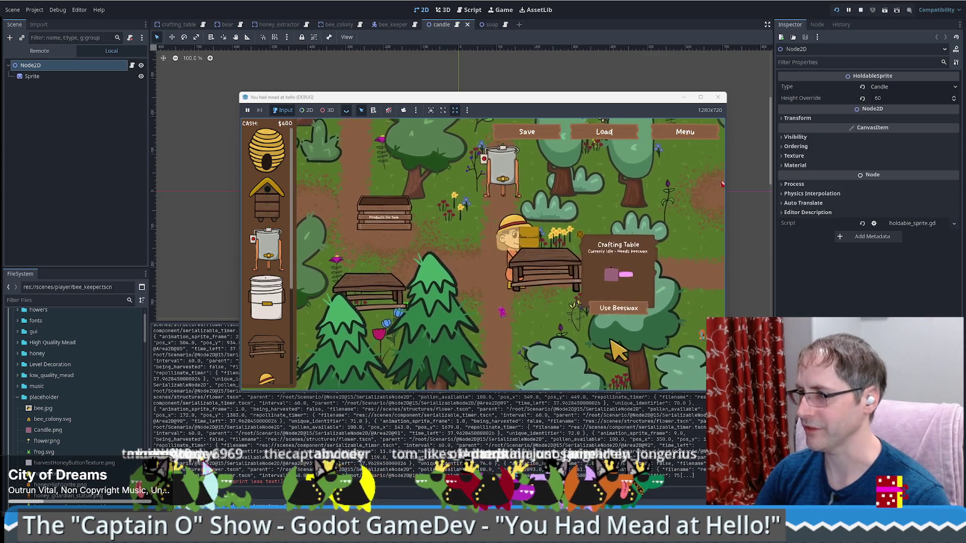
left_click(624, 308)
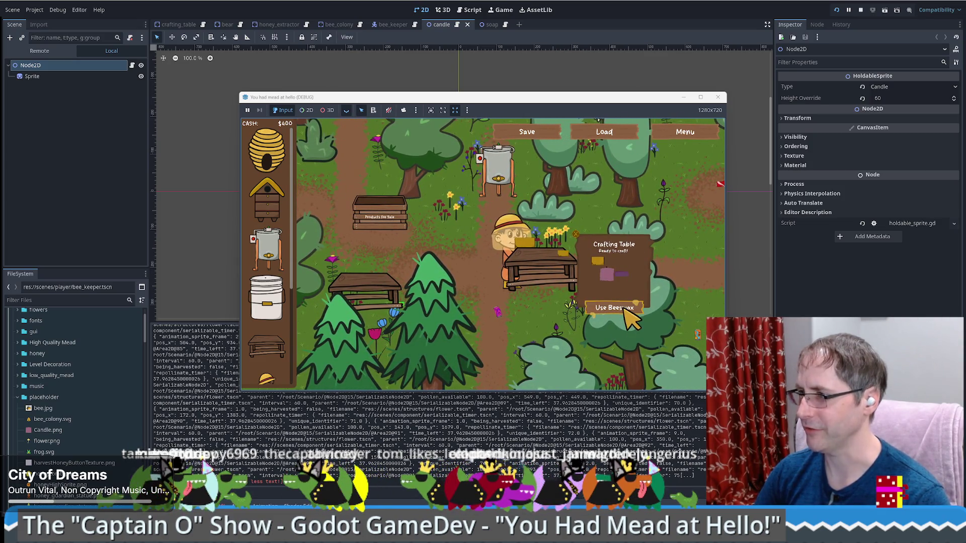
key("Left")
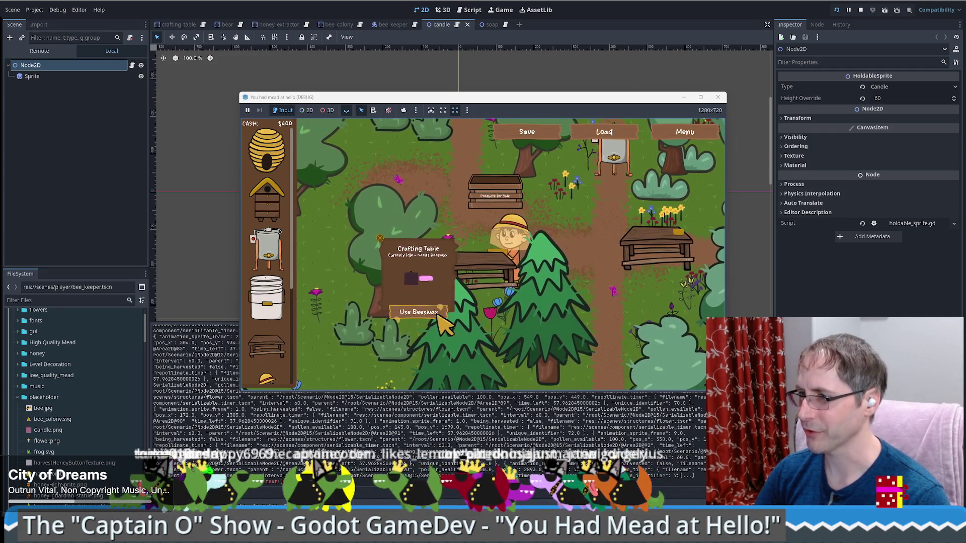
left_click(433, 313)
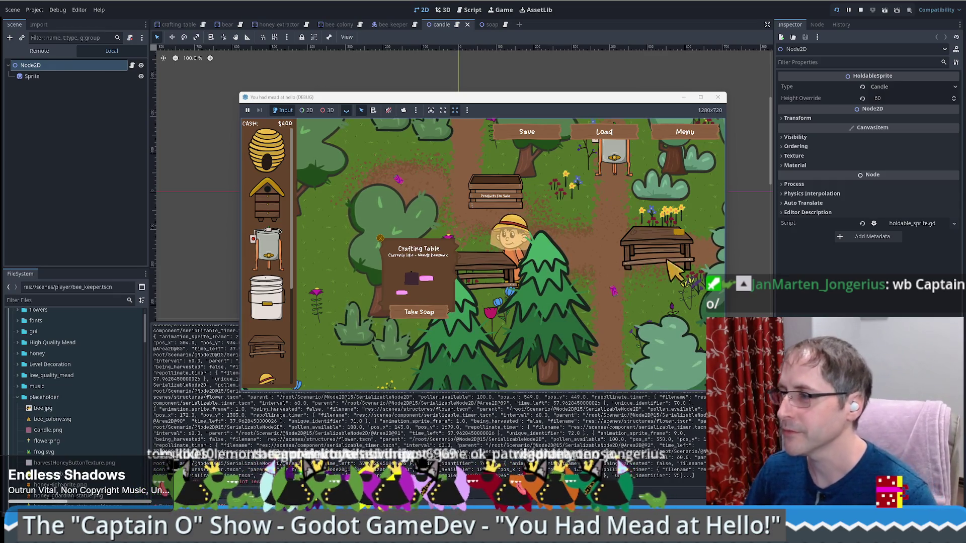
Walk back to the crafting table and take the finished pink soap bar
key("w")
key("d")
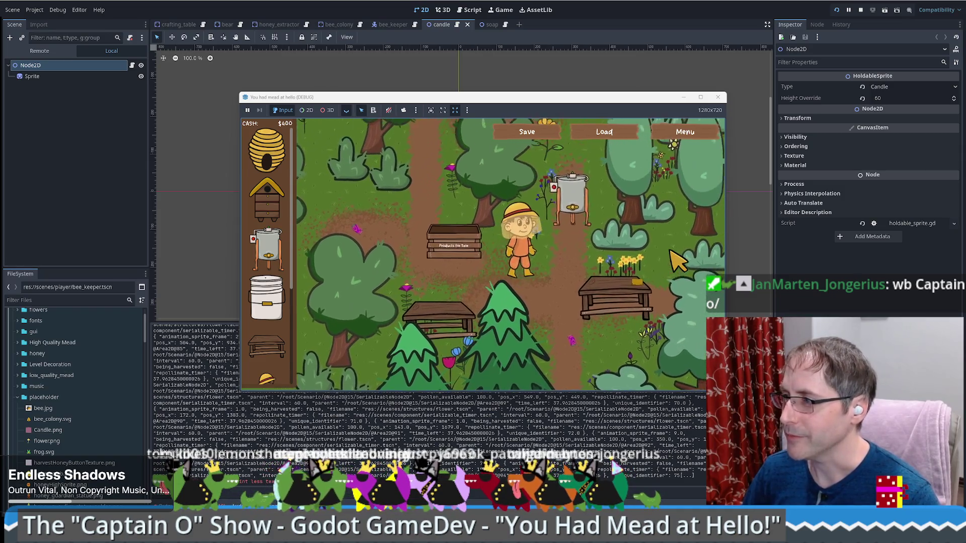
key("s")
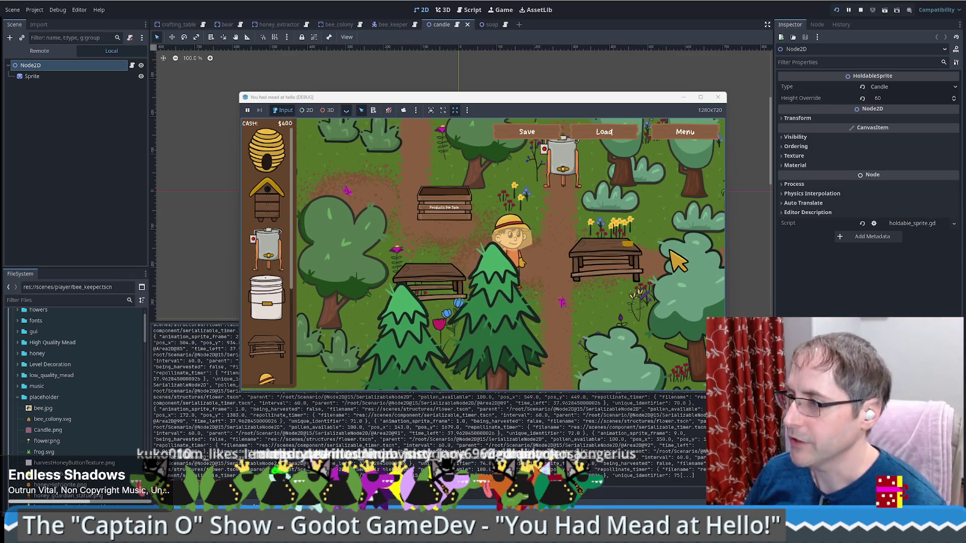
key("a")
key("s")
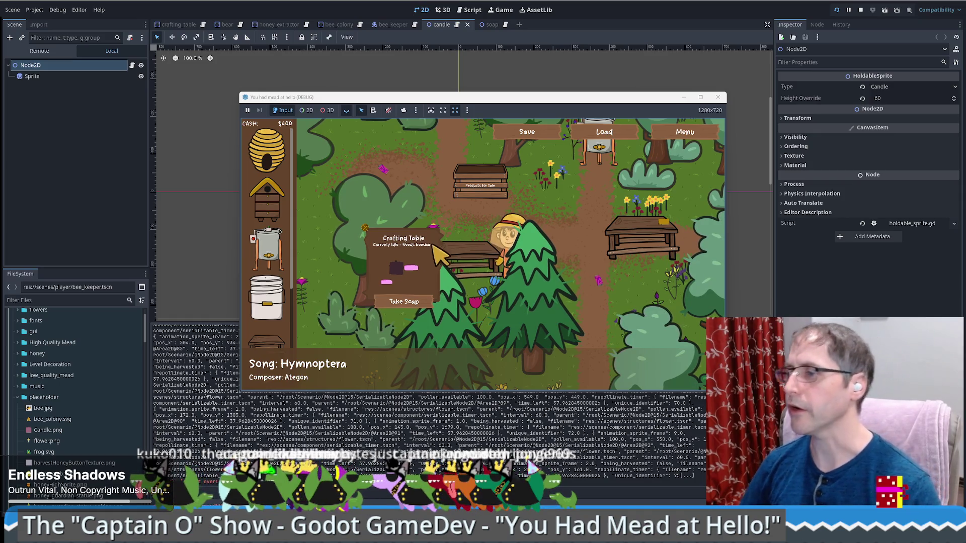
key("s")
key("a")
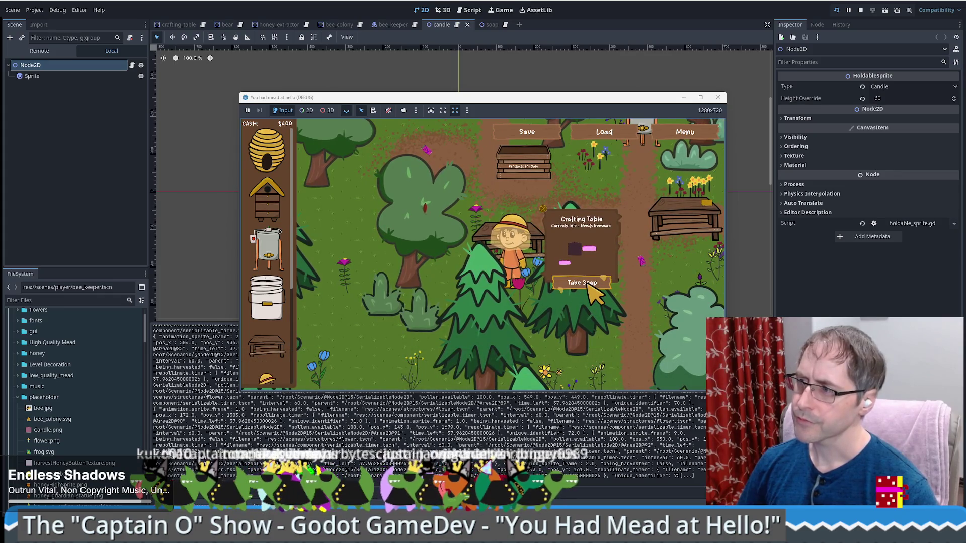
left_click(589, 283)
key("d")
key("w")
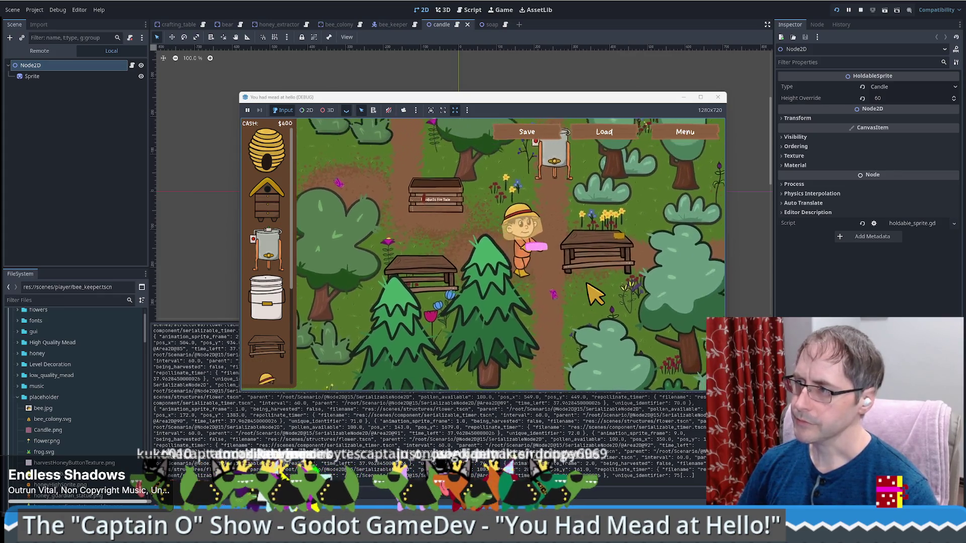
key("d")
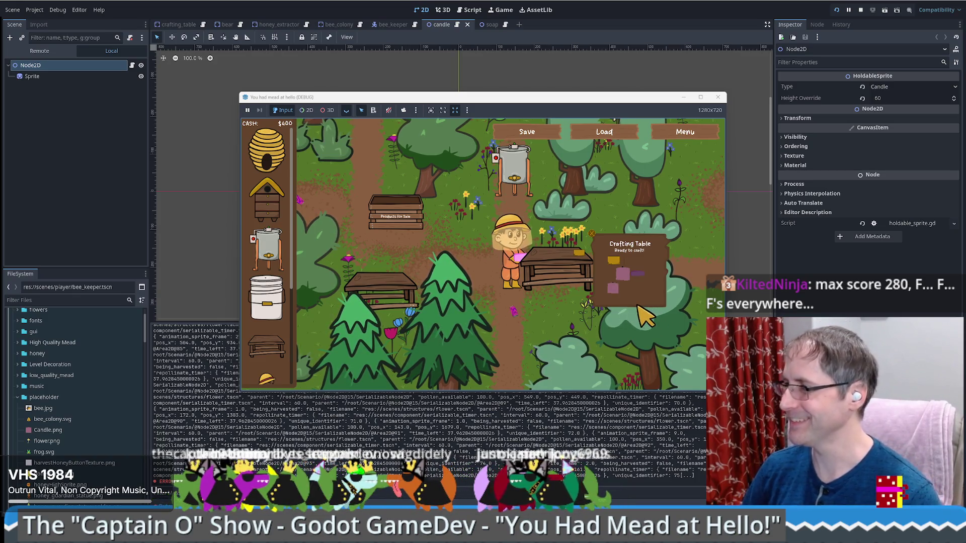
Take the finished item from the crafting table and walk around near it
left_click(634, 309)
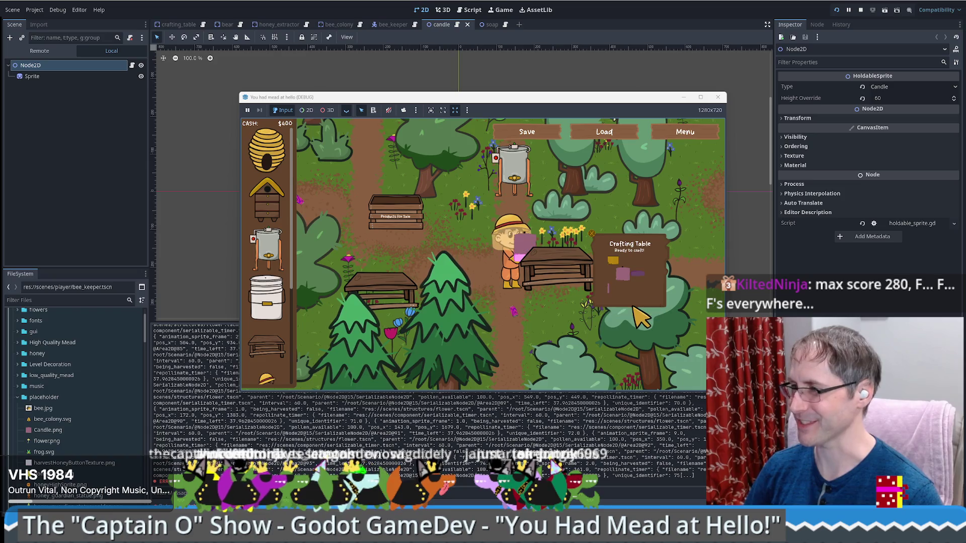
key("Up")
key("Left")
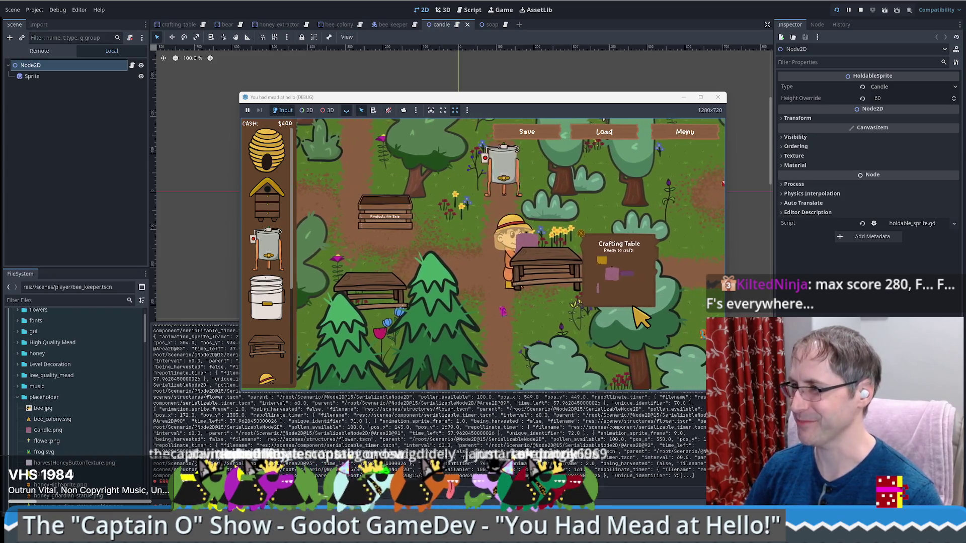
key("Right")
key("Up")
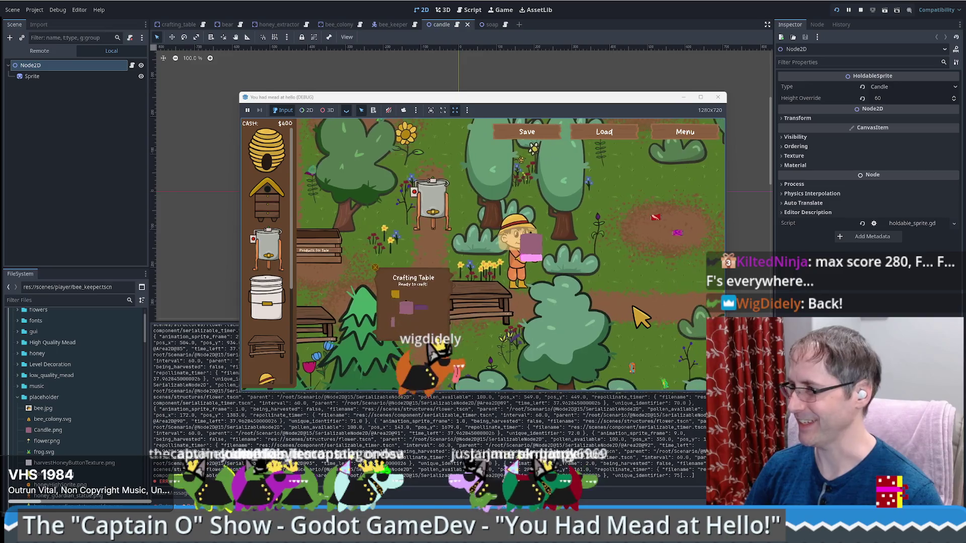
key("Right")
key("Up")
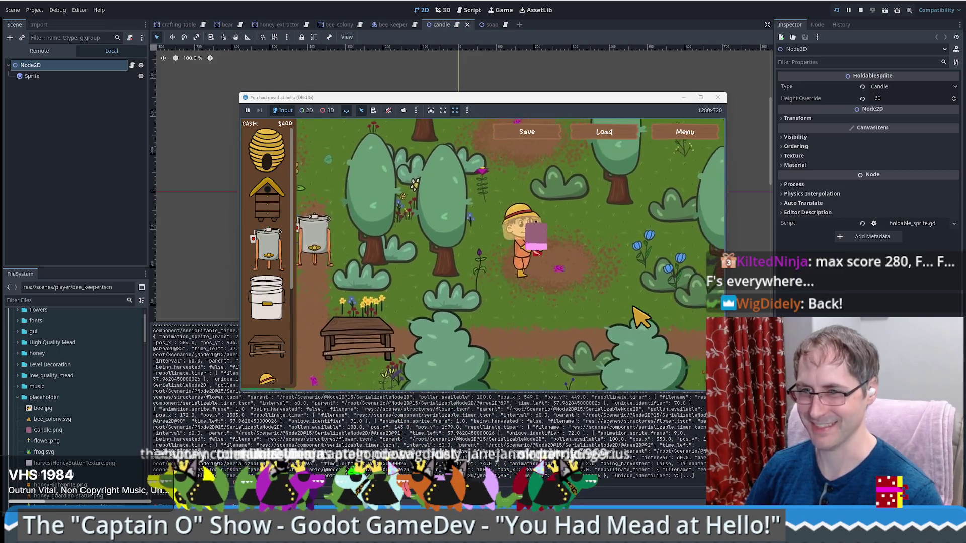
key("Left")
key("Down")
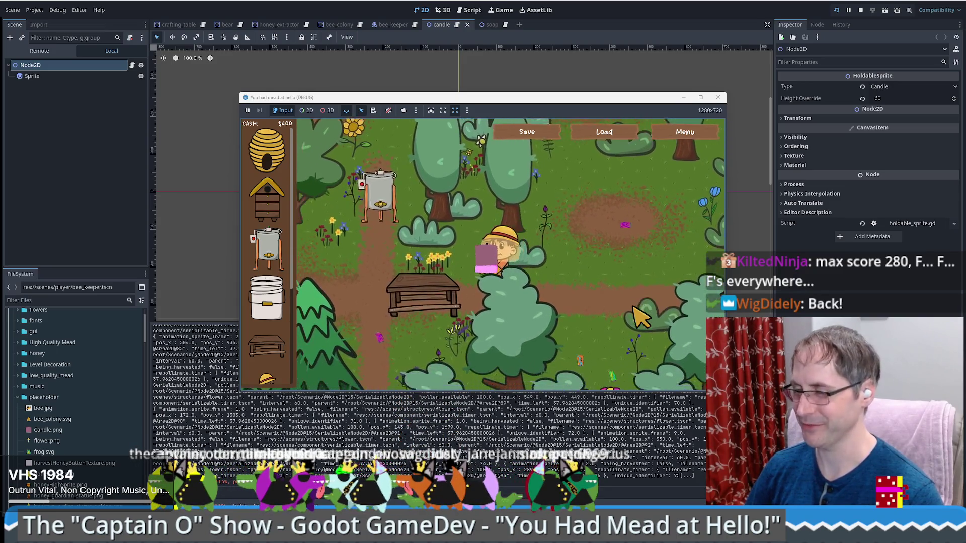
Walk the beekeeper down, past the bench, and up the path toward the honey extractor
key("Down")
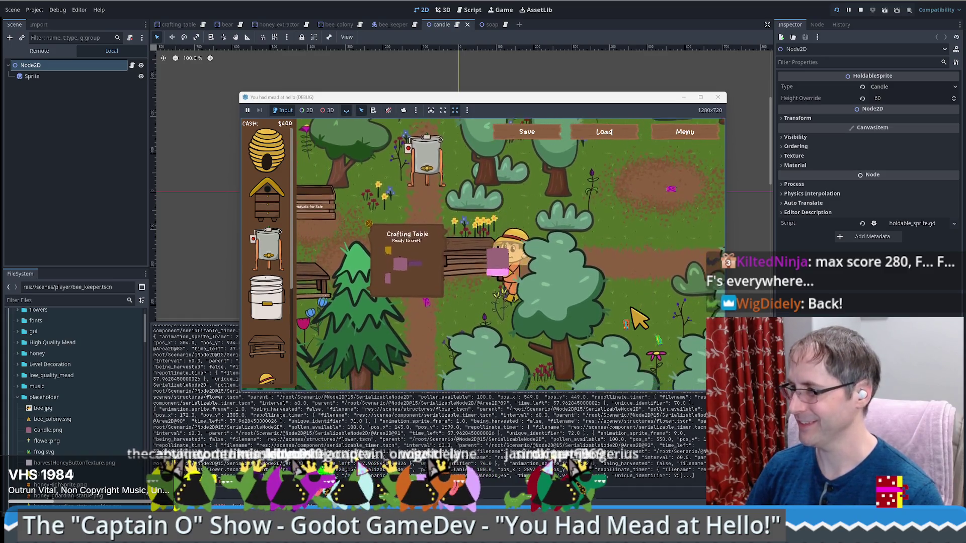
key("Right")
key("Down")
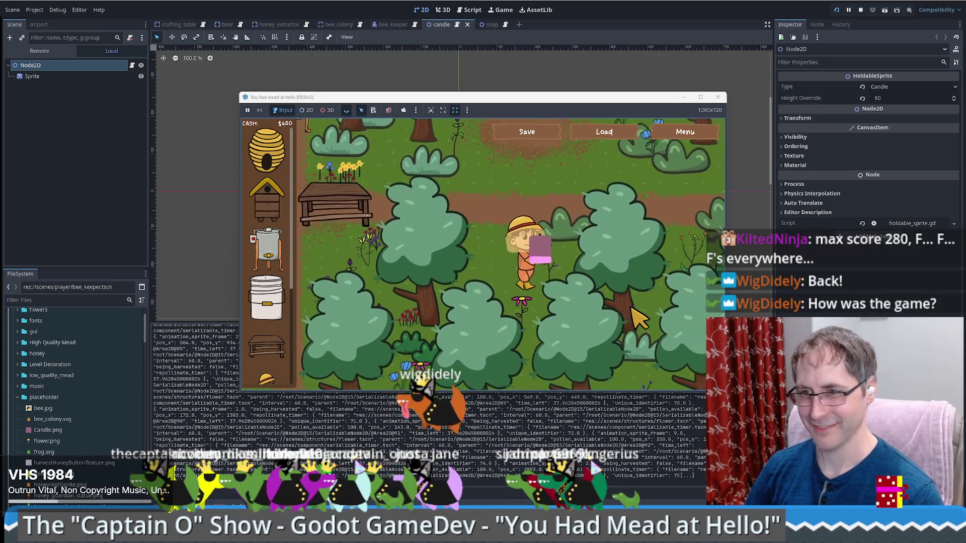
key("Up")
key("Left")
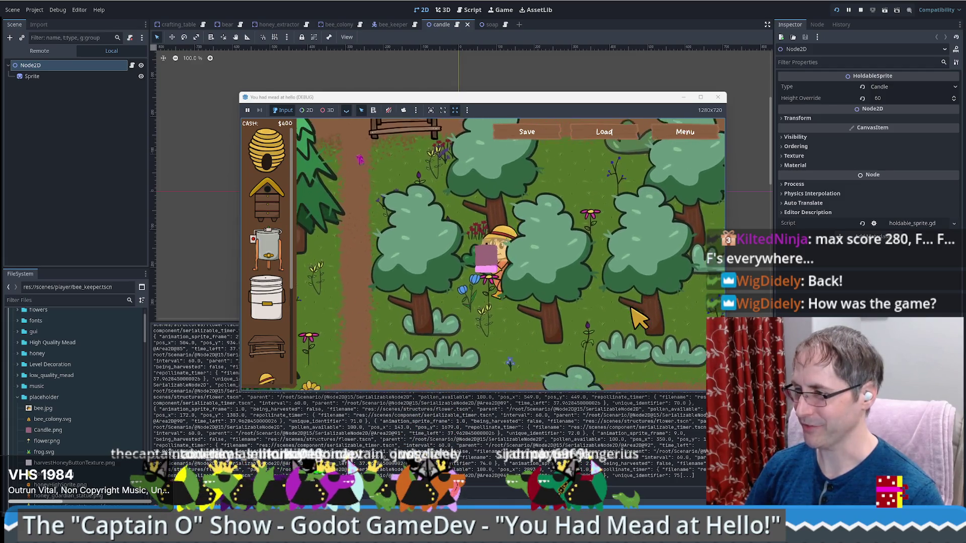
key("Left")
key("Down")
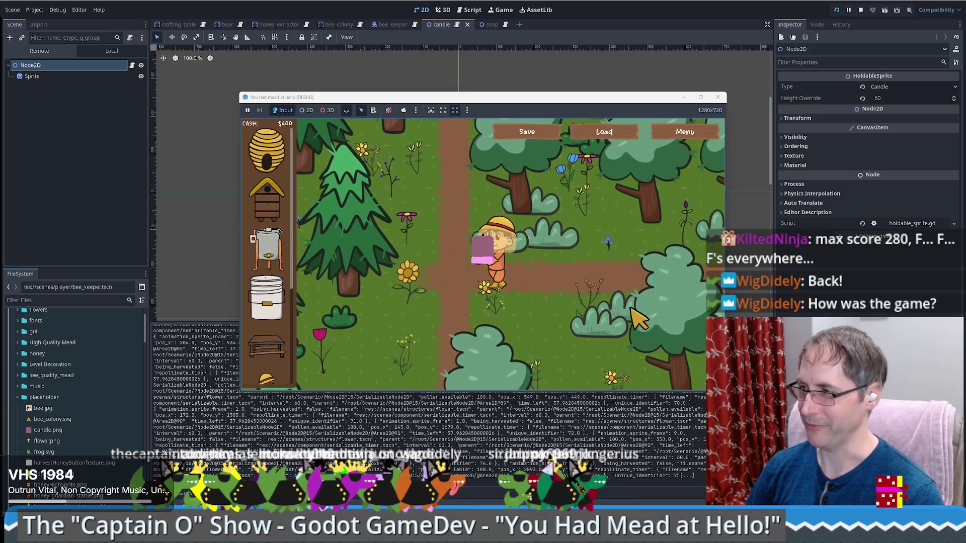
key("Up")
key("Left")
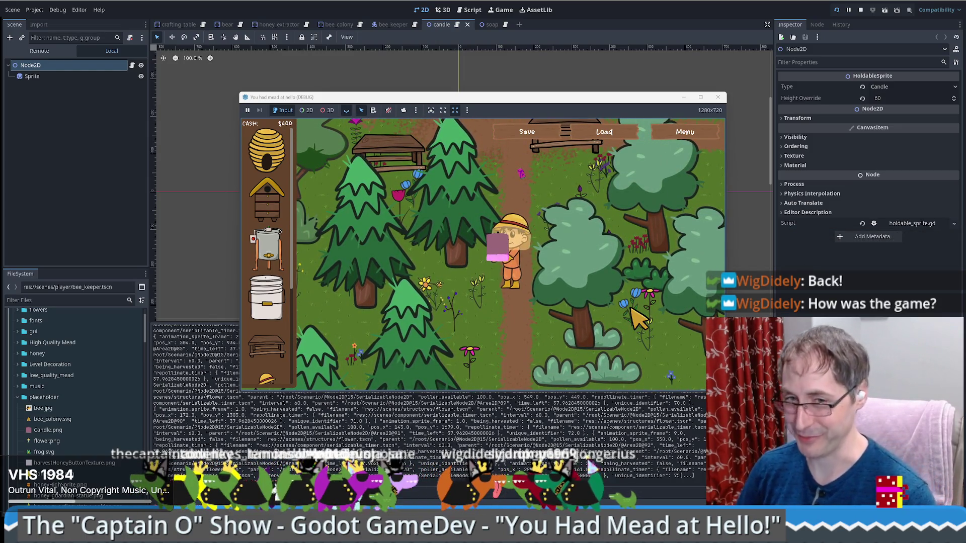
key("Up")
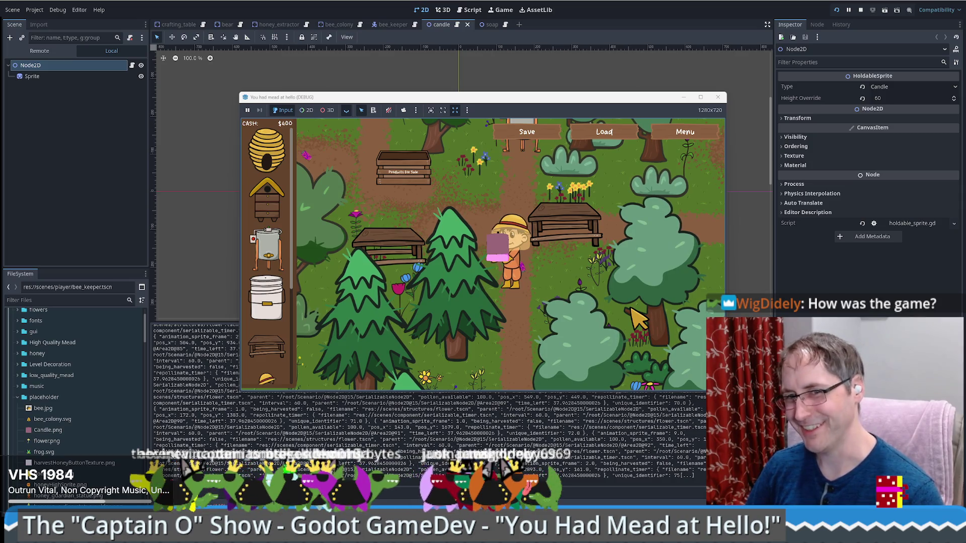
key("w")
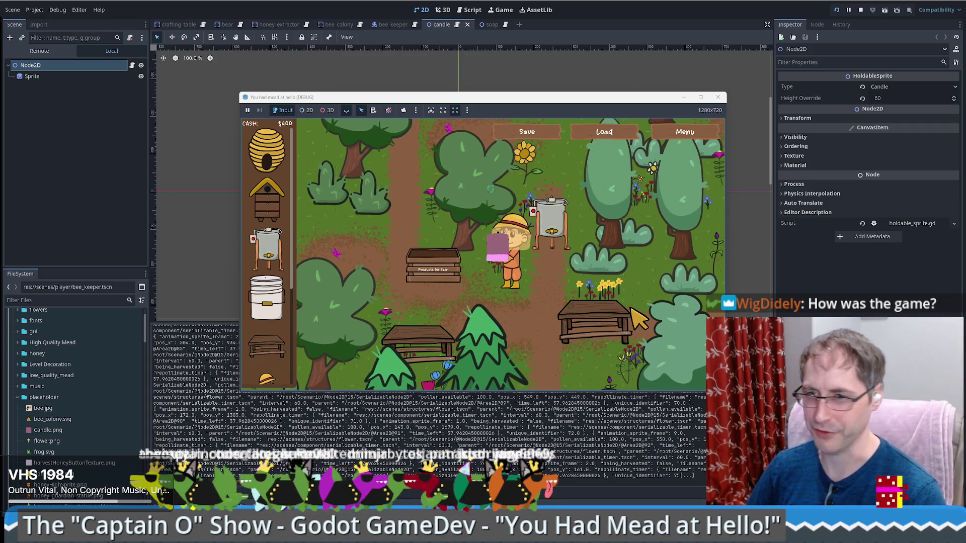
Walk to the sale crate to sell the carried goods, then head back toward the honey extractor
key("w")
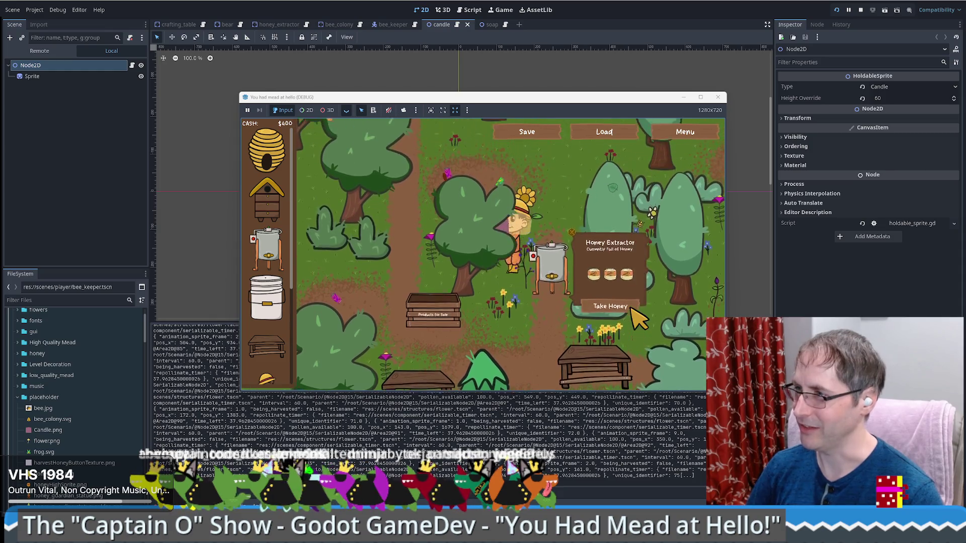
key("s")
key("d")
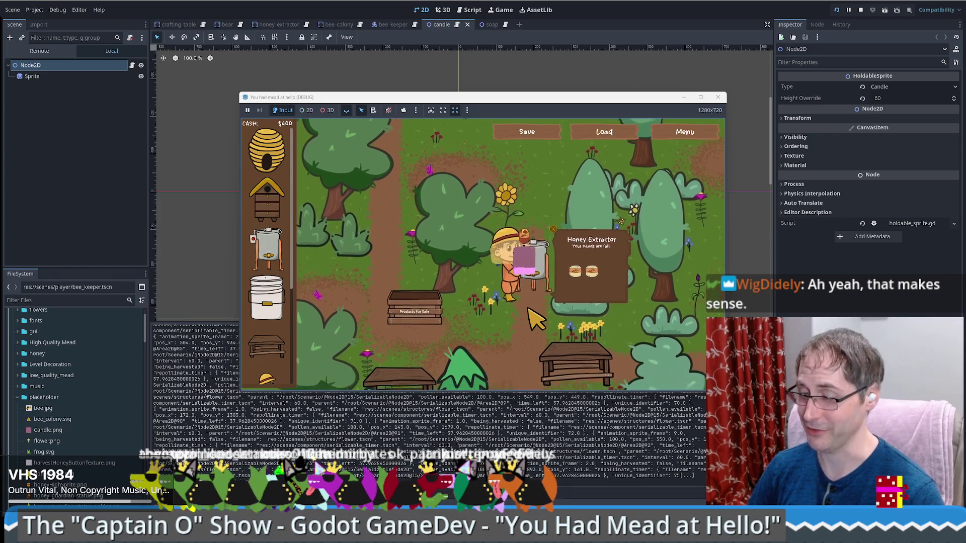
key("a")
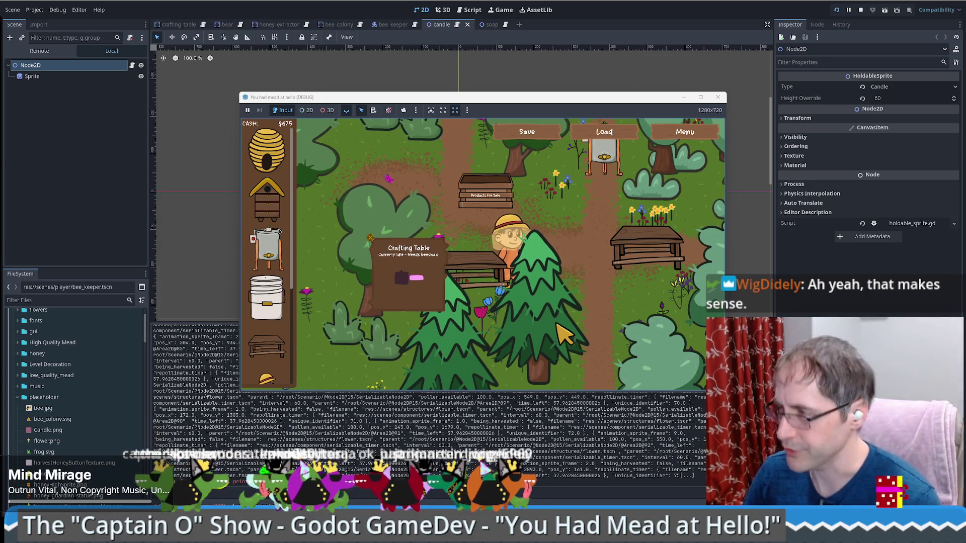
key("w")
key("d")
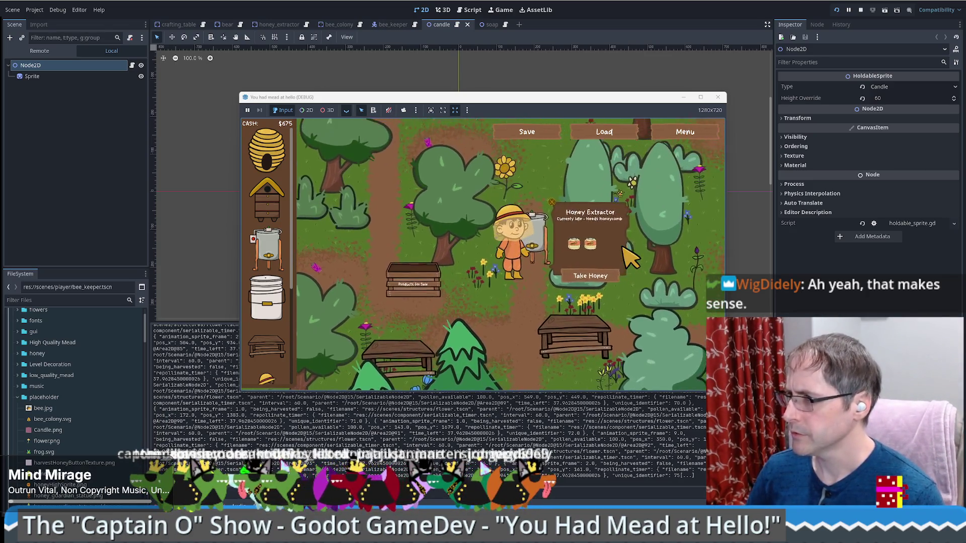
Produce beeswax at the honey extractor, collect it, and place it on the crafting table
left_click(534, 255)
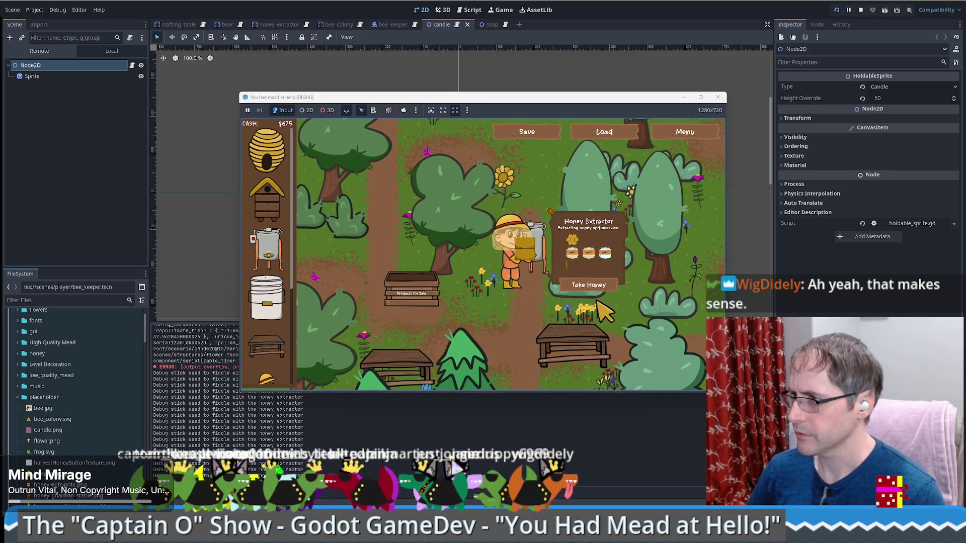
left_click(537, 261)
key("s")
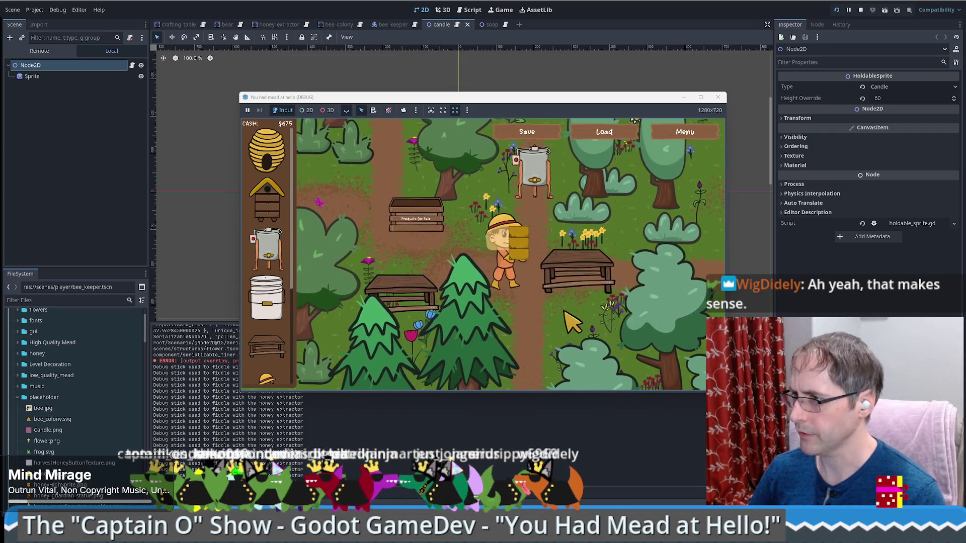
left_click(622, 310)
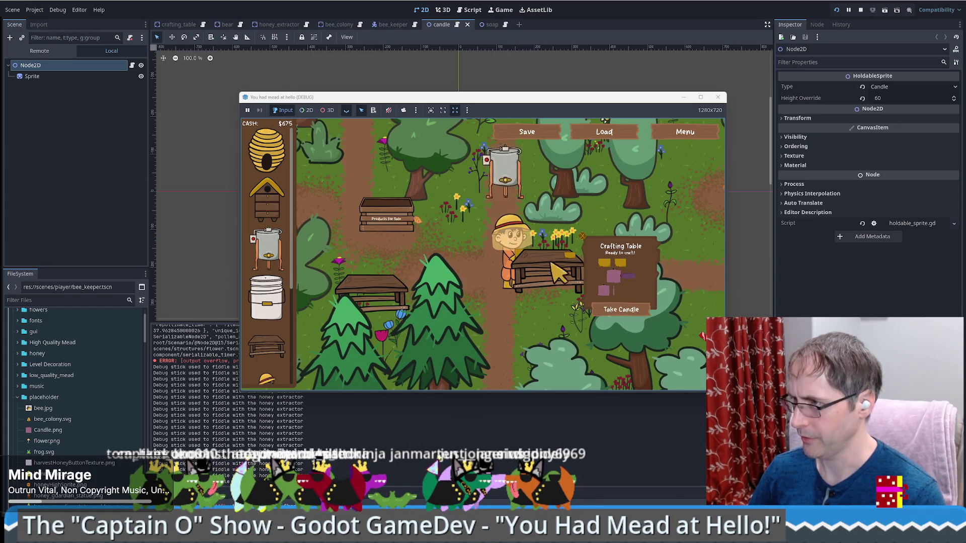
Walk over to the right-hand crafting table and bring up the crafting_table scene in the editor
key("a")
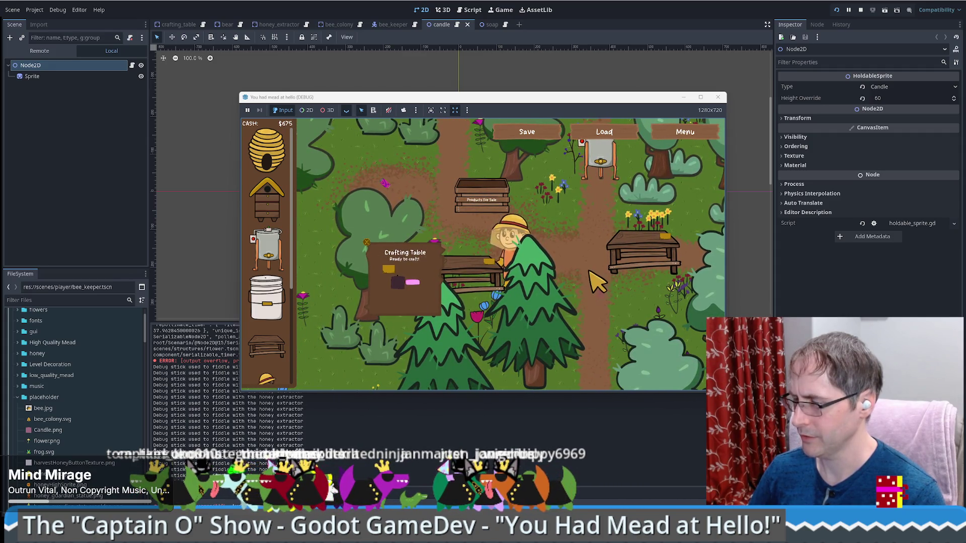
key("d")
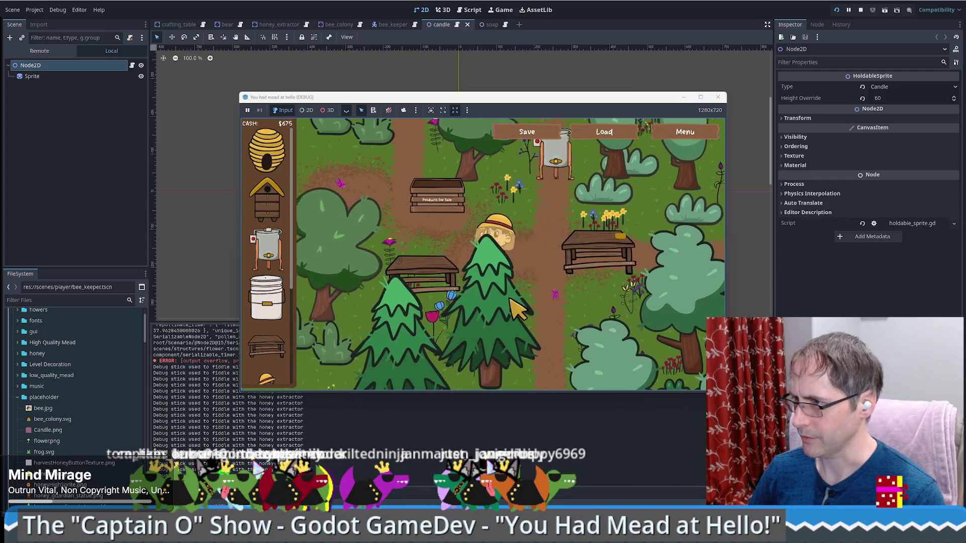
key("a")
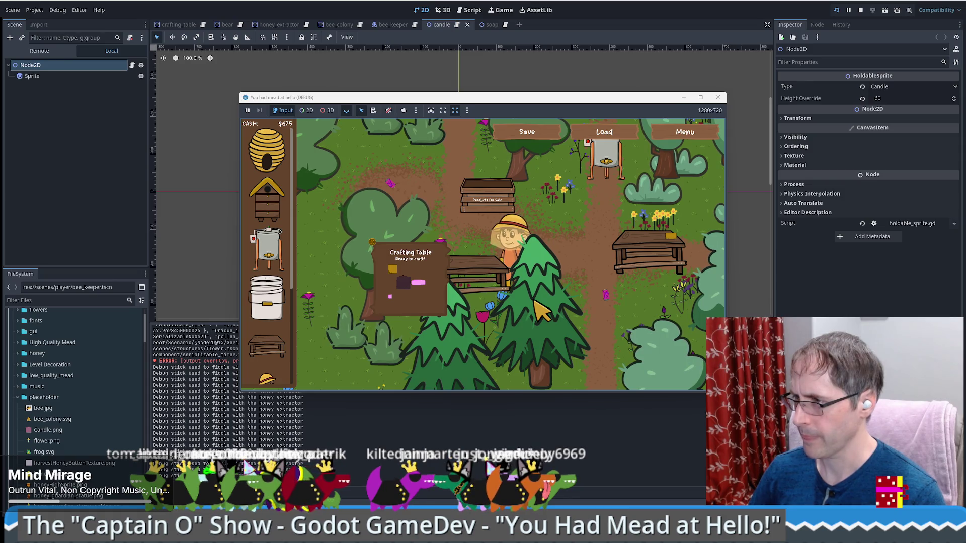
key("d")
key("w")
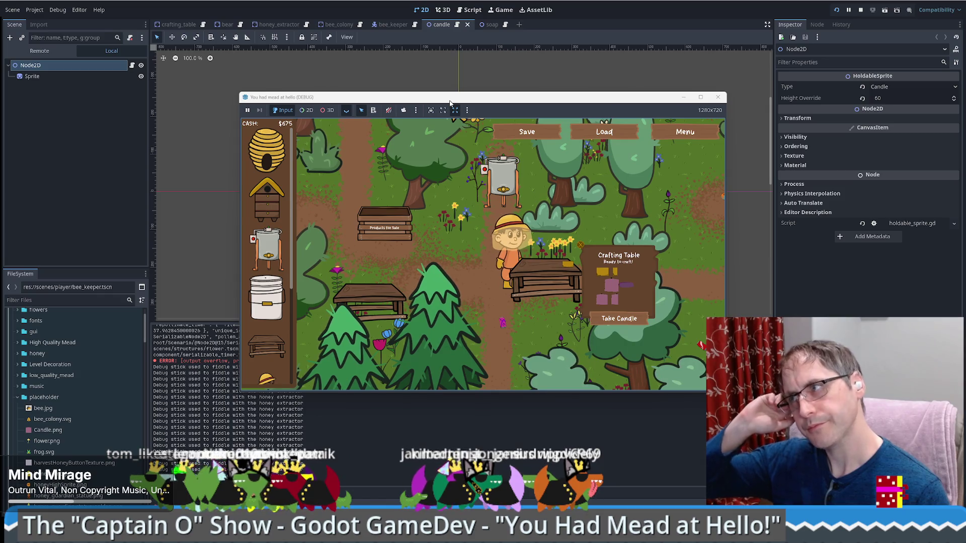
left_click(178, 24)
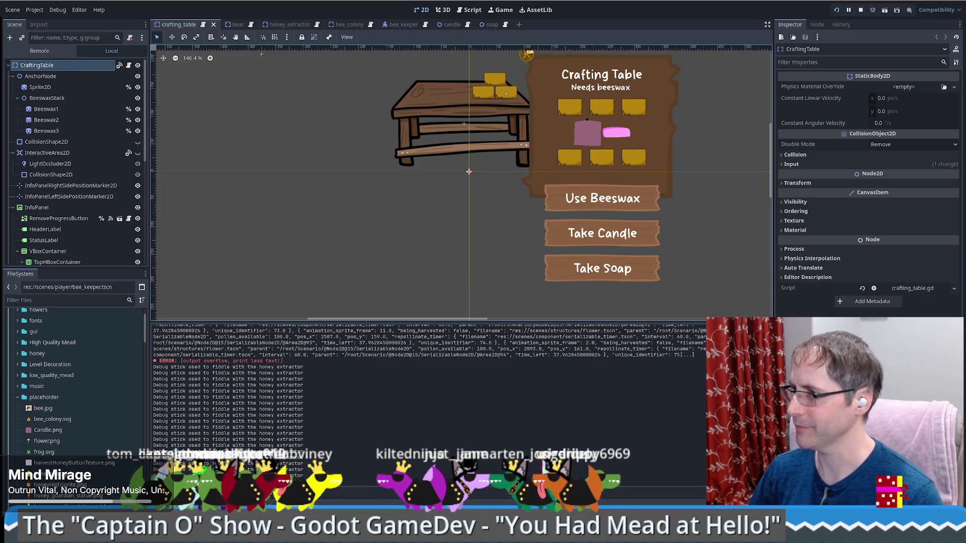
Inspect the Beeswax2 sprite, the BeeswaxStack node and the CandleActionButton node in crafting_table
left_click(485, 92)
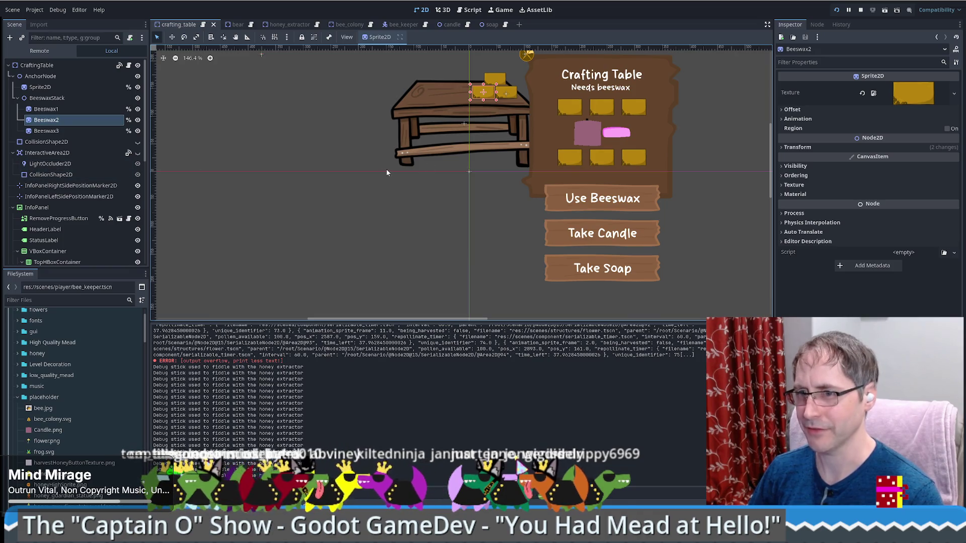
left_click_drag(442, 156, 472, 216)
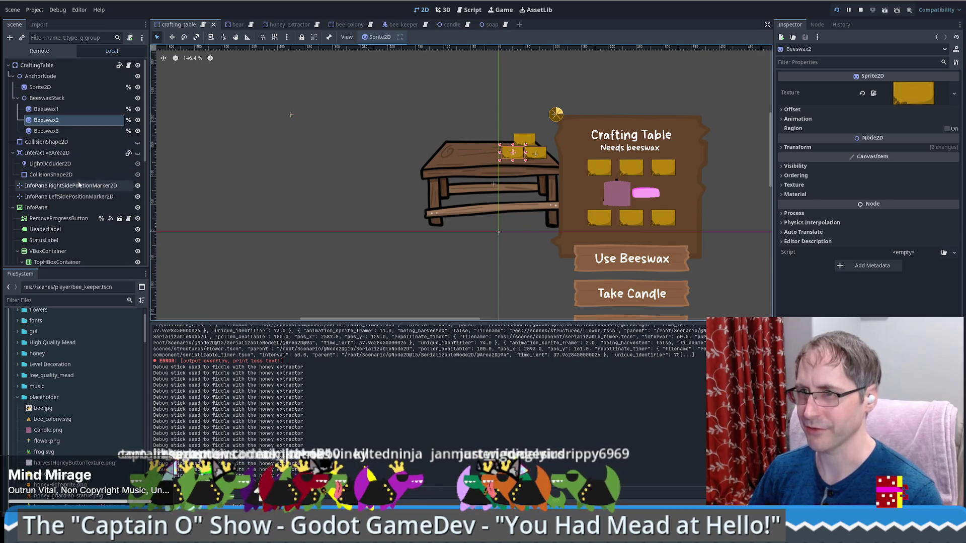
left_click(60, 98)
scroll(70, 146, "down", 10)
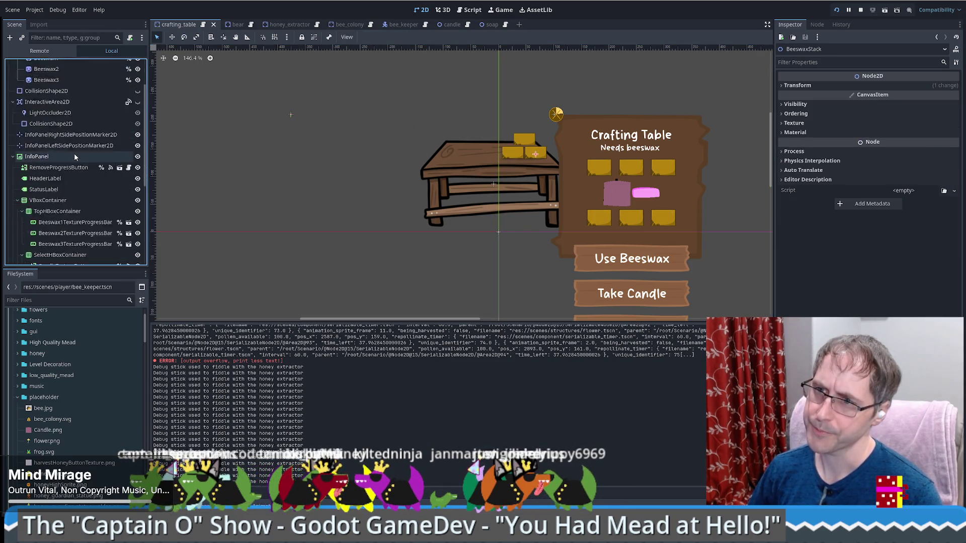
left_click(65, 205)
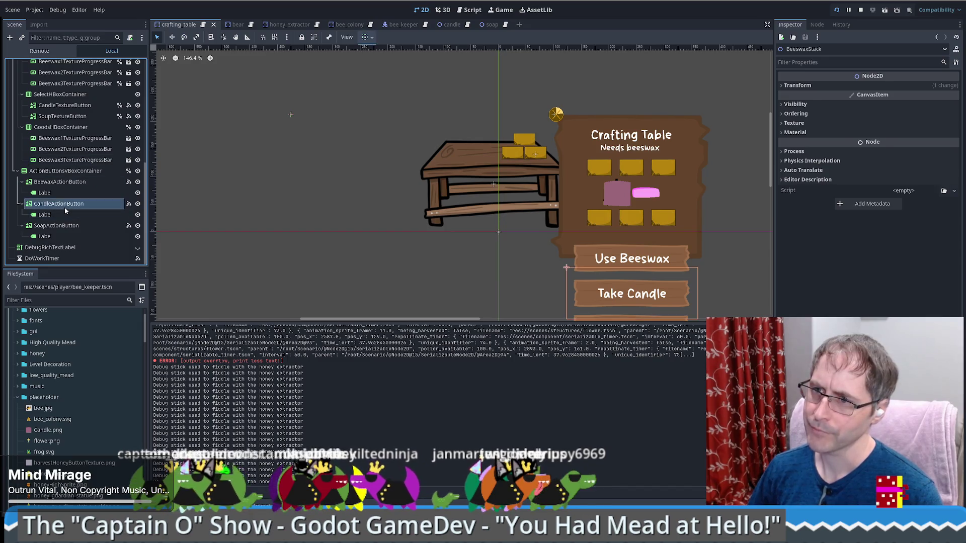
scroll(482, 262, "down", 2)
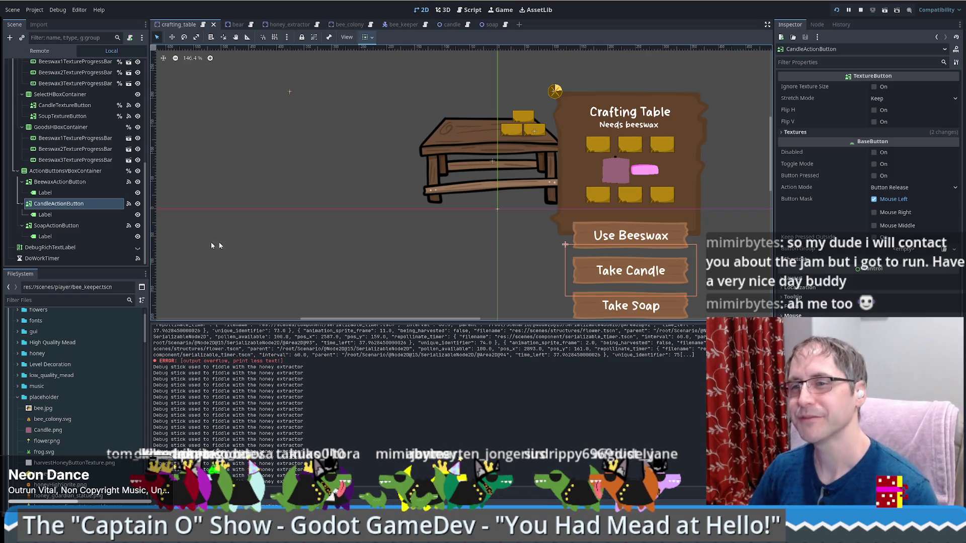
left_click_drag(481, 192, 509, 243)
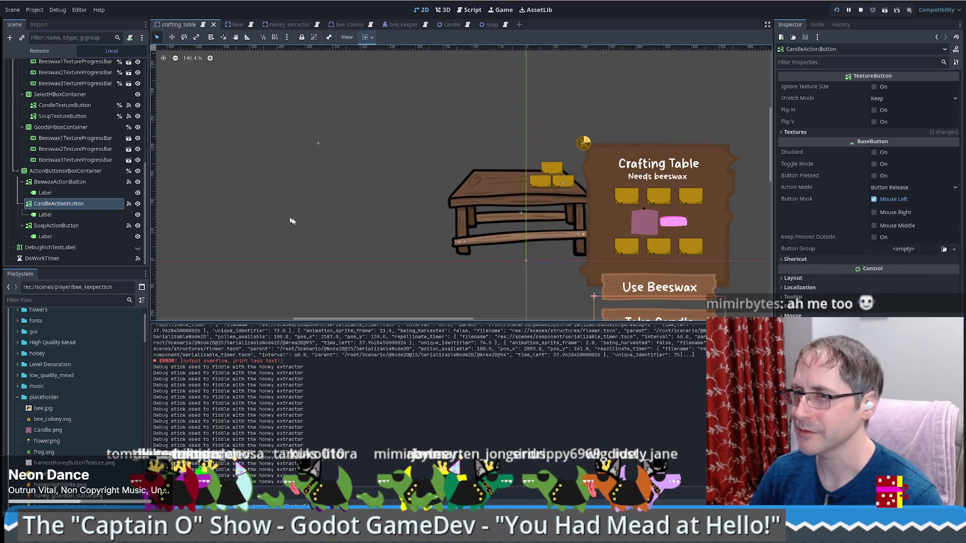
left_click(557, 215)
left_click(549, 185)
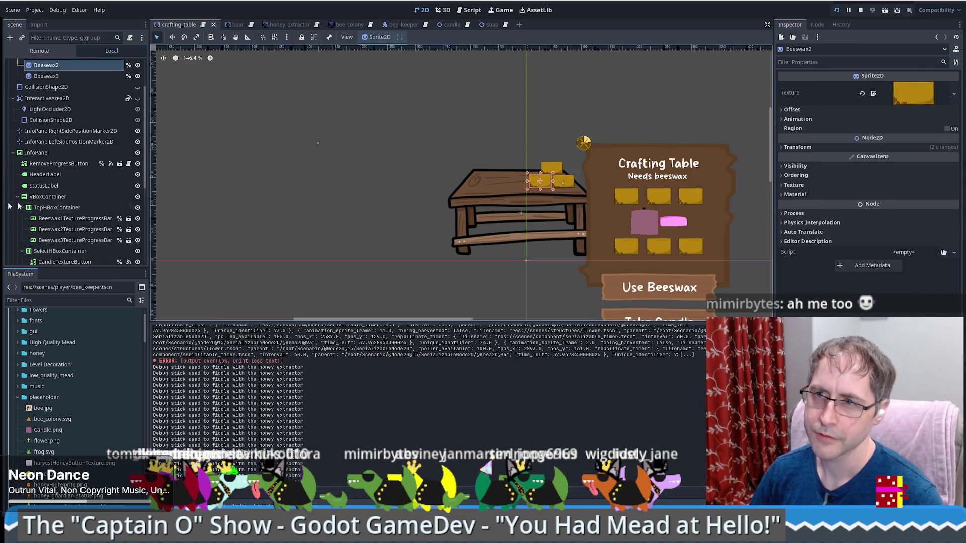
scroll(70, 165, "up", 3)
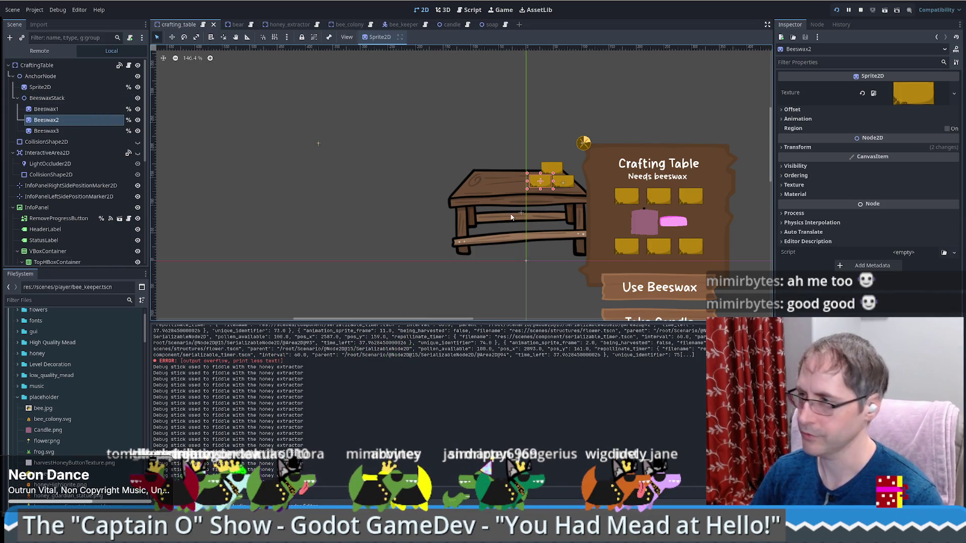
left_click(71, 99)
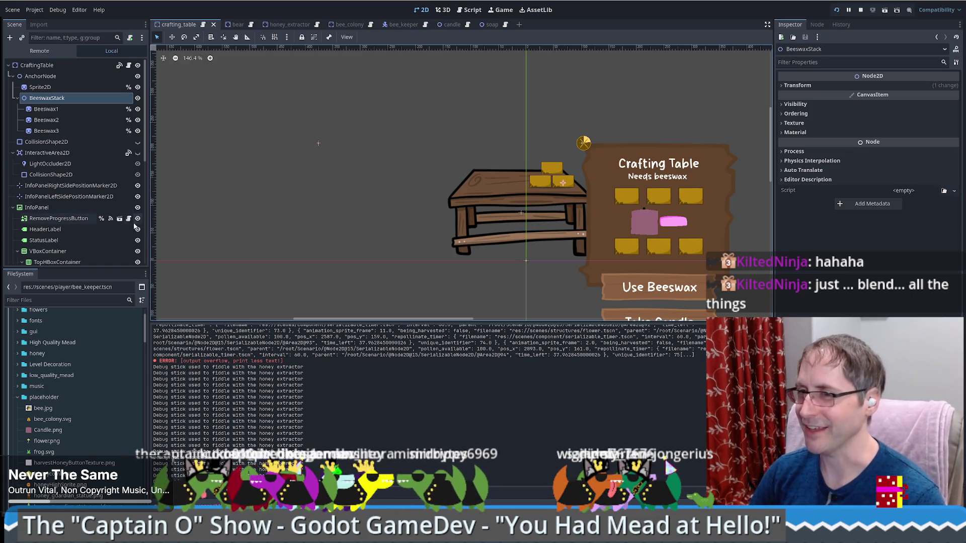
left_click(55, 112)
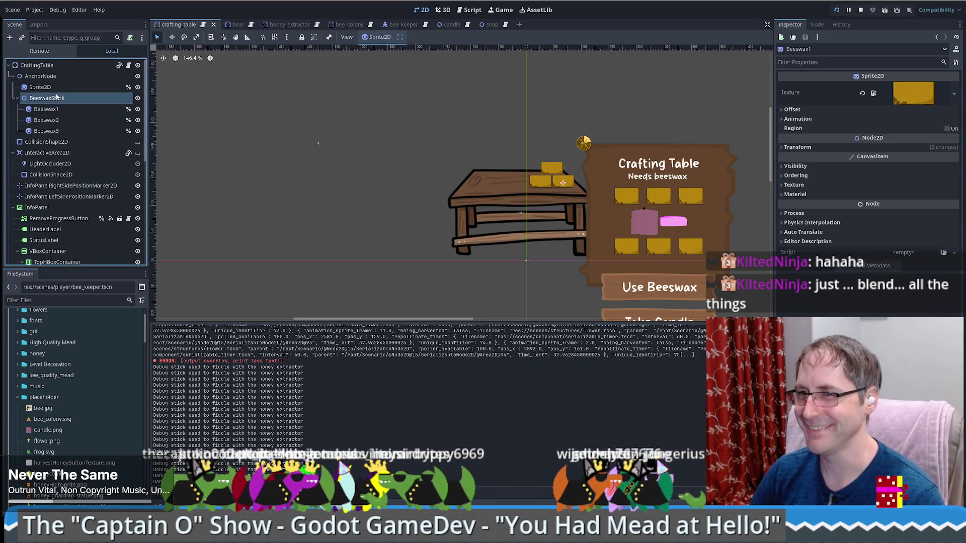
left_click(47, 98)
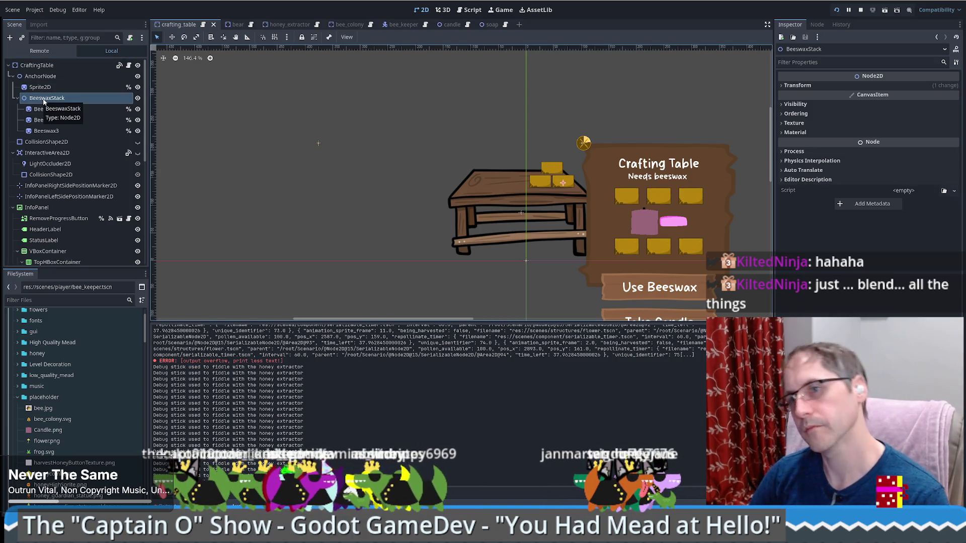
scroll(88, 154, "down", 5)
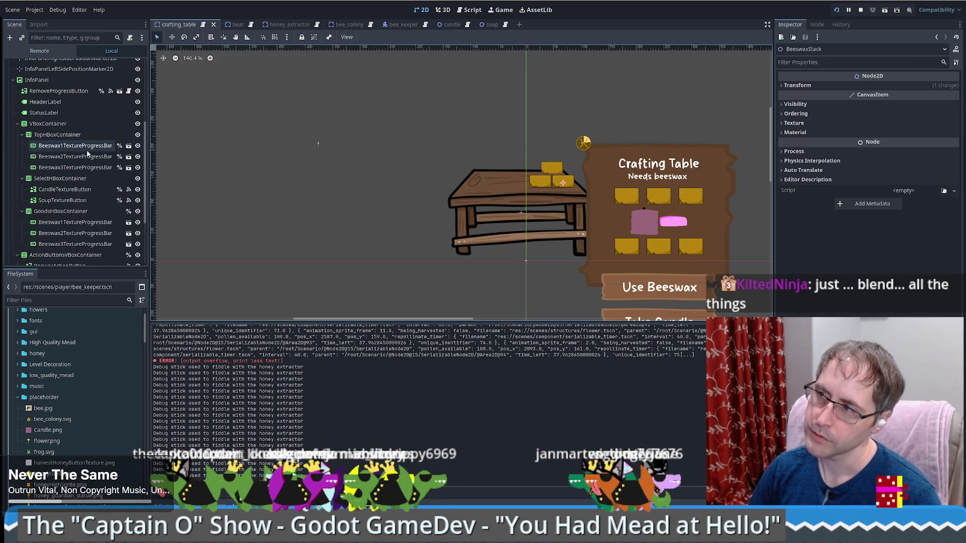
scroll(83, 151, "up", 5)
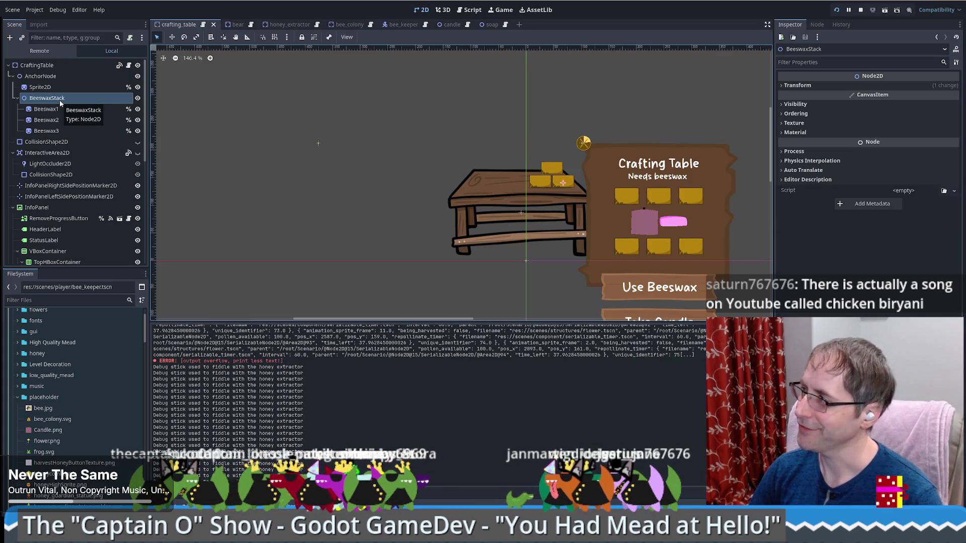
left_click(52, 86)
left_click(56, 98)
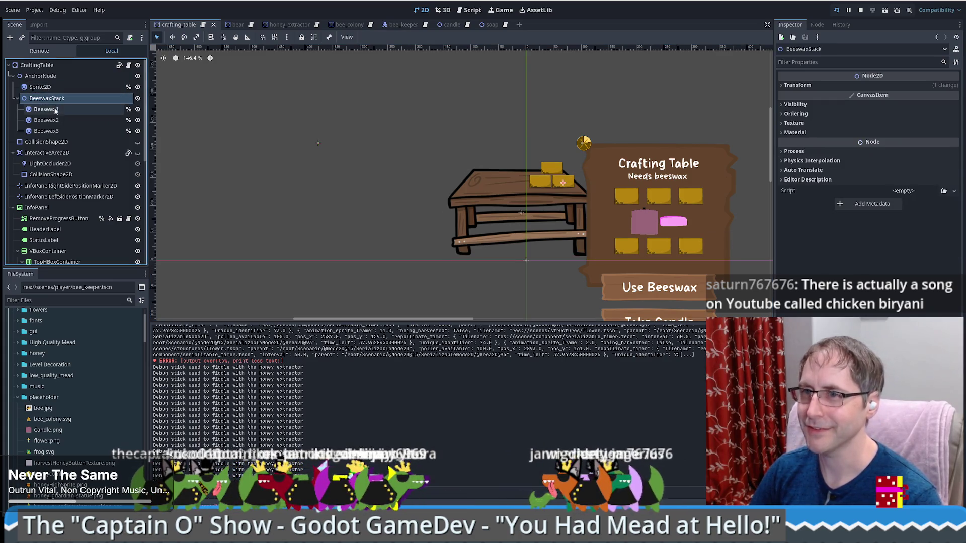
Duplicate BeeswaxStack and rename the copy GoodsStack
key("ctrl+d")
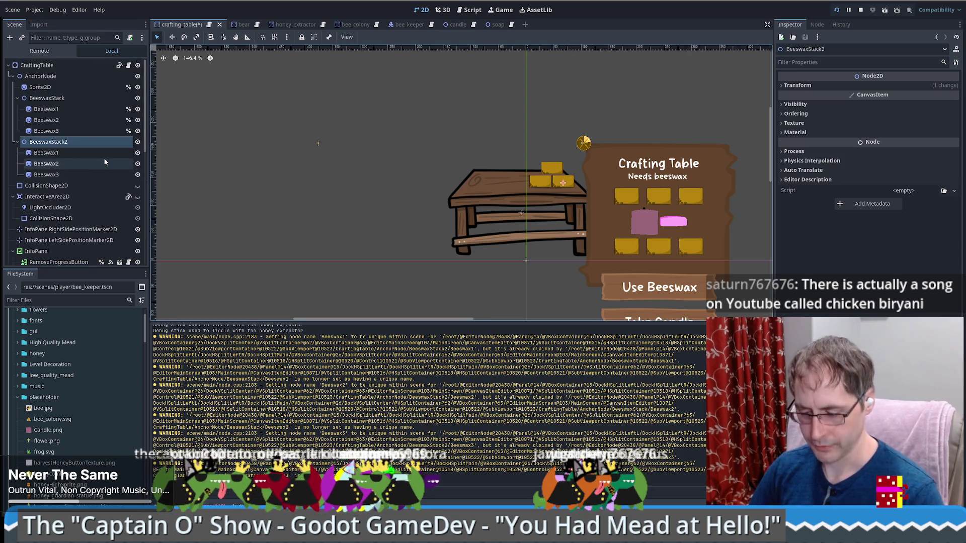
key("F2")
key("BackSpace")
key("Delete")
key("Delete")
key("Delete")
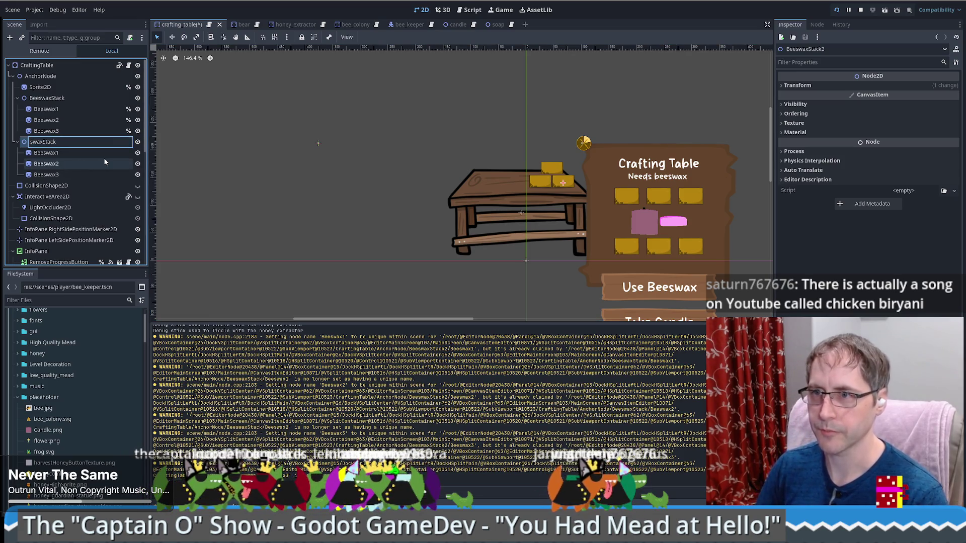
type("gOODS")
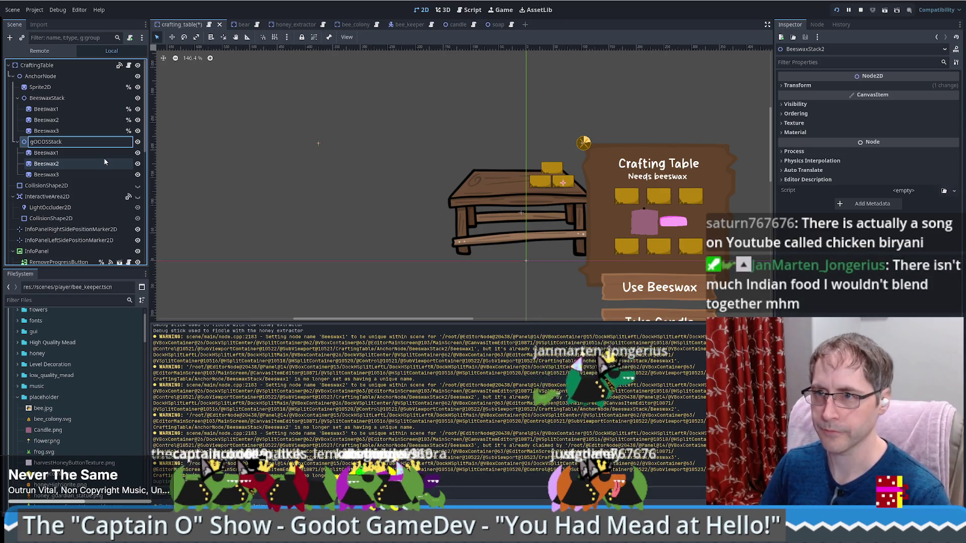
key("BackSpace")
key("BackSpace")
key("BackSpace")
type("Goods")
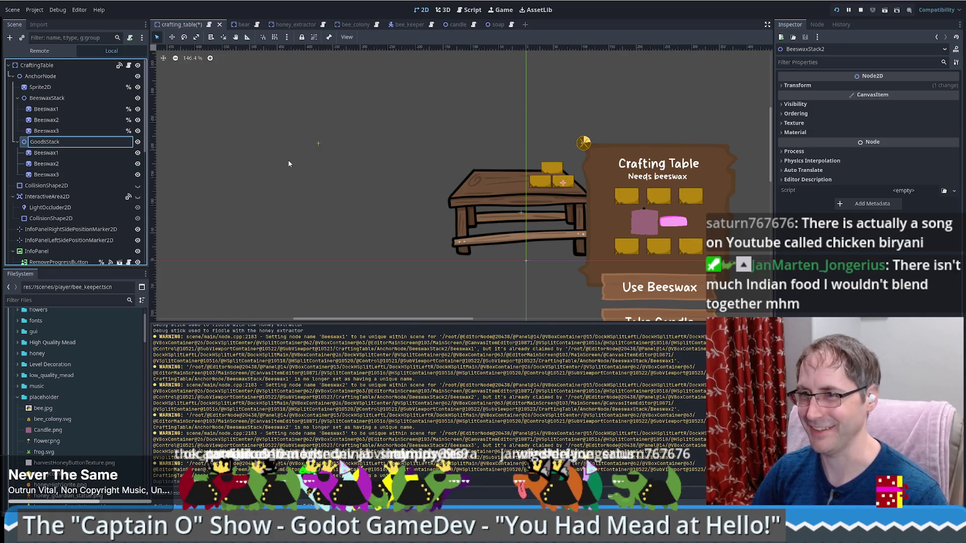
key("Return")
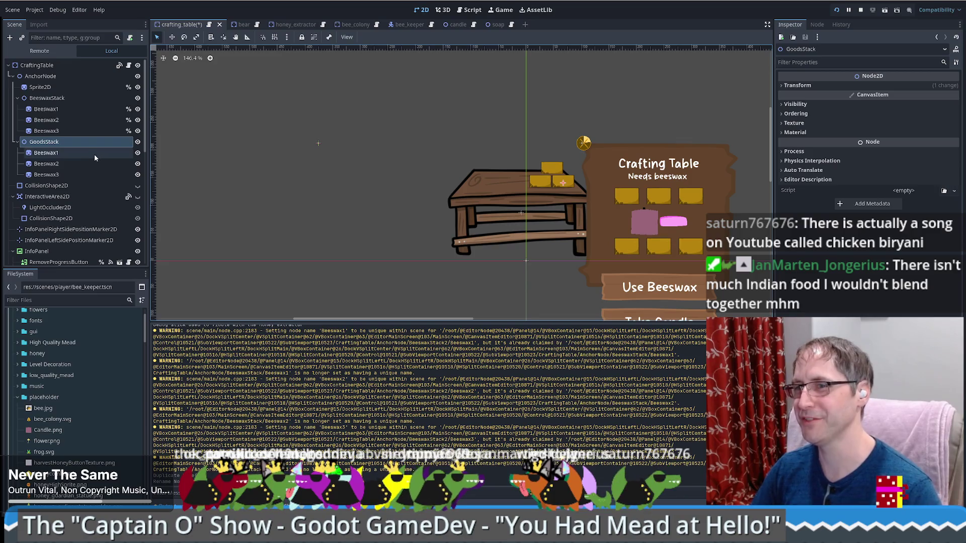
Move GoodsStack about 105 px left on the table
left_click(94, 153)
left_click(93, 143)
key("w")
left_click_drag(541, 169, 492, 168)
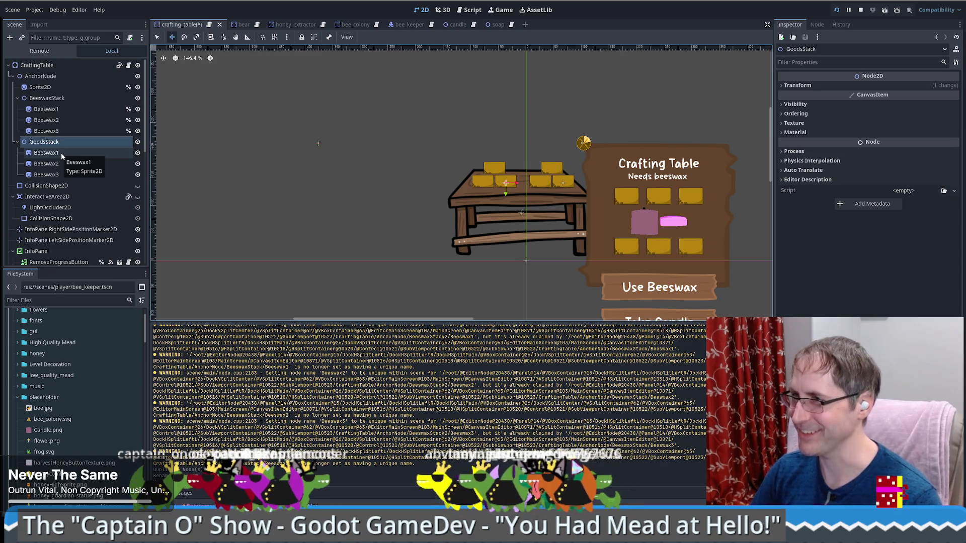
left_click(62, 152)
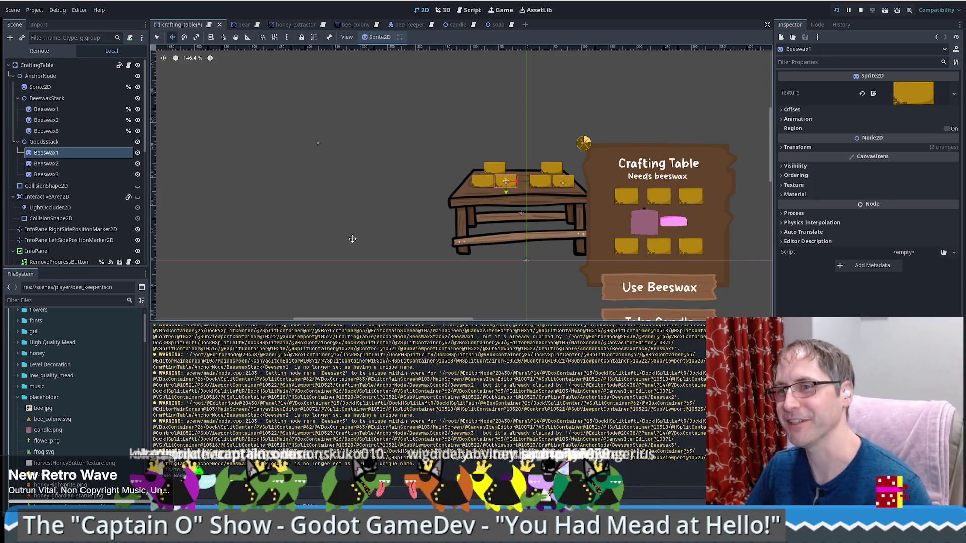
left_click(86, 153)
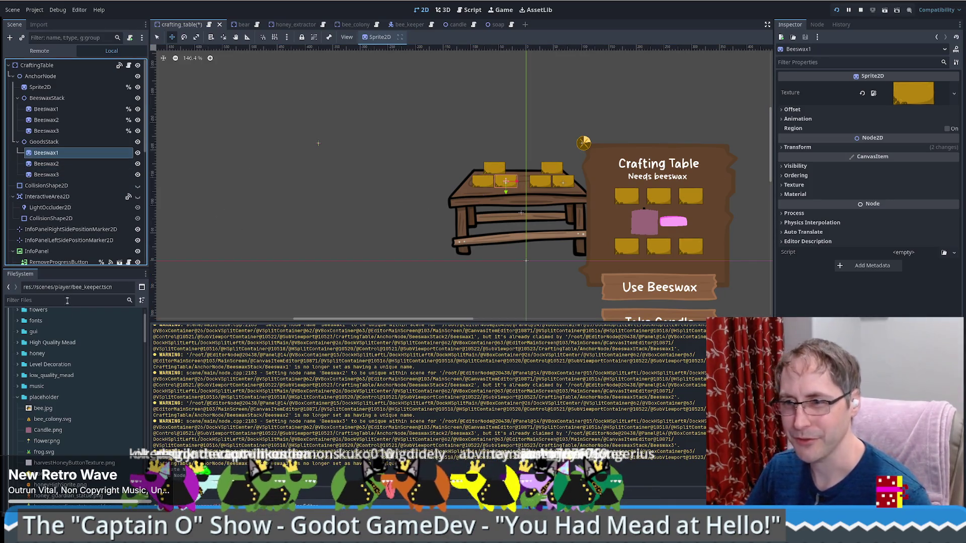
Try renaming GoodsStack to SoapStack, then undo the rename
double_click(45, 142)
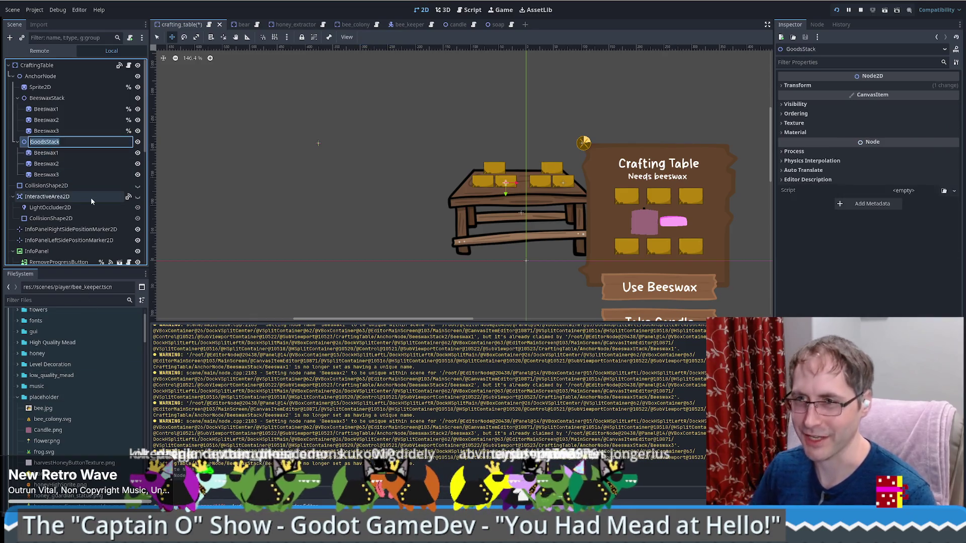
key("Home")
key("Delete")
key("Delete")
key("Delete")
type("Soap")
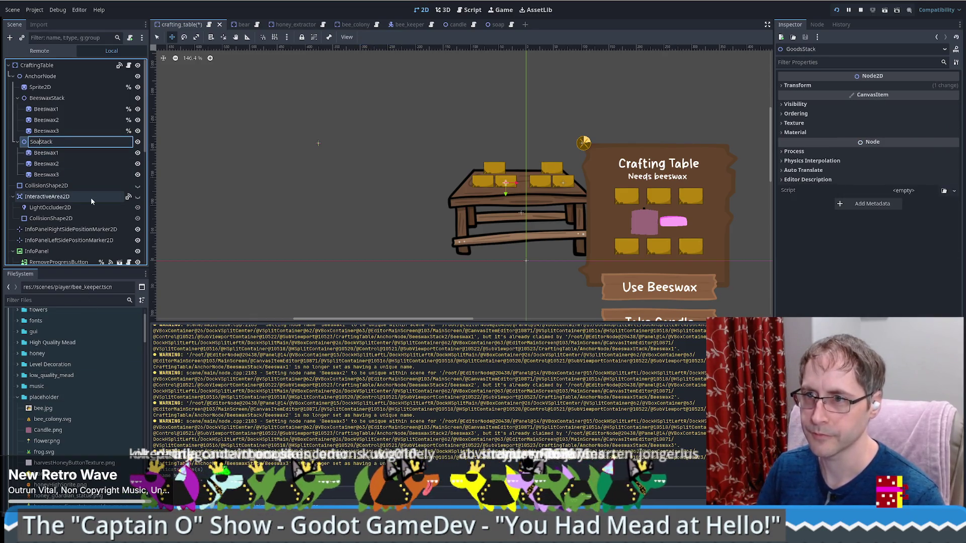
key("Return")
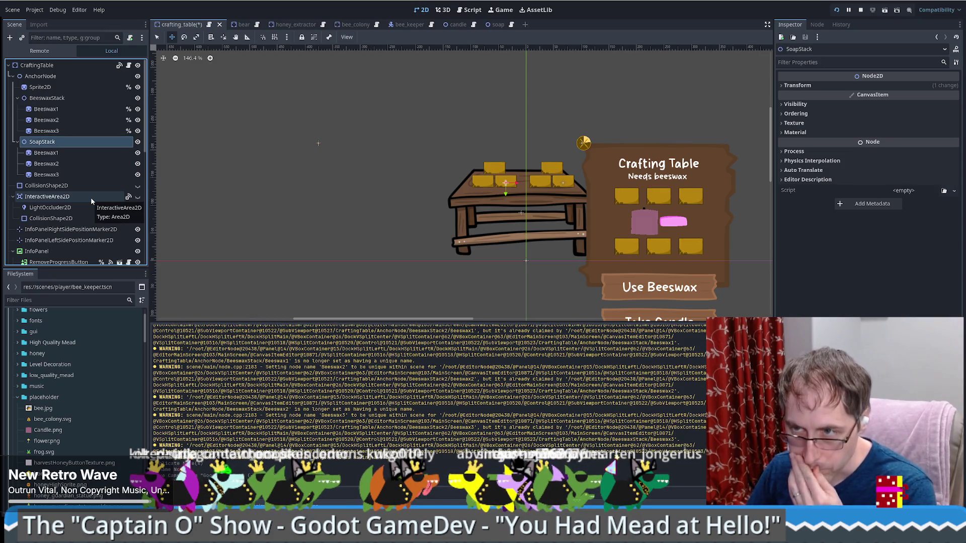
key("ctrl+z")
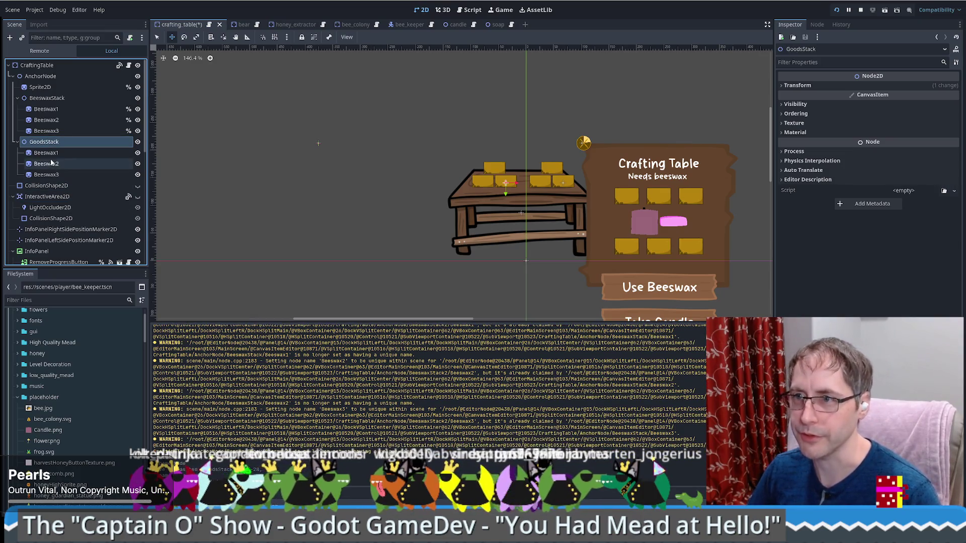
Rename GoodsStack to Goods and bring up the Create New Node dialog
left_click(75, 143)
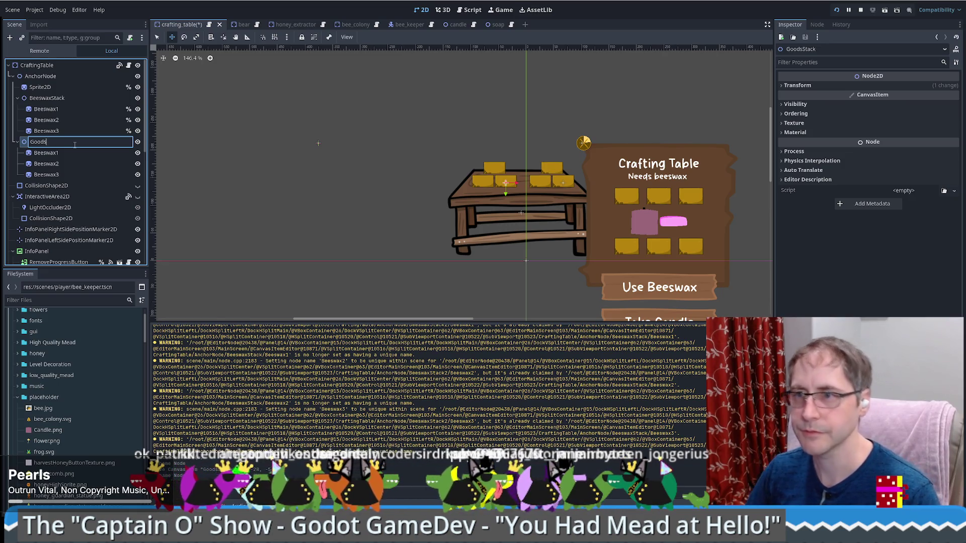
key("Return")
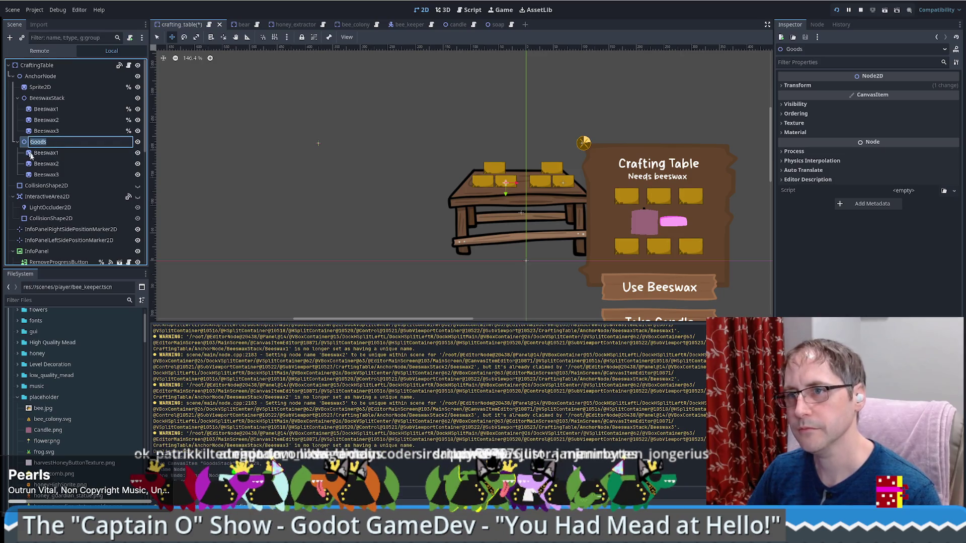
left_click(9, 37)
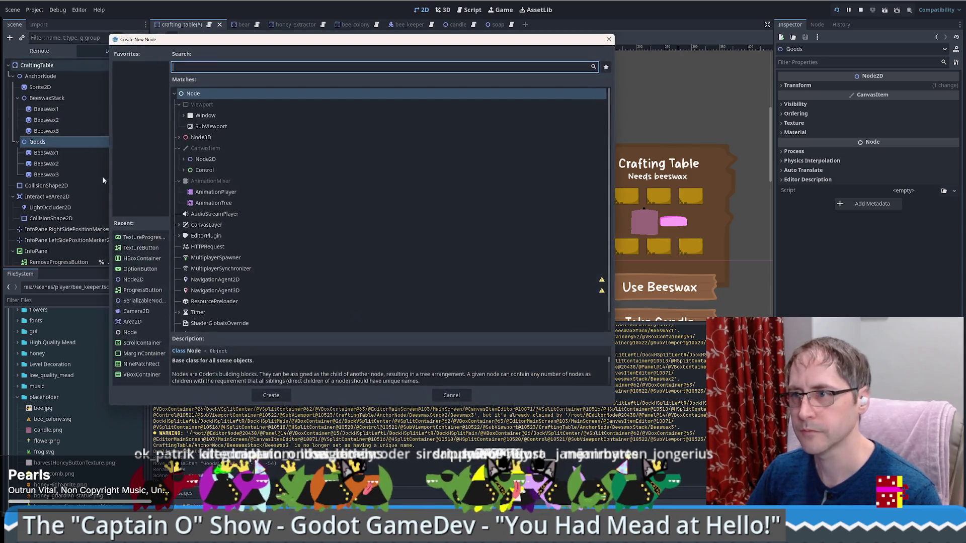
Add a new Node2D child under Goods, deleting an accidentally added plain node first
key("Return")
left_click(102, 179)
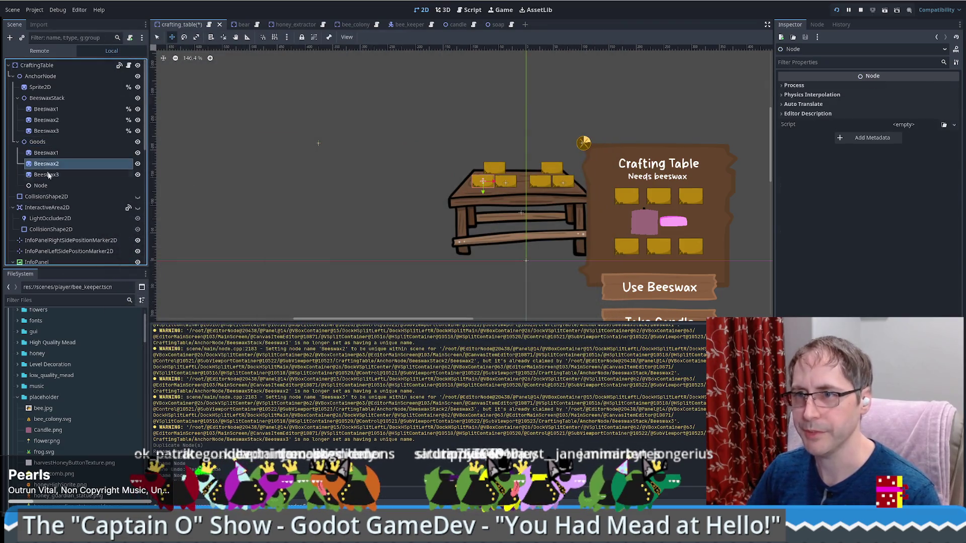
left_click(95, 185)
key("Delete")
left_click(468, 271)
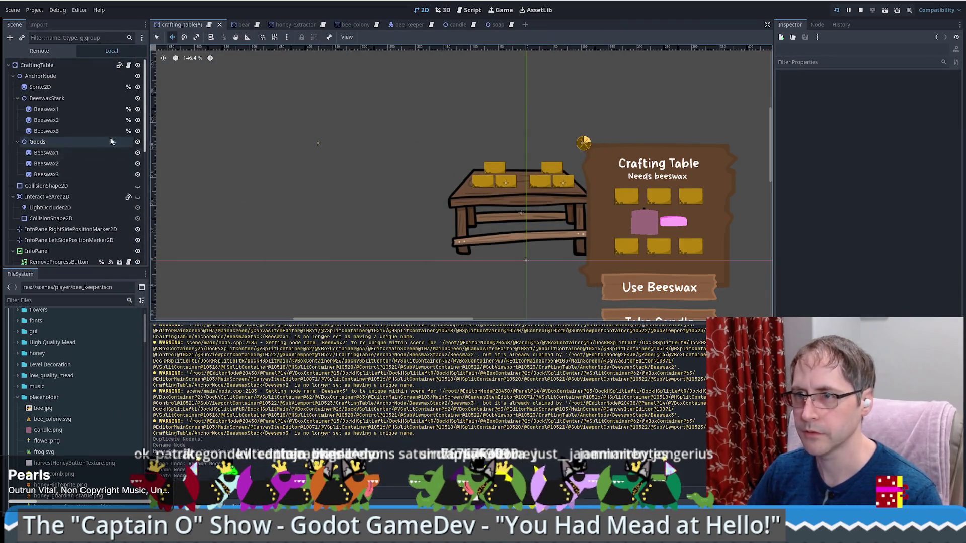
left_click(37, 142)
key("ctrl+a")
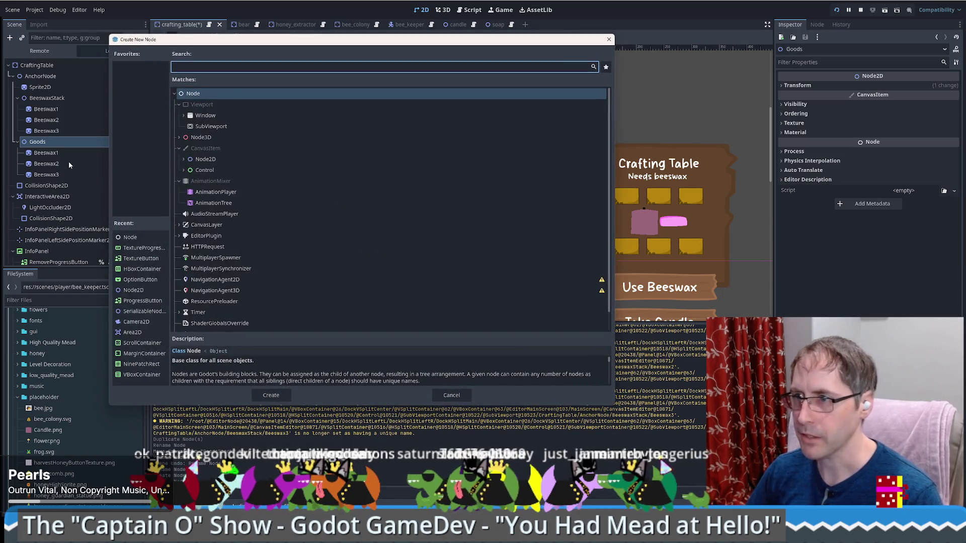
left_click(204, 159)
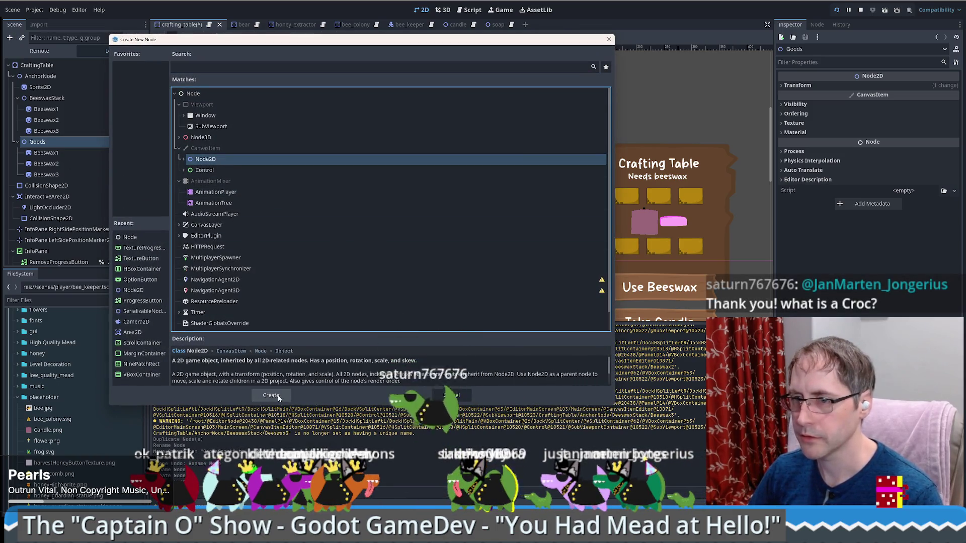
left_click(271, 395)
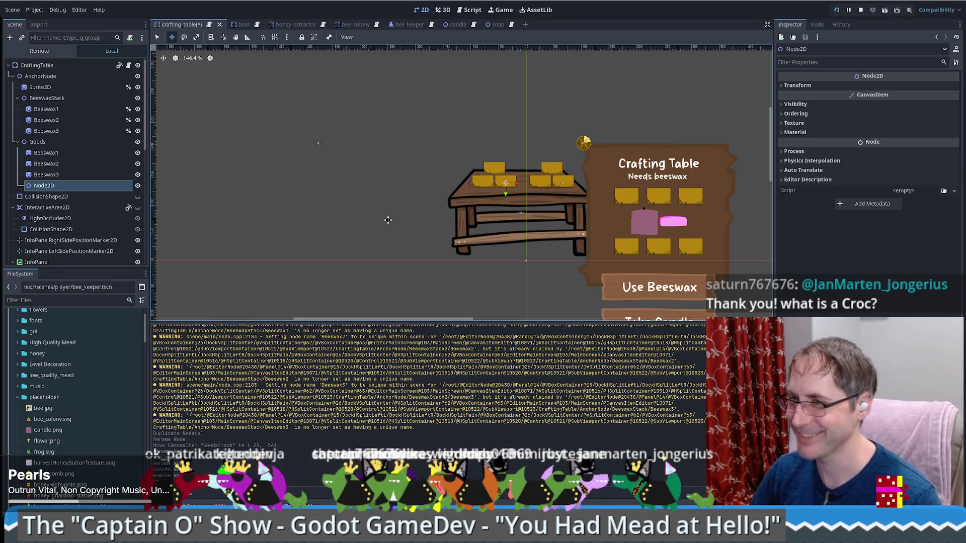
Move Beeswax1–3 into the new Node2D, rename it SoapStack, and switch to the croco project
left_click_drag(70, 172, 63, 187)
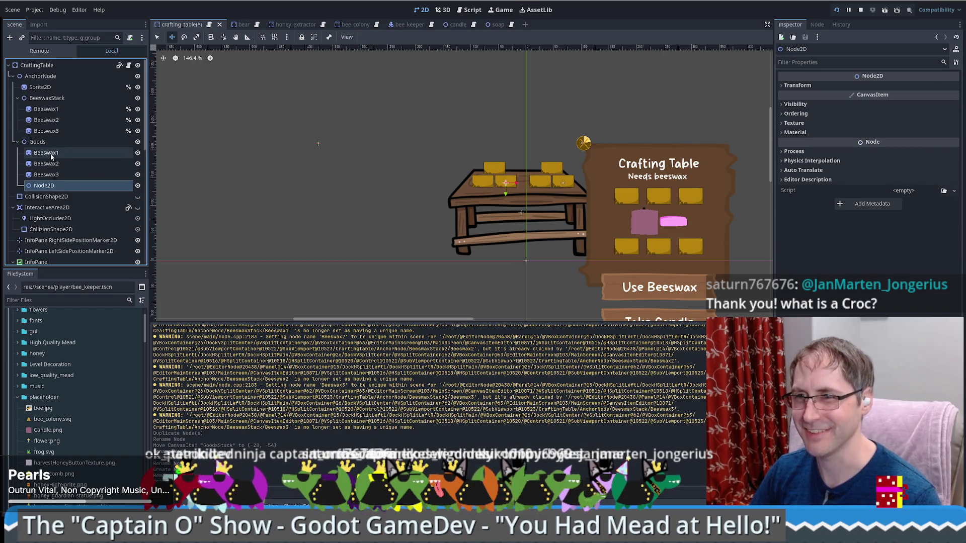
left_click(51, 153)
left_click(56, 174, "shift")
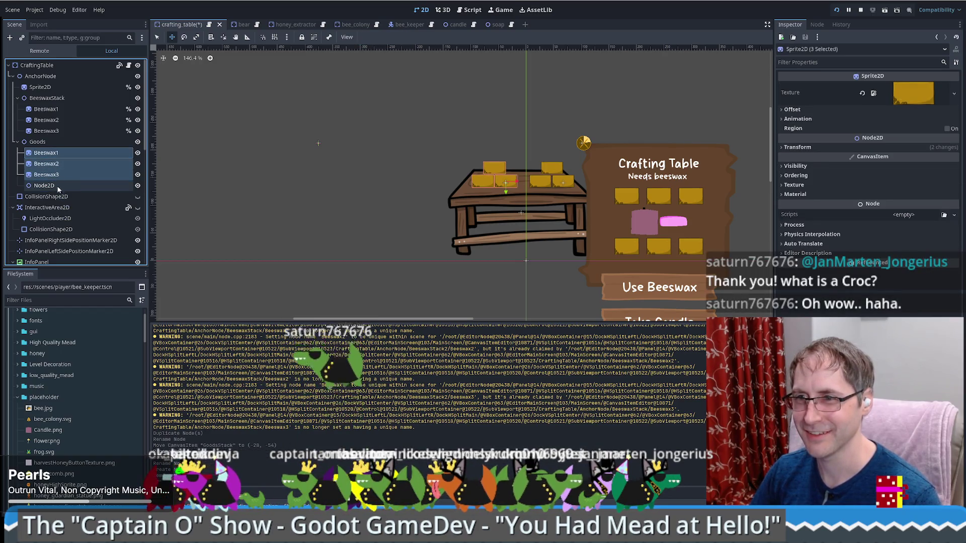
left_click_drag(56, 174, 56, 186)
left_click(51, 156)
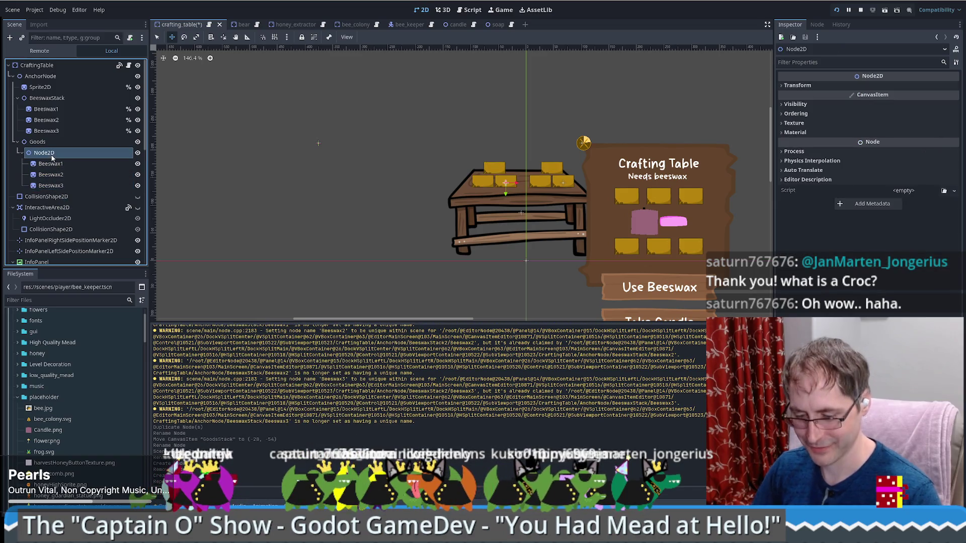
key("F2")
type("SoapStac")
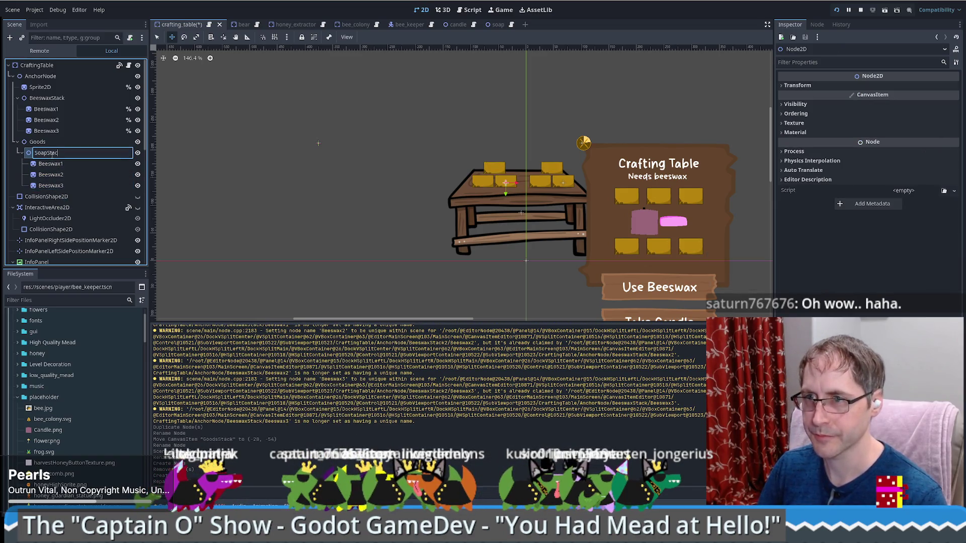
type("k")
key("Return")
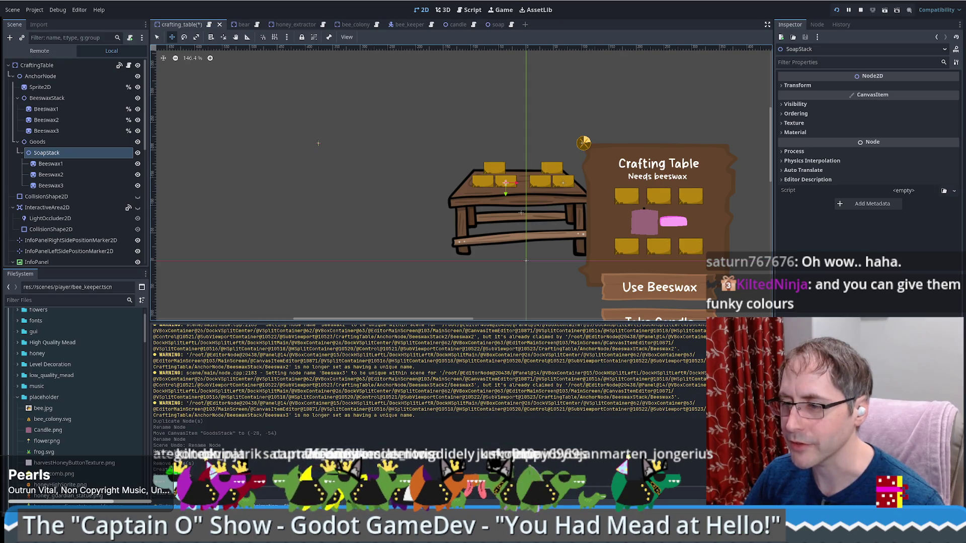
key("alt+Tab")
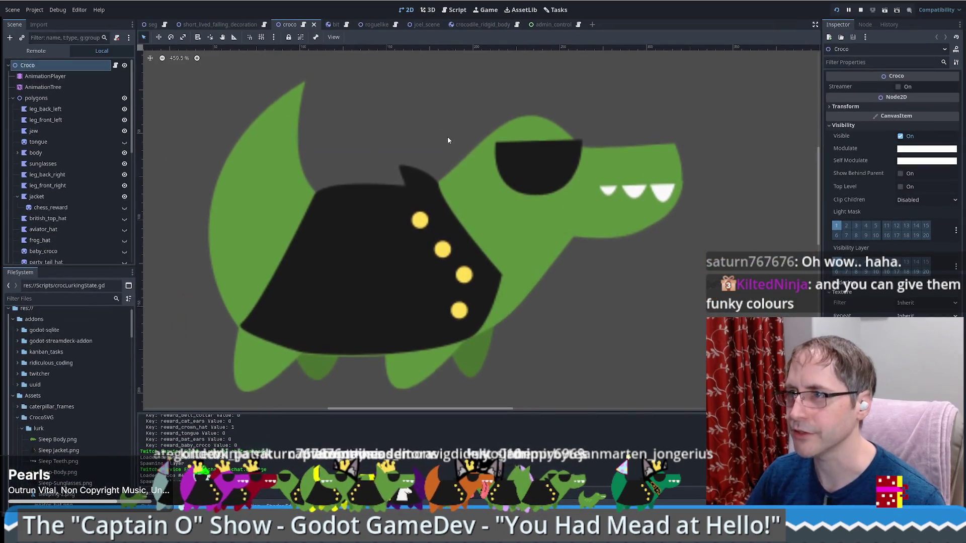
Open the seg scene and bring the Stream Engagement Game (DEBUG) window forward, moved up-left
left_click(152, 24)
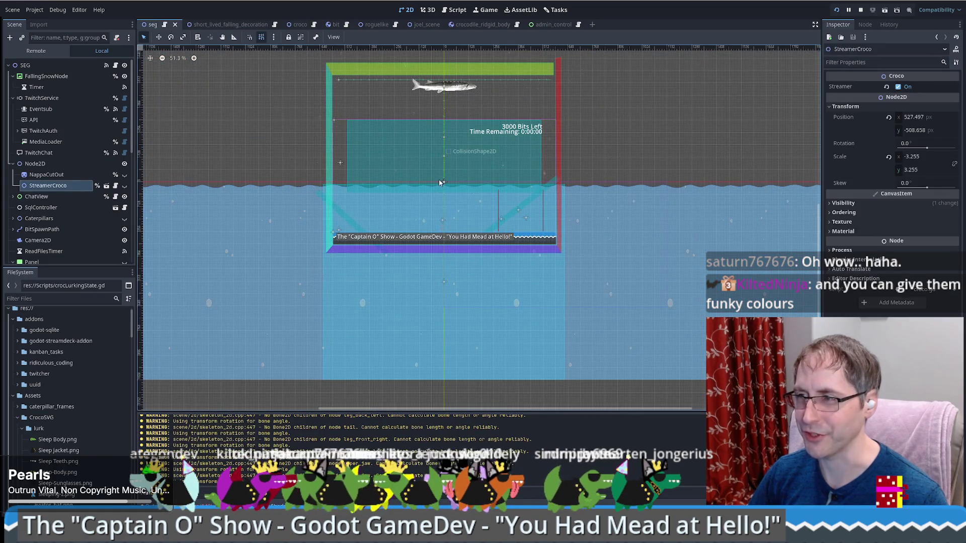
scroll(451, 125, "up", 4)
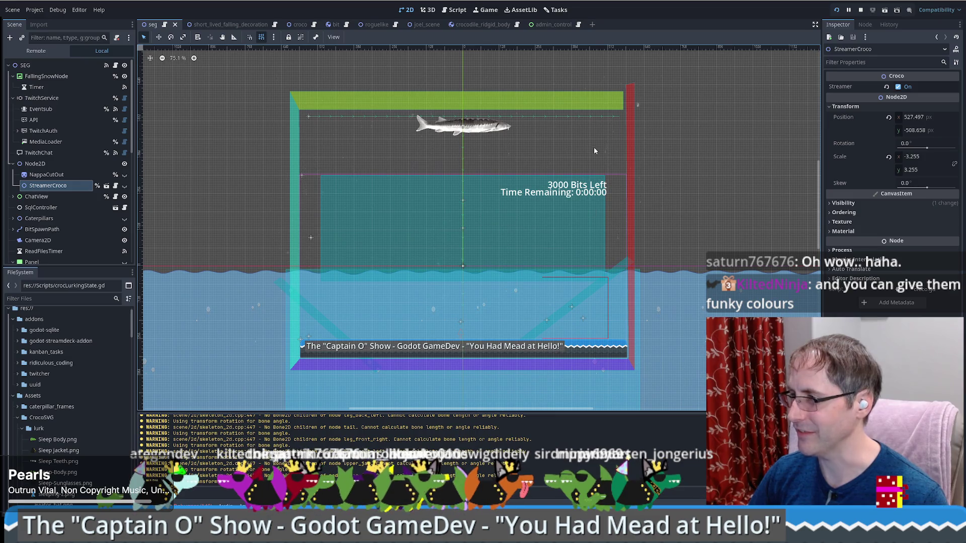
mouse_move(187, 467)
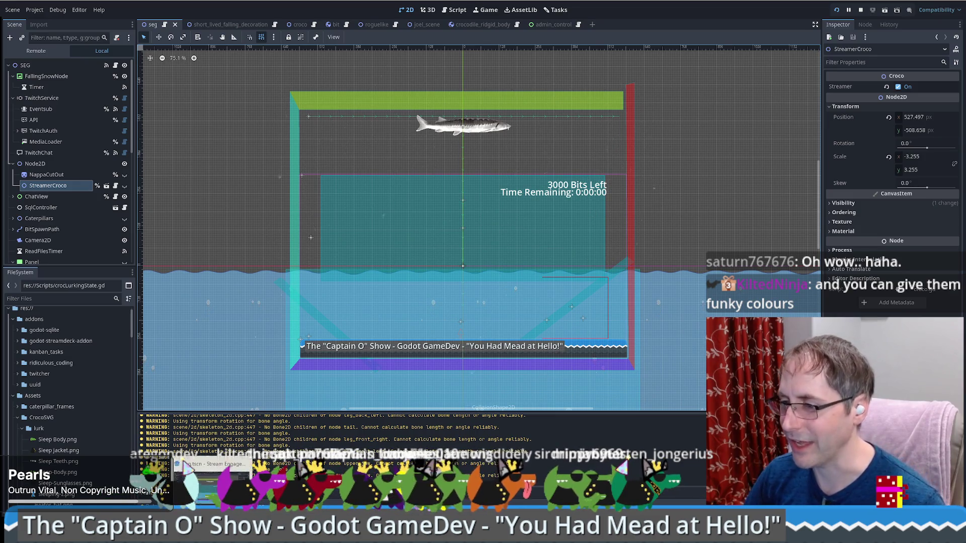
mouse_move(232, 501)
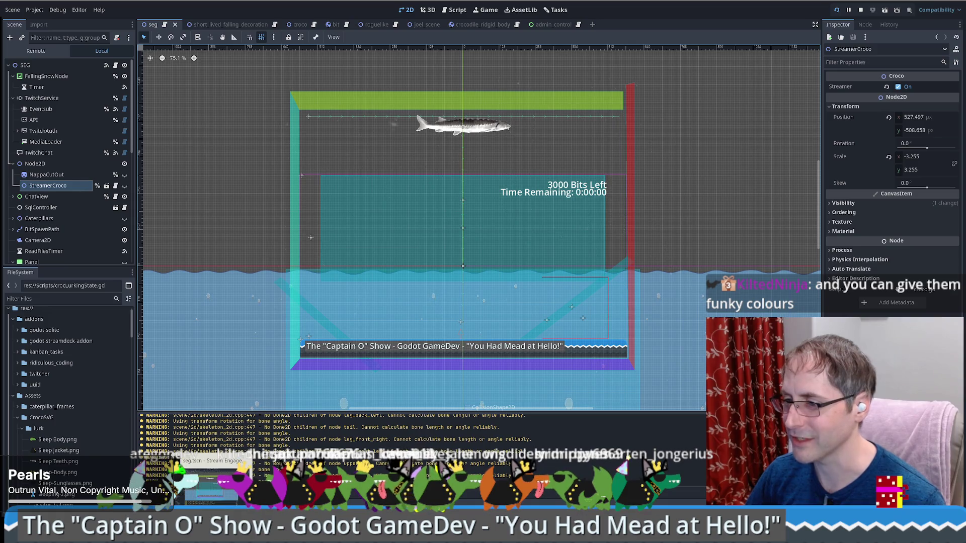
left_click(132, 470)
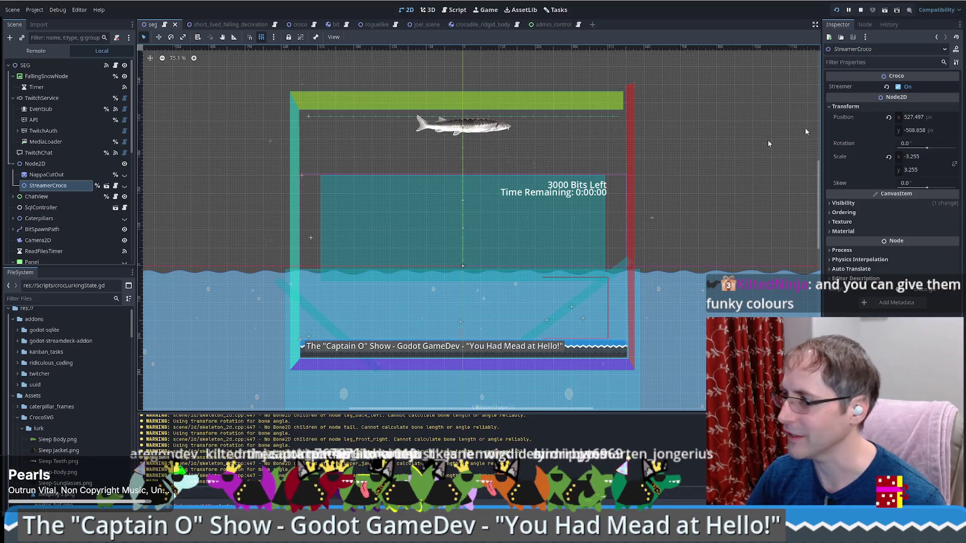
left_click_drag(529, 105, 364, 84)
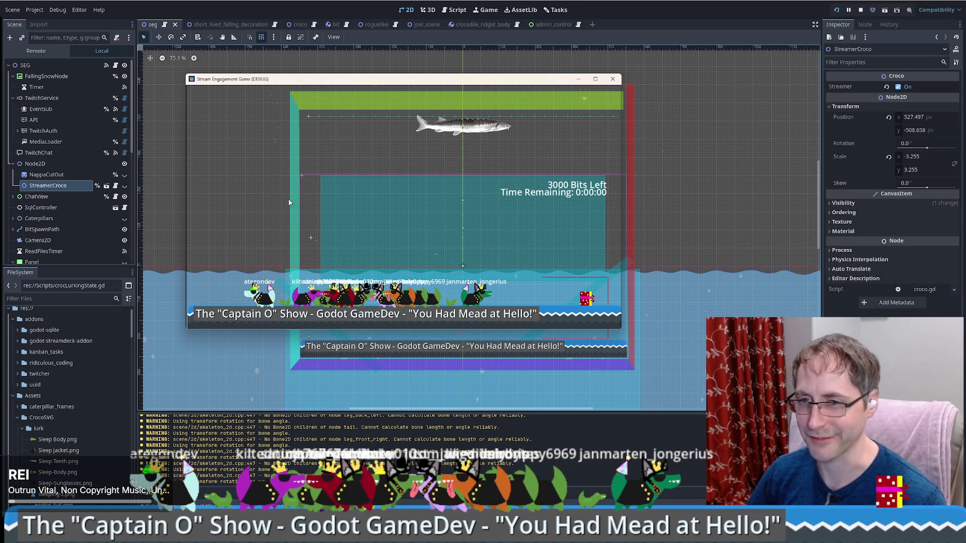
Spawn a gift box in the running Stream Engagement Game and move its window aside
left_click(364, 166)
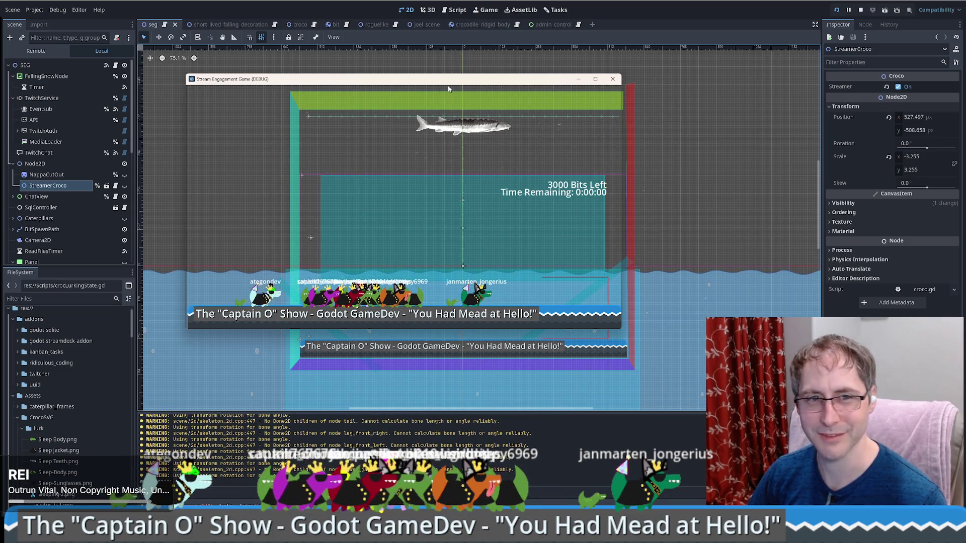
mouse_move(389, 83)
left_mouse_down()
mouse_move(480, 124)
mouse_move(965, 161)
left_mouse_up()
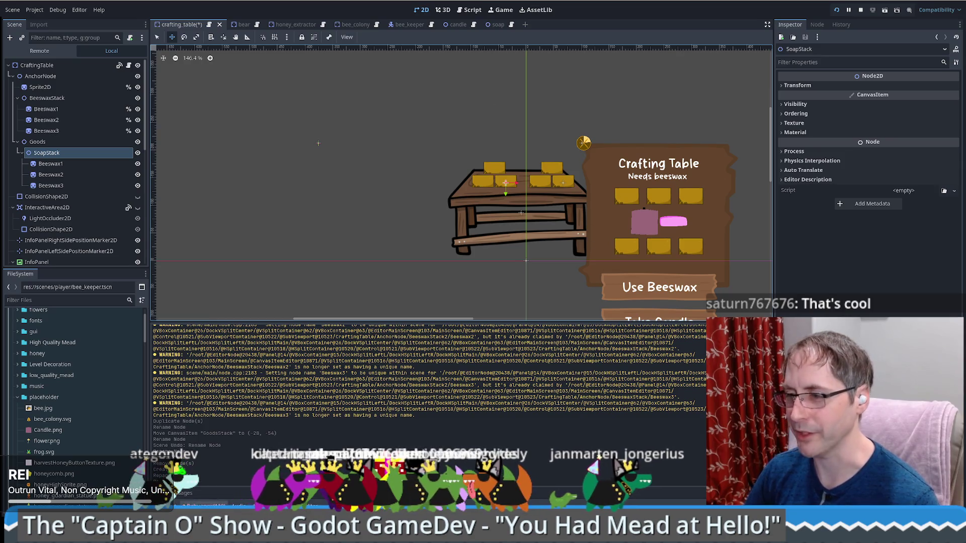
Pan to the whole Crafting Table panel and select SoapStack's Beeswax1 sprite
left_click_drag(559, 237, 479, 239)
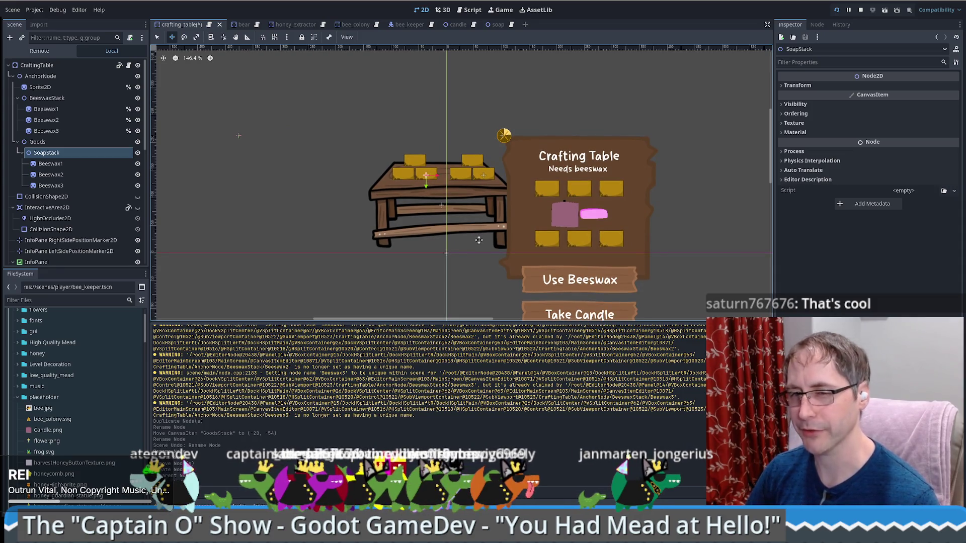
left_click(76, 186)
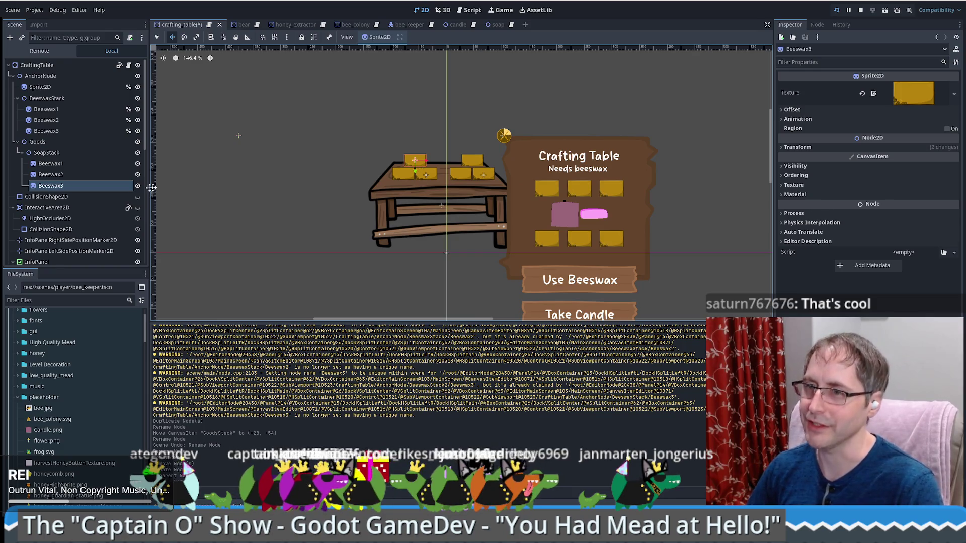
left_click(62, 154)
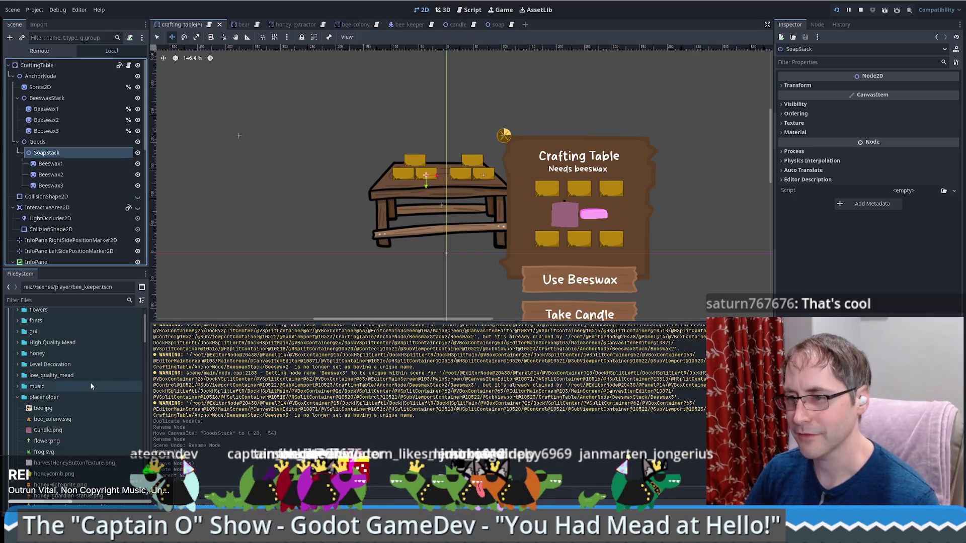
scroll(88, 382, "up", 2)
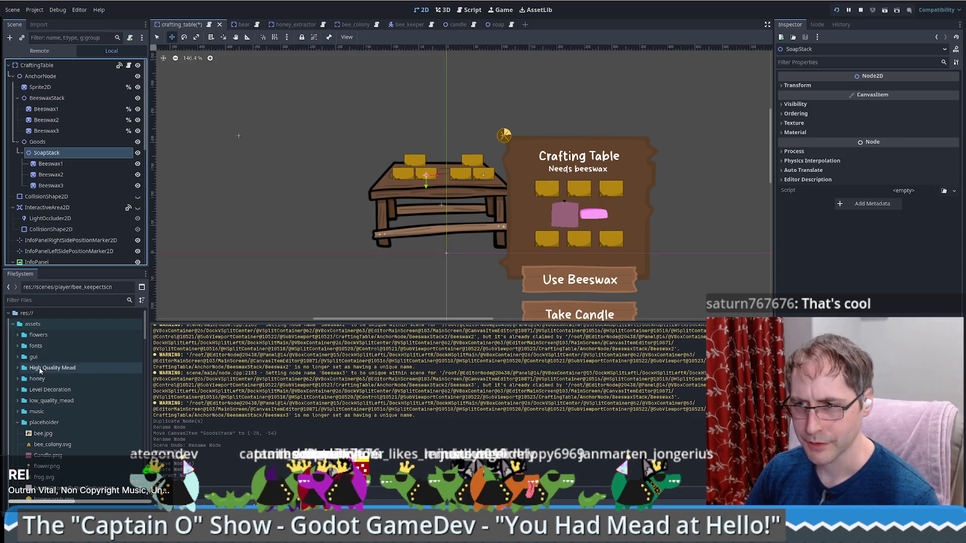
left_click(14, 424)
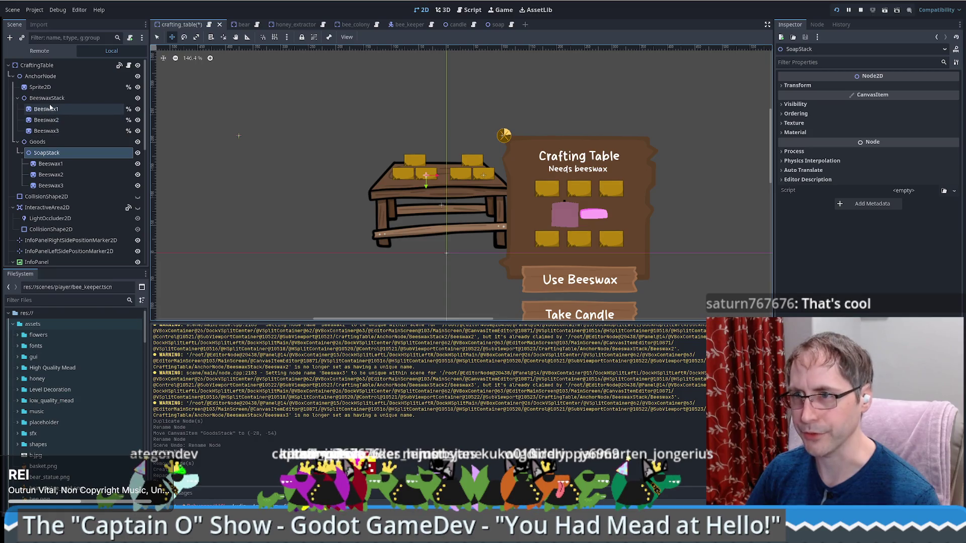
left_click(87, 108)
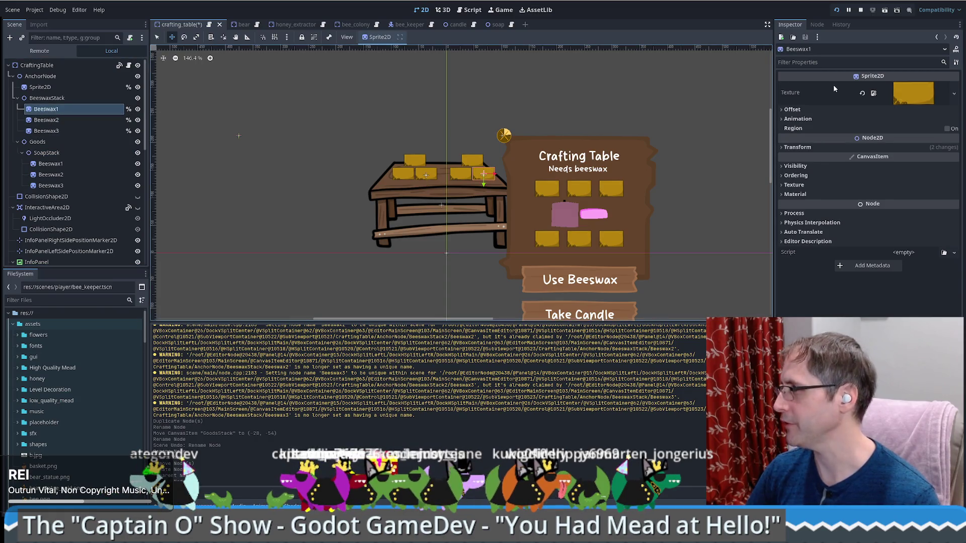
left_click(50, 163)
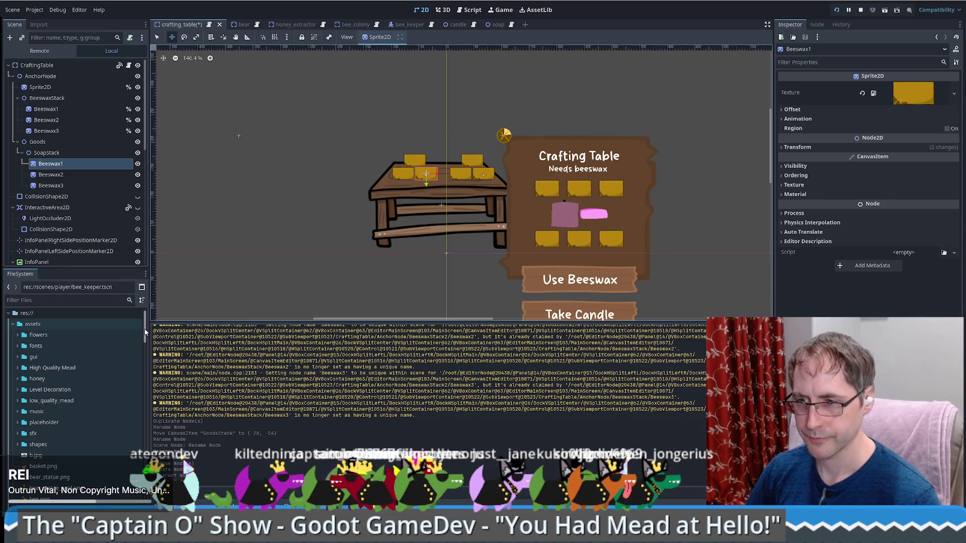
Collapse the assets and gui folders, then expand assets/placeholder and select Soap.png
scroll(145, 332, "up", 1)
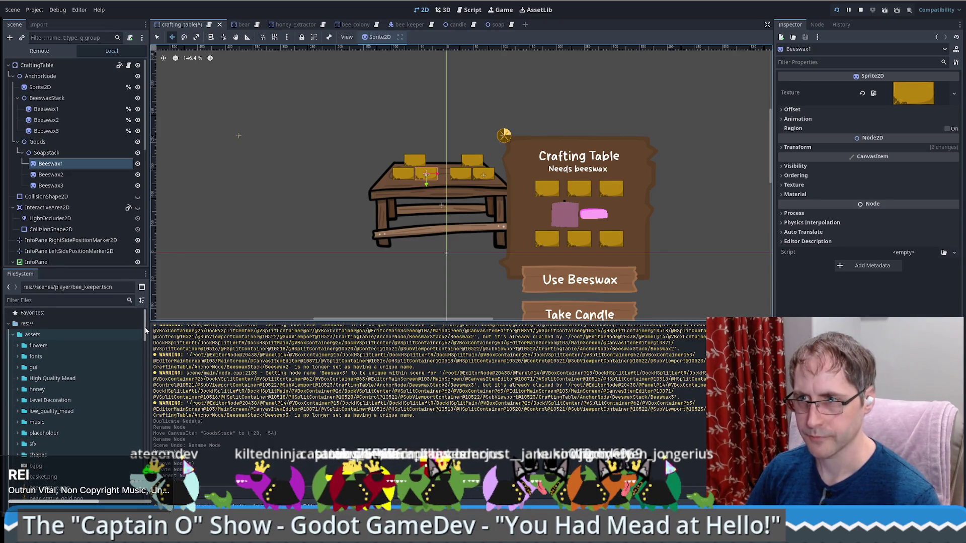
scroll(145, 331, "down", 1)
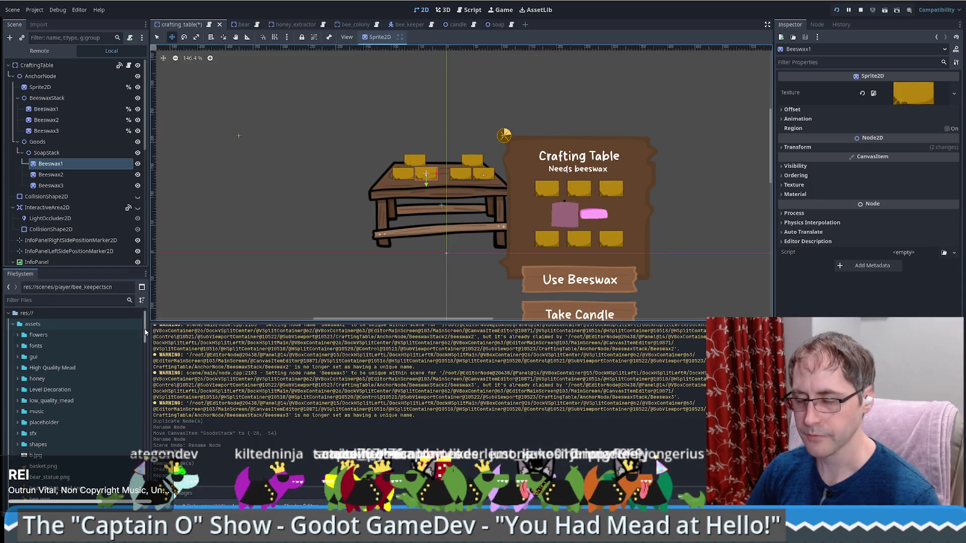
left_click(13, 325)
scroll(79, 376, "down", 2)
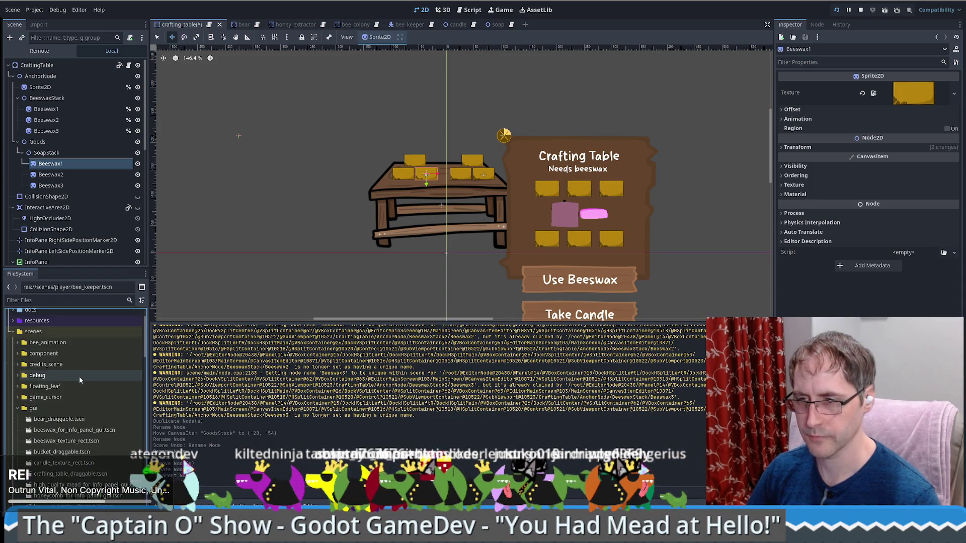
left_click(17, 409)
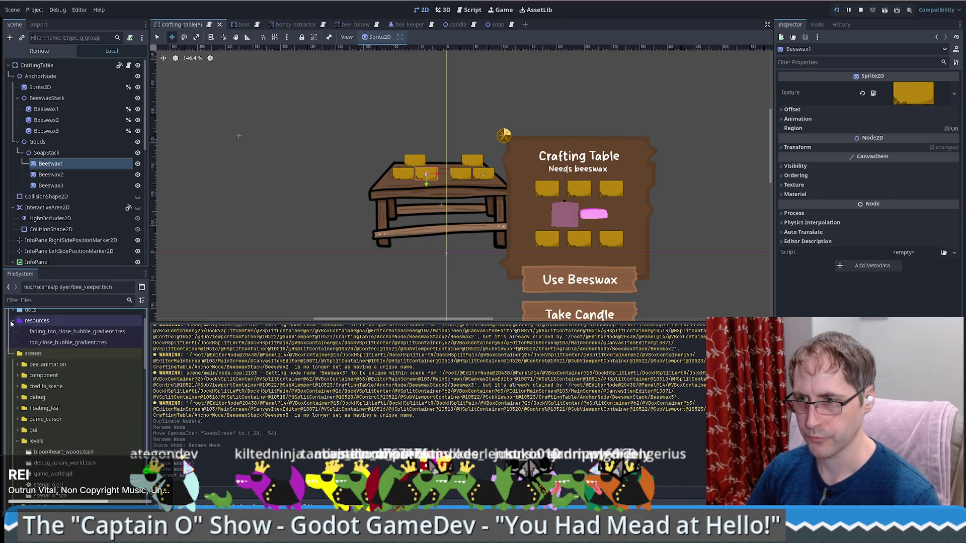
scroll(17, 332, "up", 3)
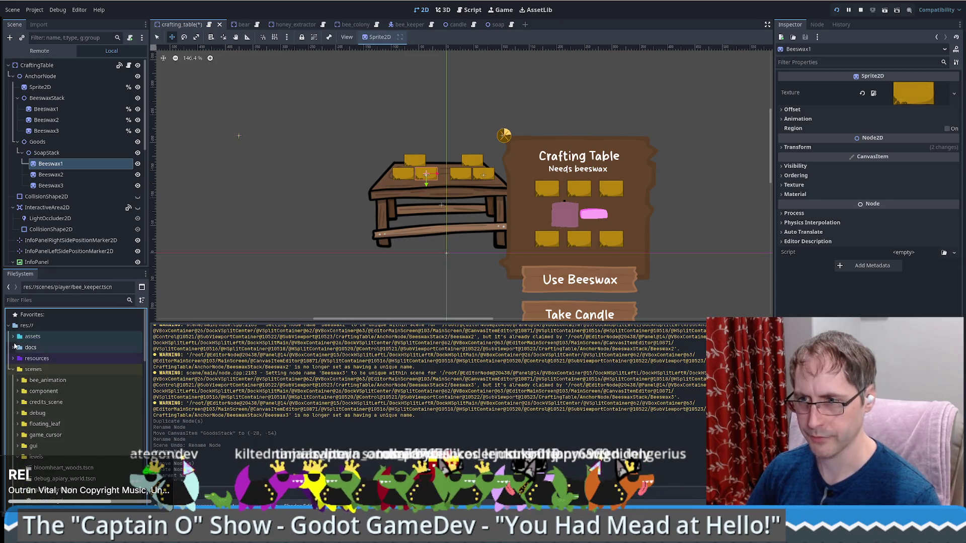
left_click(14, 336)
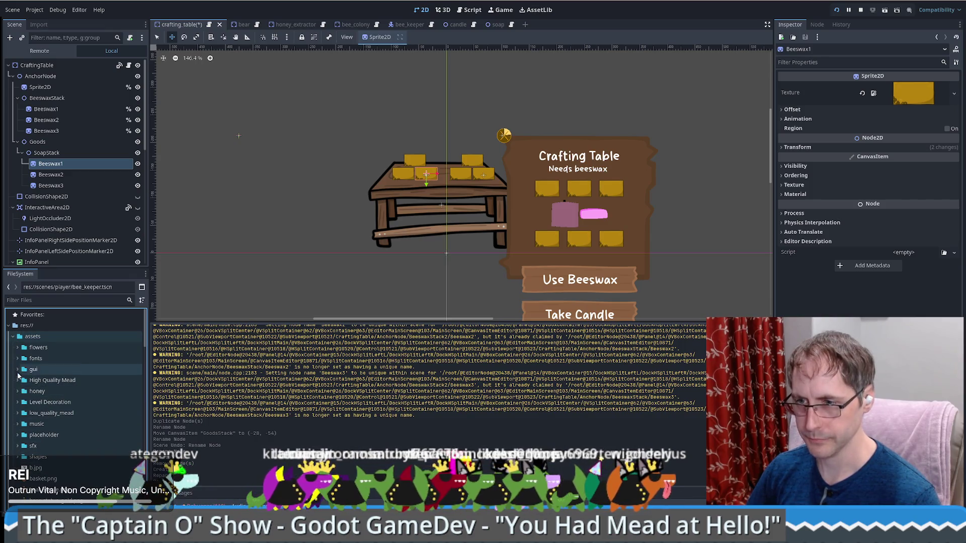
left_click(17, 434)
scroll(31, 447, "down", 4)
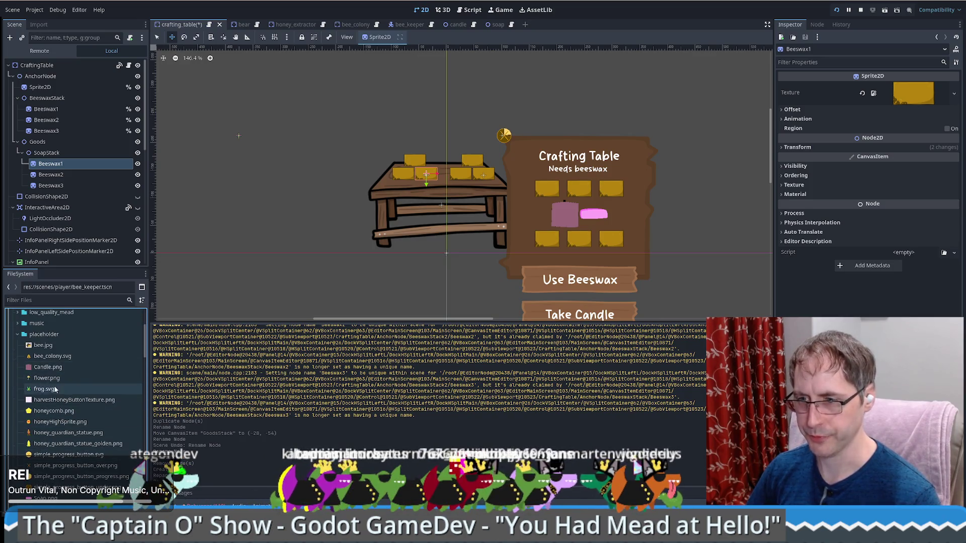
scroll(45, 452, "down", 2)
left_click(43, 475)
Apply Soap.png as the texture of Beeswax1, Beeswax2 and Beeswax3, then nudge Beeswax3 down
mouse_move(43, 474)
left_mouse_down()
mouse_move(912, 107)
mouse_move(913, 97)
left_mouse_up()
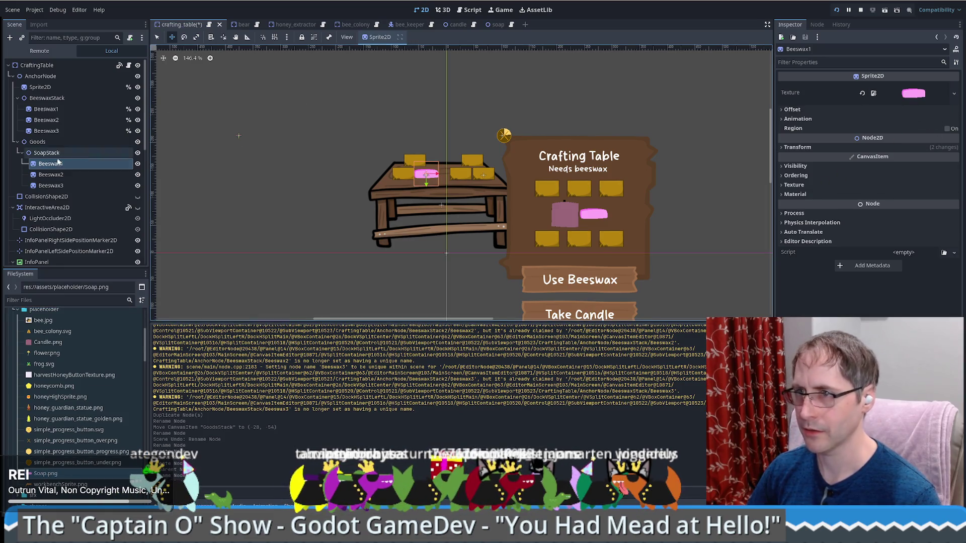
left_click(50, 175)
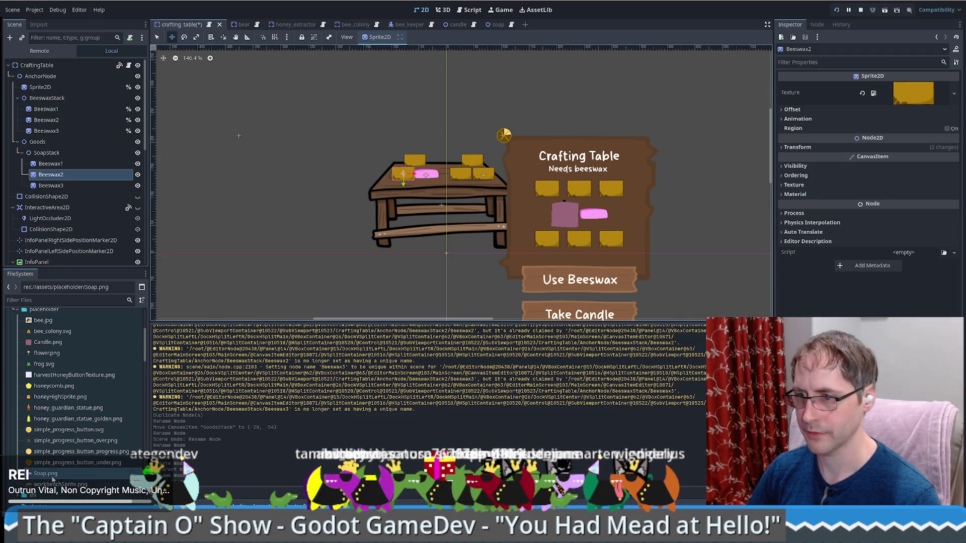
mouse_move(45, 473)
left_mouse_down()
mouse_move(870, 133)
mouse_move(912, 93)
left_mouse_up()
left_click(51, 186)
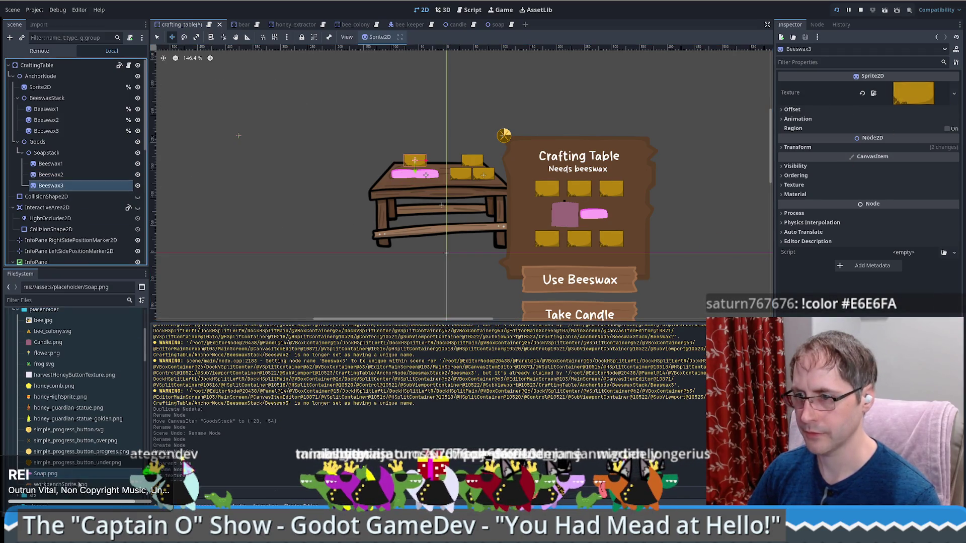
mouse_move(45, 473)
left_mouse_down()
mouse_move(839, 115)
mouse_move(912, 93)
left_mouse_up()
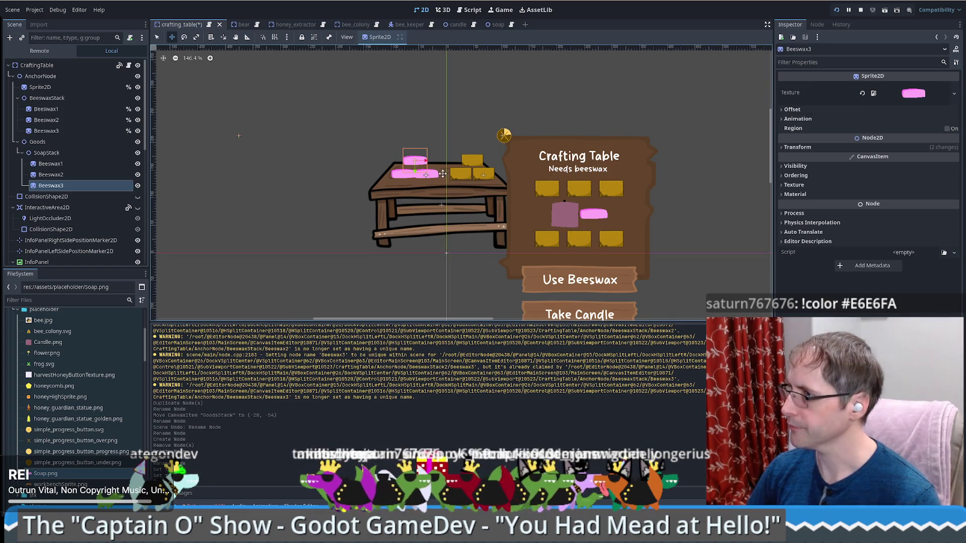
left_click_drag(418, 155, 416, 159)
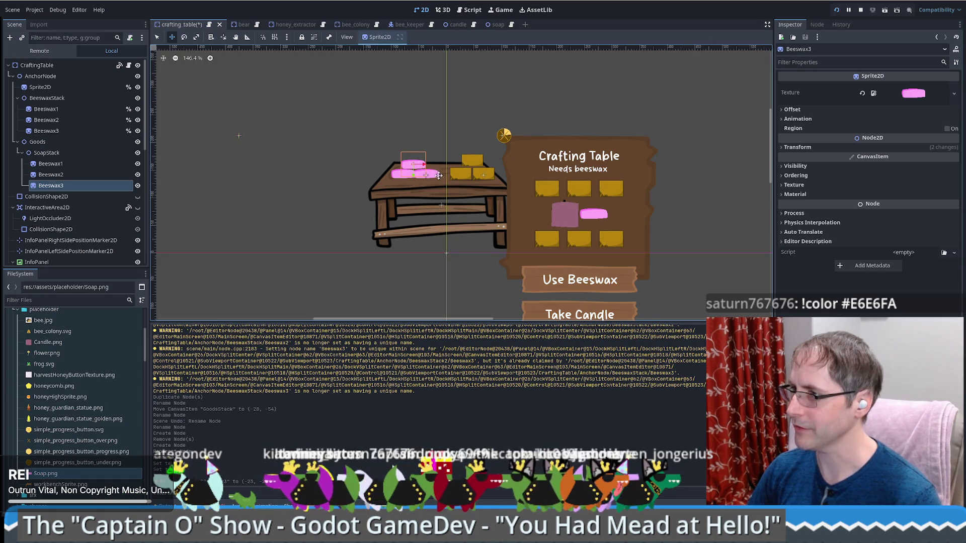
Nudge Beeswax1 right and move it below Beeswax2 inside SoapStack
left_click(76, 177)
key("Up")
key("Up")
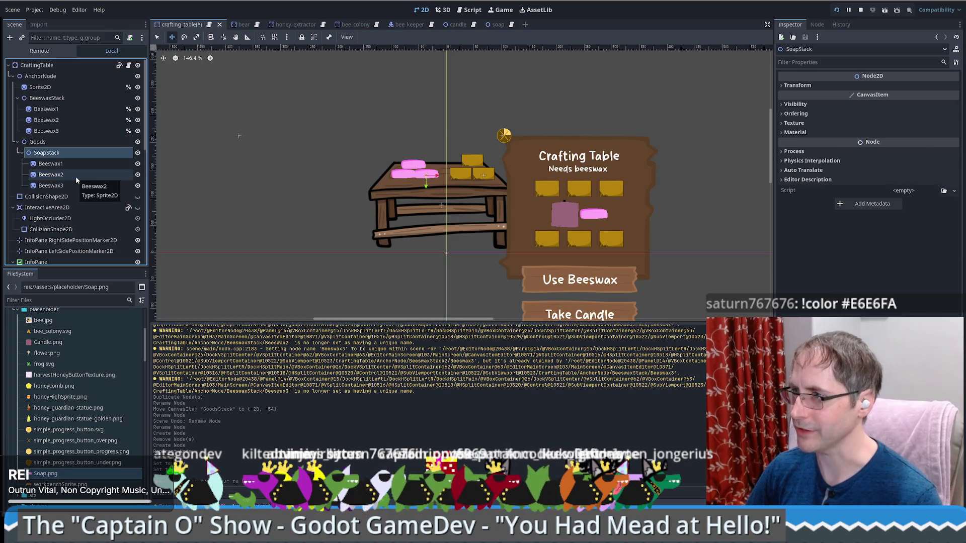
key("Down")
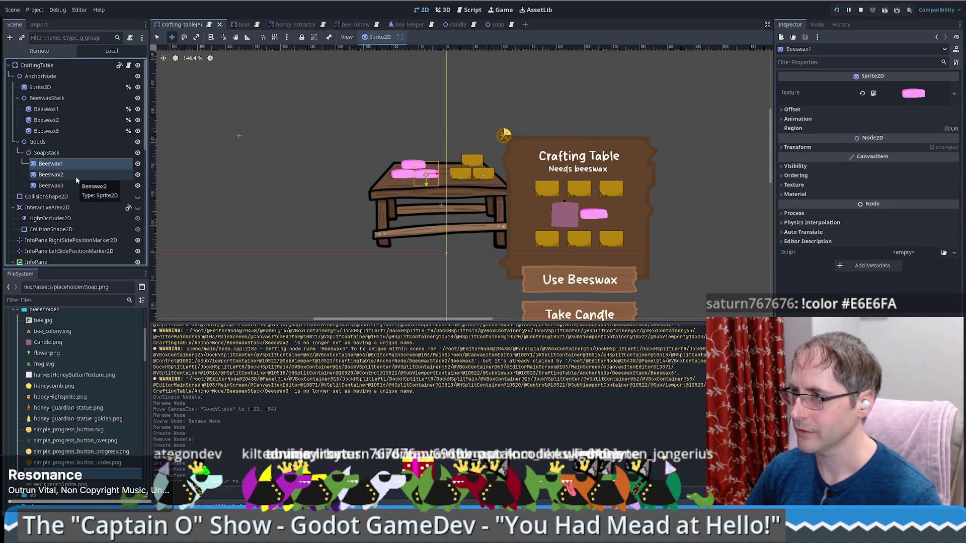
key("Right")
key("Right")
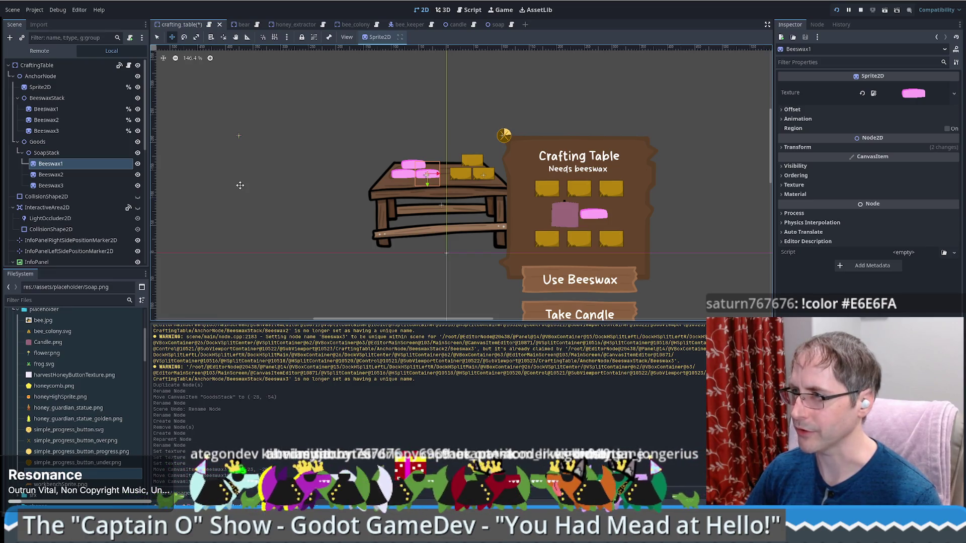
left_click(52, 176)
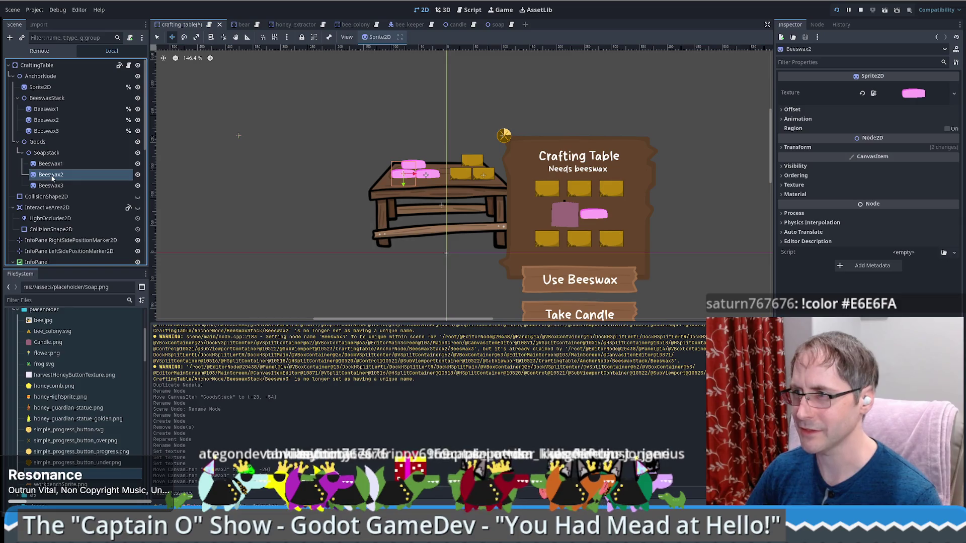
left_click_drag(54, 164, 64, 178)
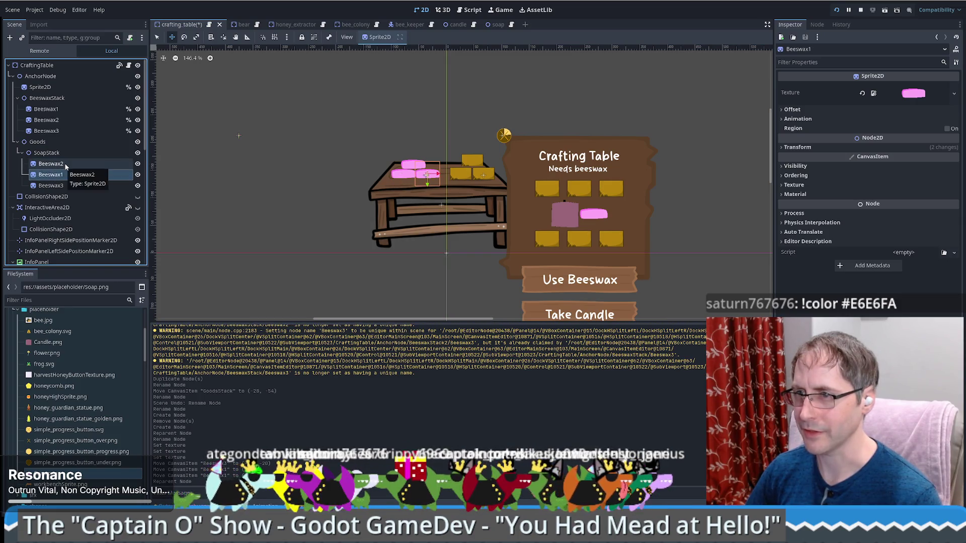
Renumber the soap sprites top to bottom as Beeswax1, Beeswax2 and Beeswax3
left_click(86, 164)
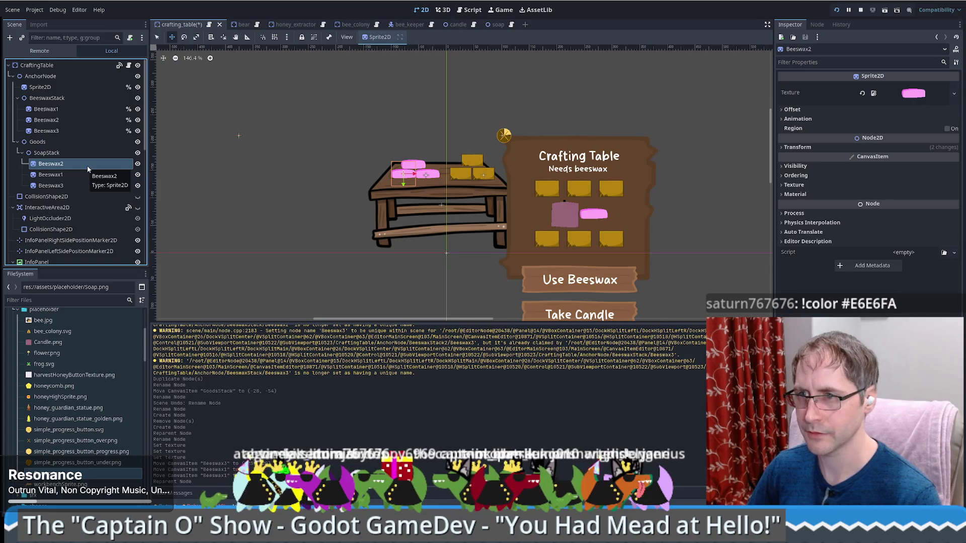
double_click(87, 165)
type("\\")
key("Return")
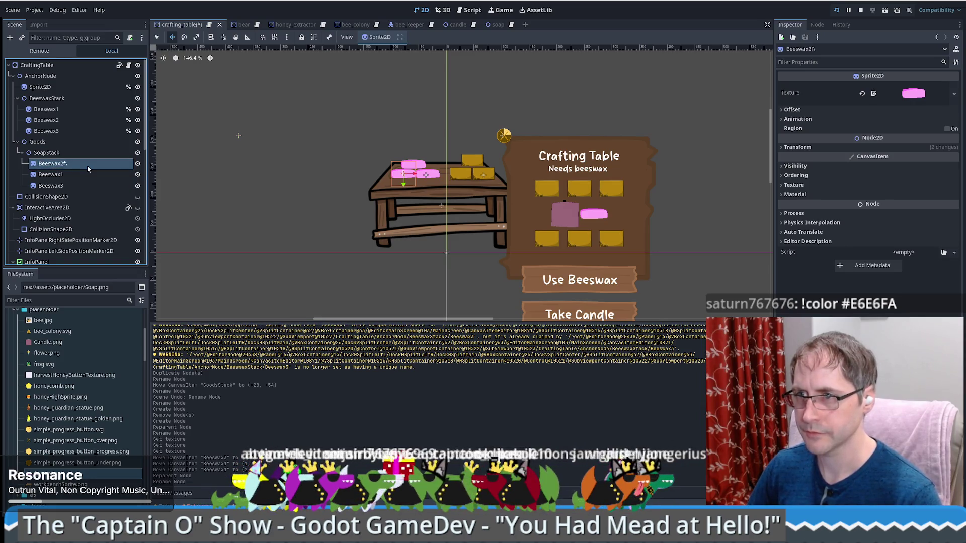
key("Down")
key("F2")
key("BackSpace")
type("2")
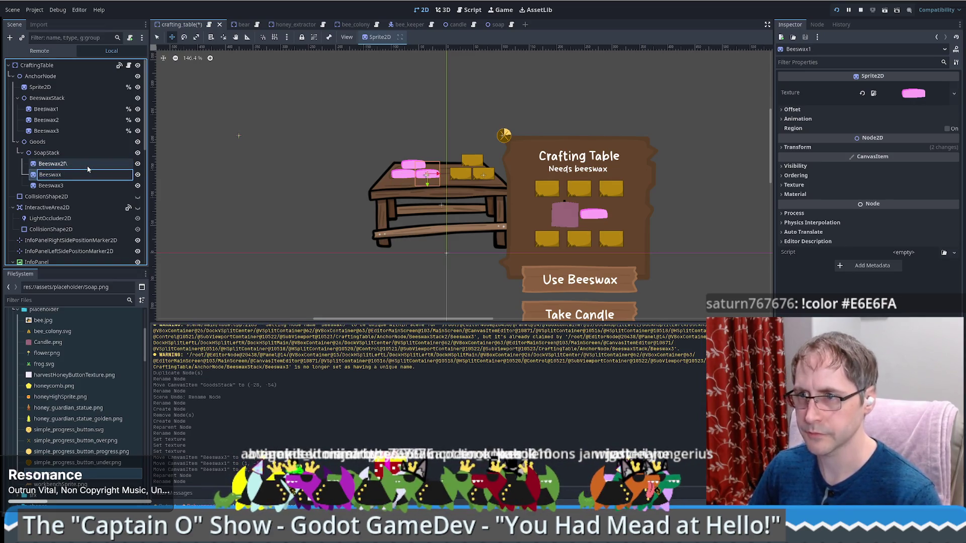
key("Return")
key("Up")
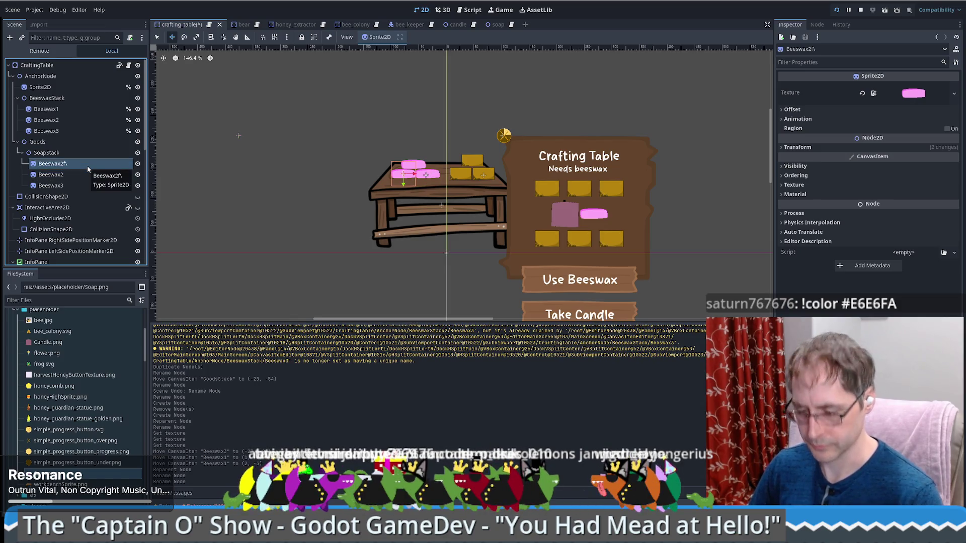
key("F2")
key("BackSpace")
key("BackSpace")
key("BackSpace")
type("1")
key("Return")
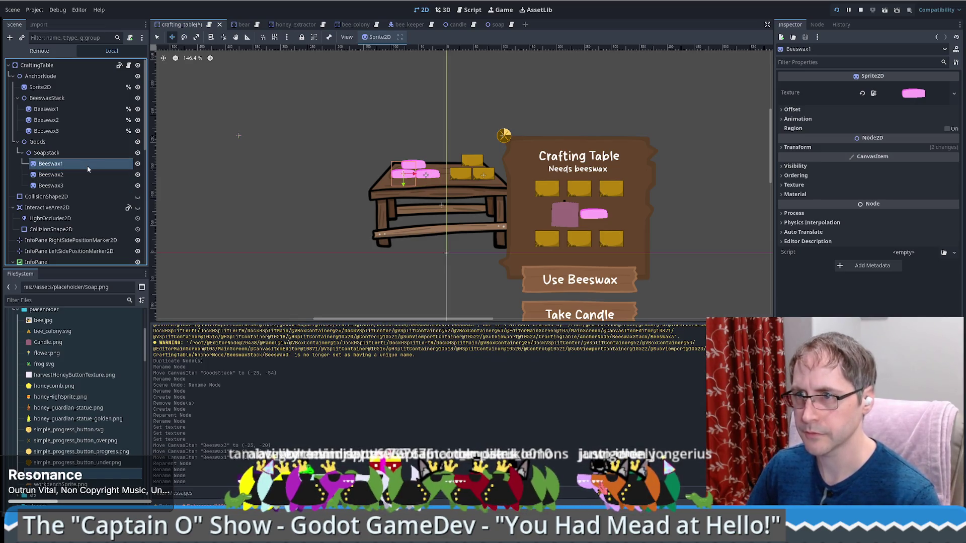
Toggle each soap sprite's visibility to identify it, leaving all three visible
left_click(138, 164)
left_click(138, 164)
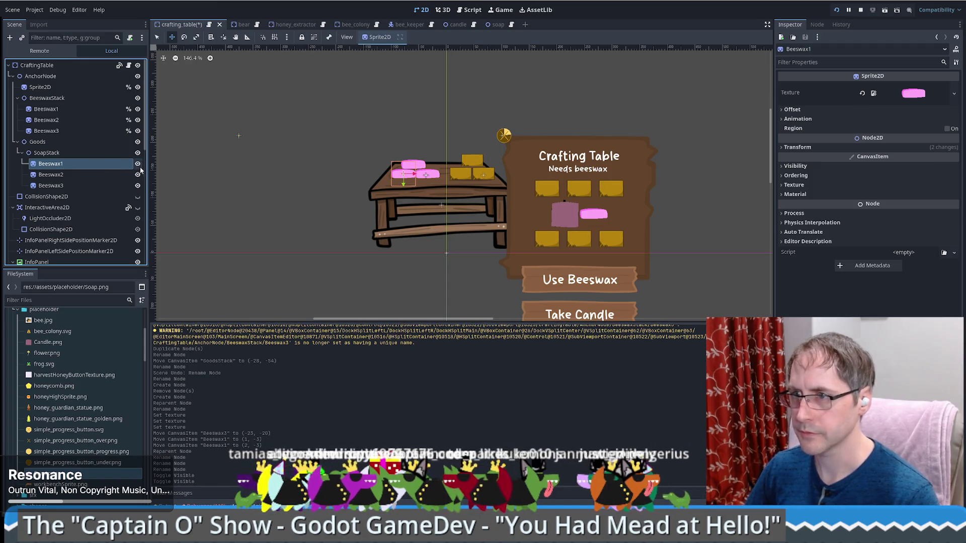
left_click(138, 174)
left_click(138, 186)
left_click(137, 165)
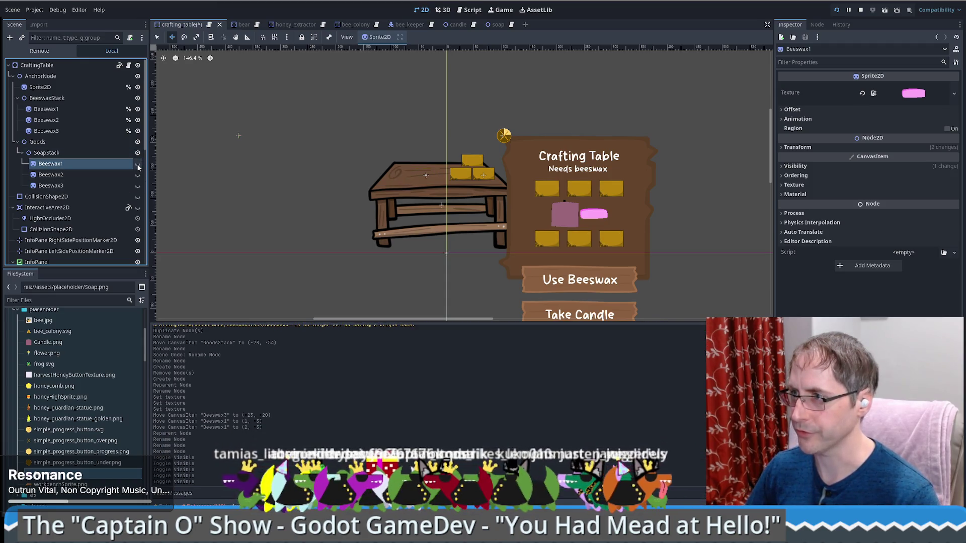
left_click(136, 168)
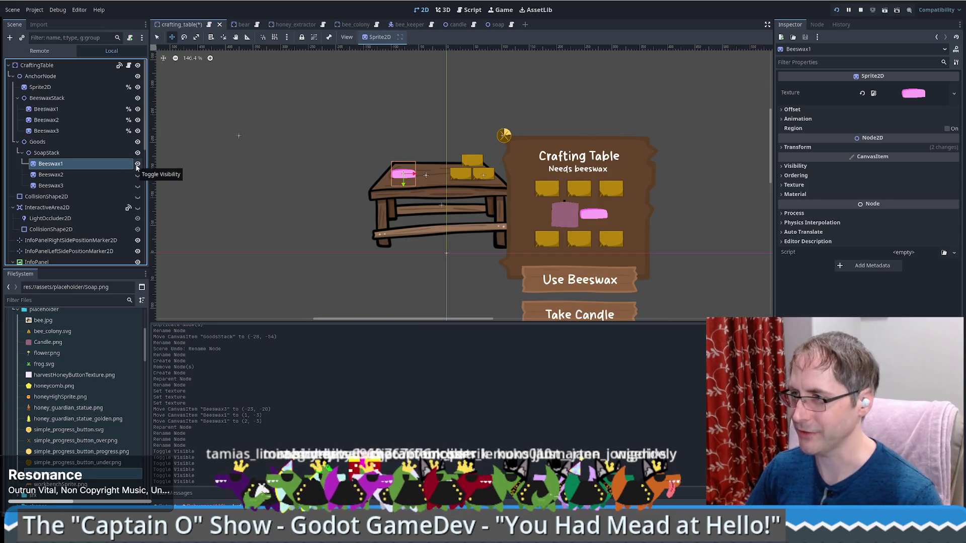
left_click(138, 175)
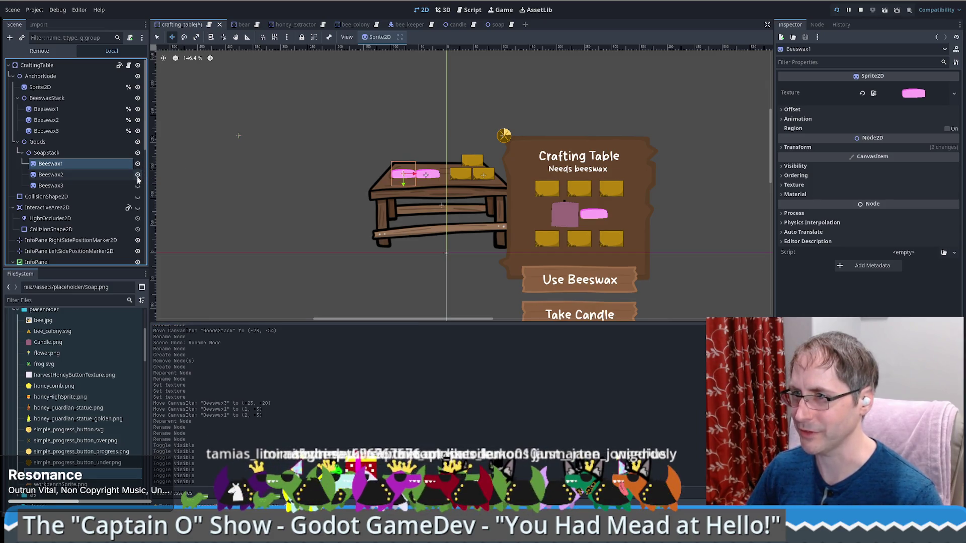
left_click(138, 186)
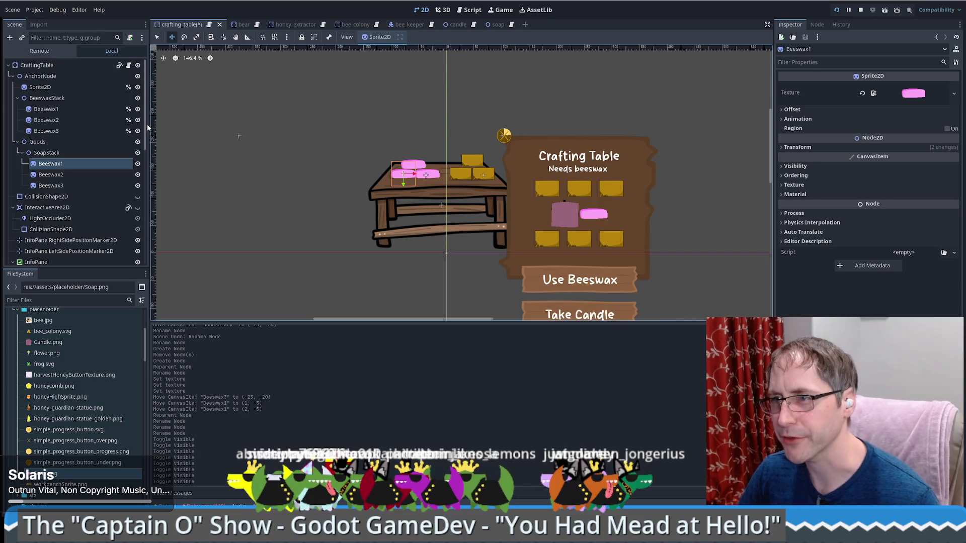
scroll(40, 166, "down", 1)
Rename the first SoapStack sprite from Beeswax1 to Good1
scroll(30, 173, "up", 1)
left_click(32, 174)
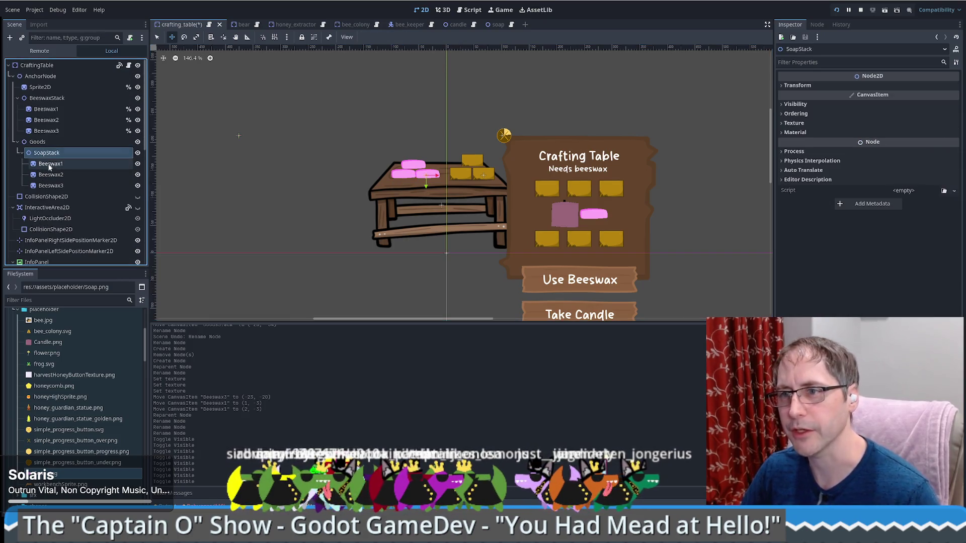
left_click(53, 165)
double_click(54, 165)
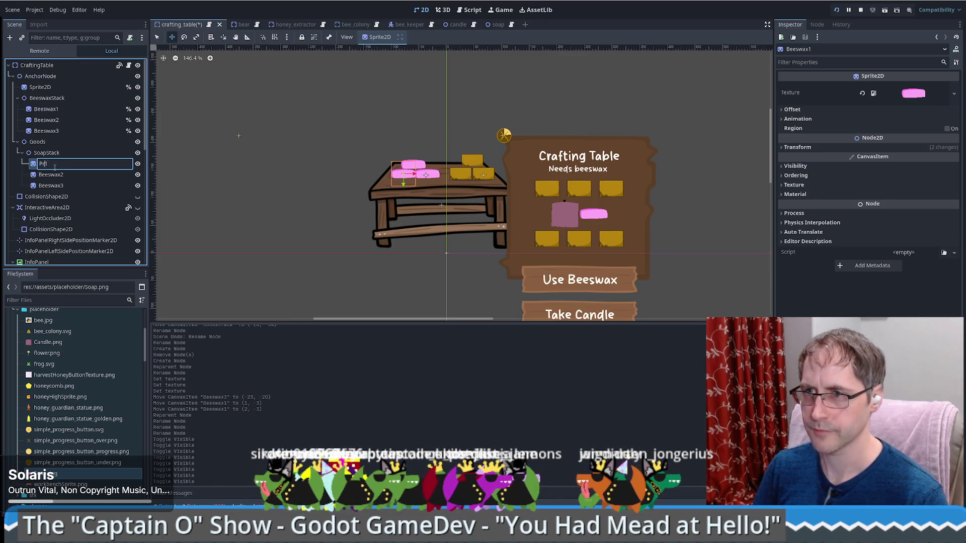
type("te")
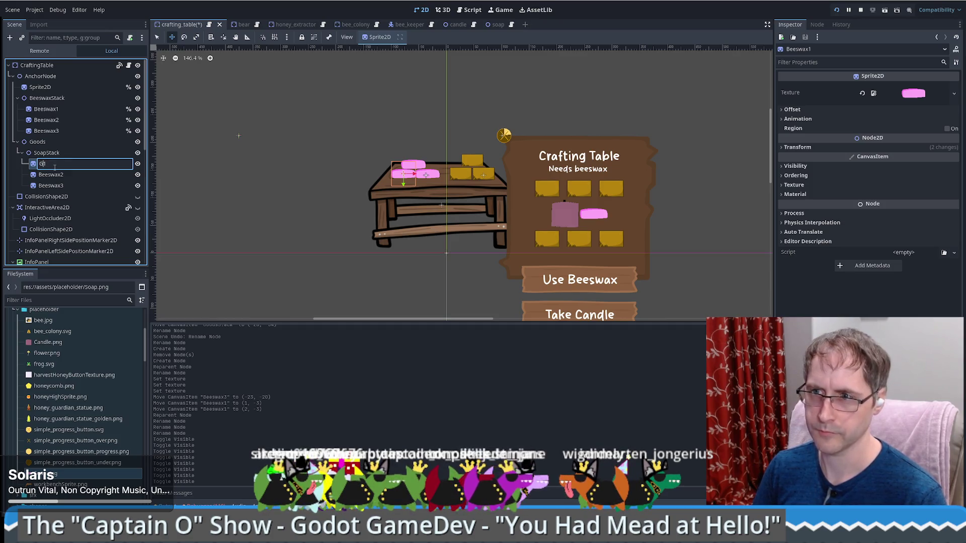
type("ood")
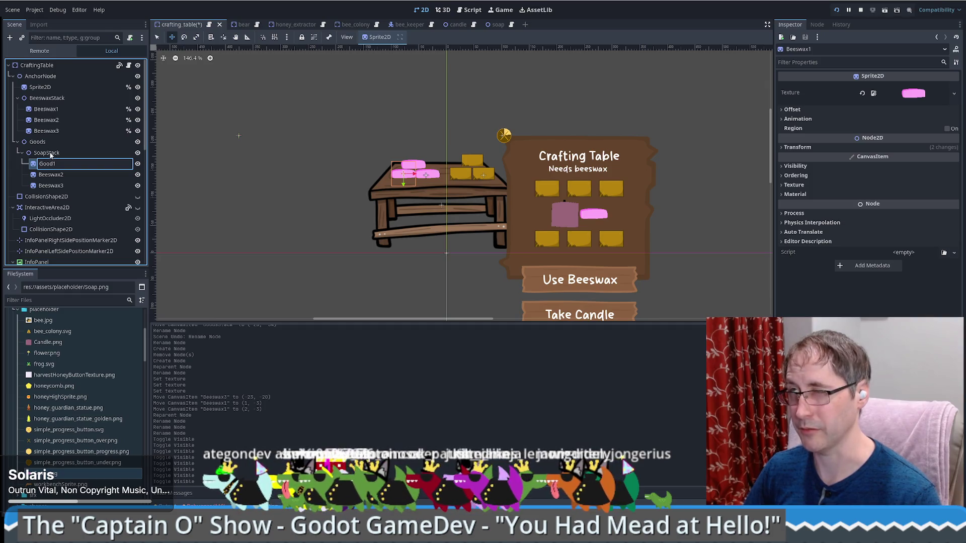
type("1")
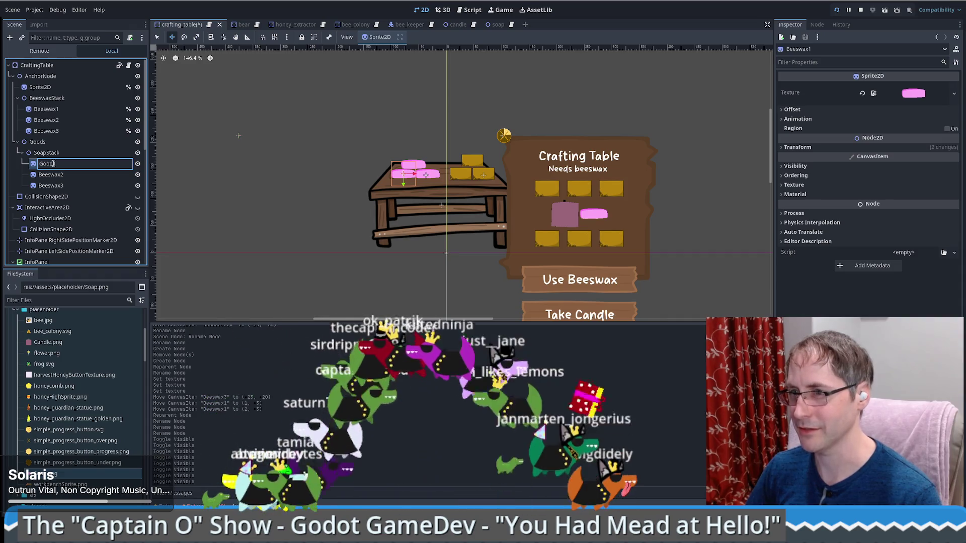
type("1")
key("Return")
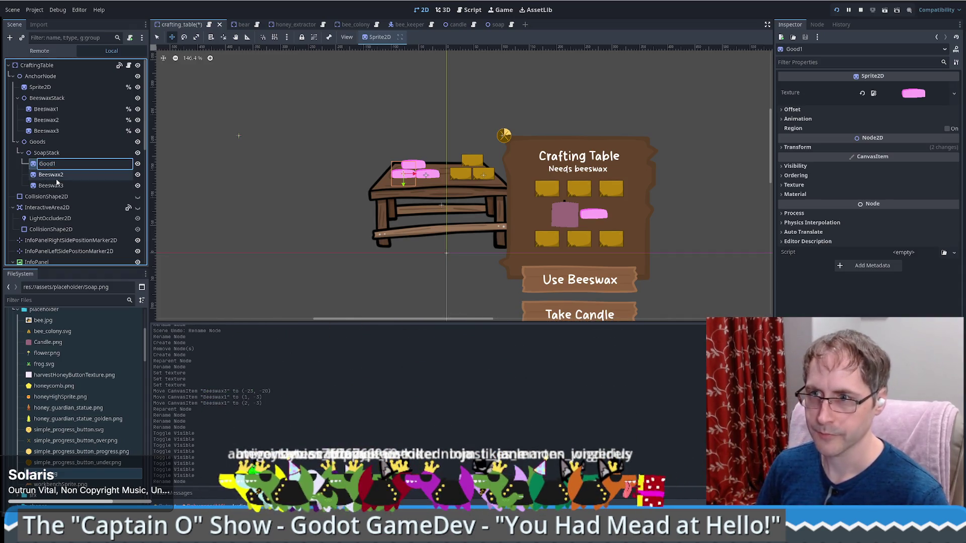
Rename the other two sprites to Good2 and Good3, then select SoapStack
left_click(57, 175)
left_click(57, 175)
type("Go2")
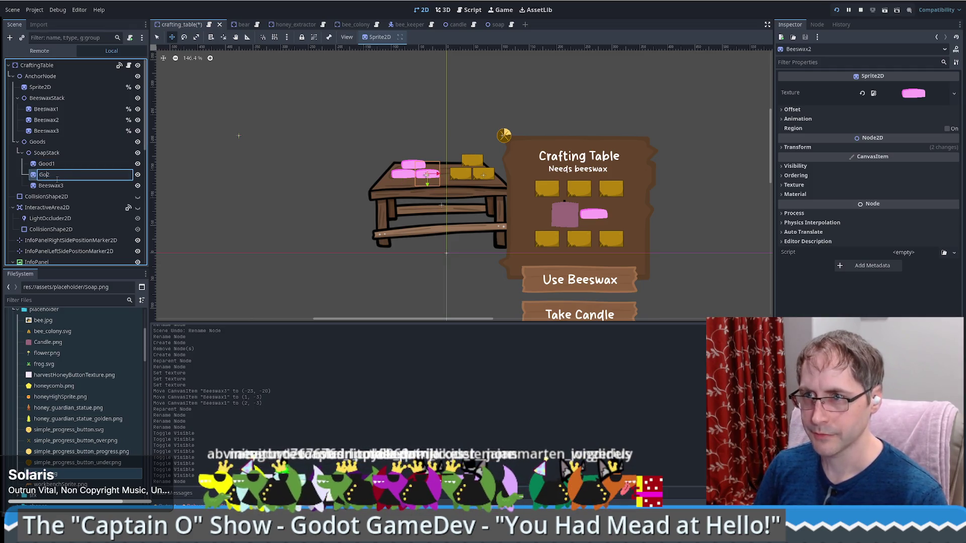
type("od")
key("Return")
left_click(57, 185)
left_click(57, 186)
type("Good3")
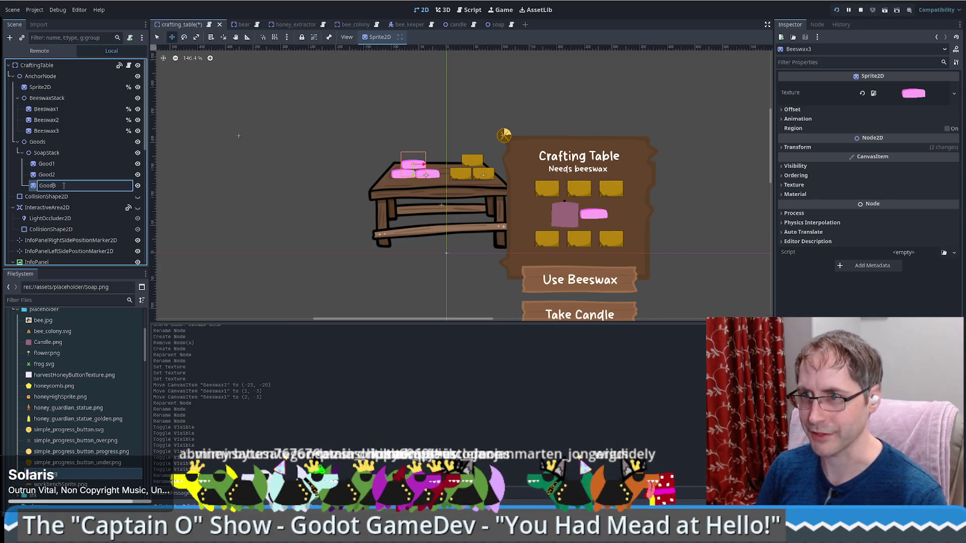
key("Return")
left_click(70, 153)
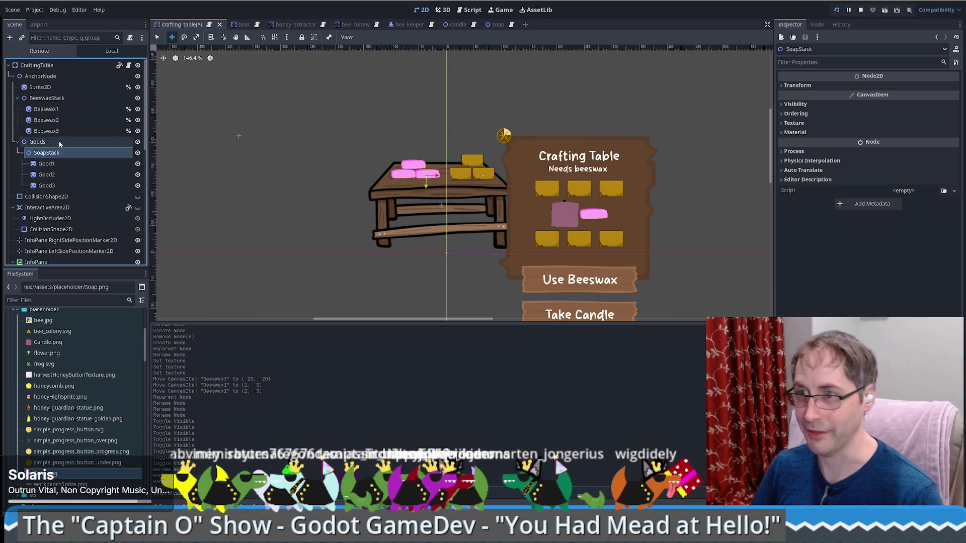
Duplicate SoapStack with Ctrl+D and rename the copy CandleStack
left_click(59, 142)
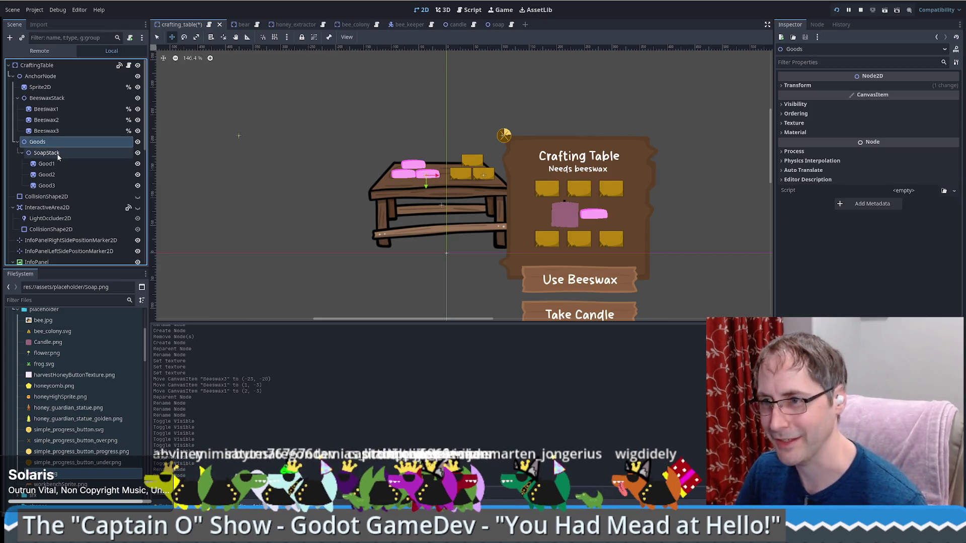
left_click(57, 154)
key("ctrl+d")
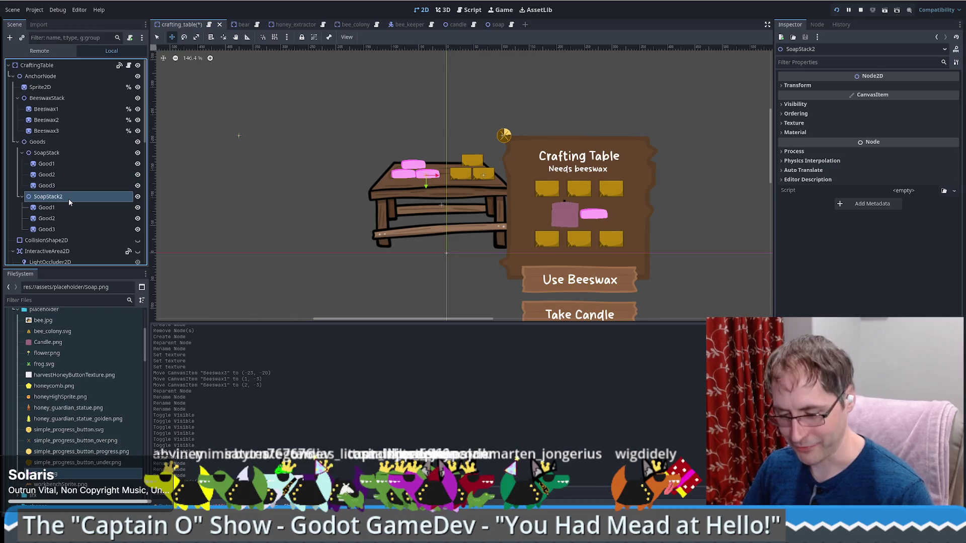
left_click(76, 198)
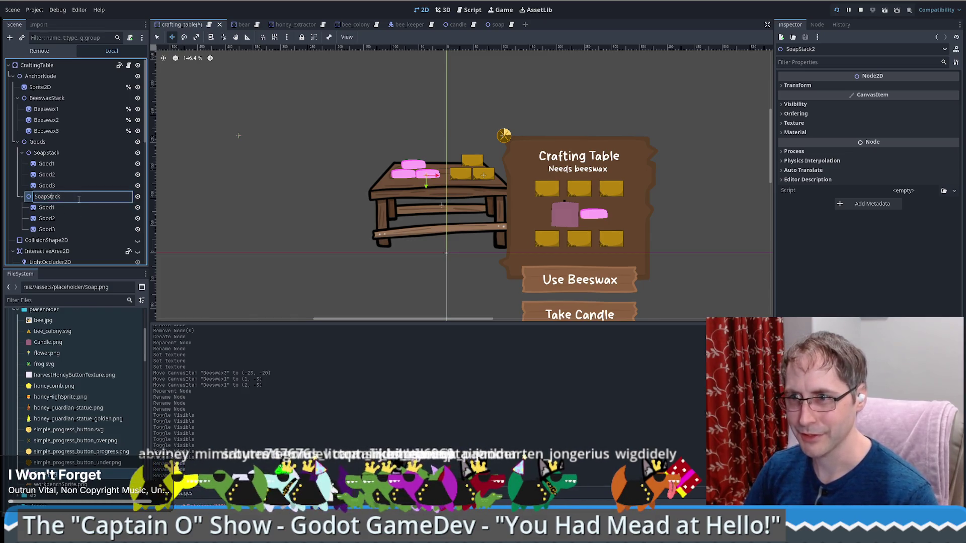
key("BackSpace")
key("BackSpace")
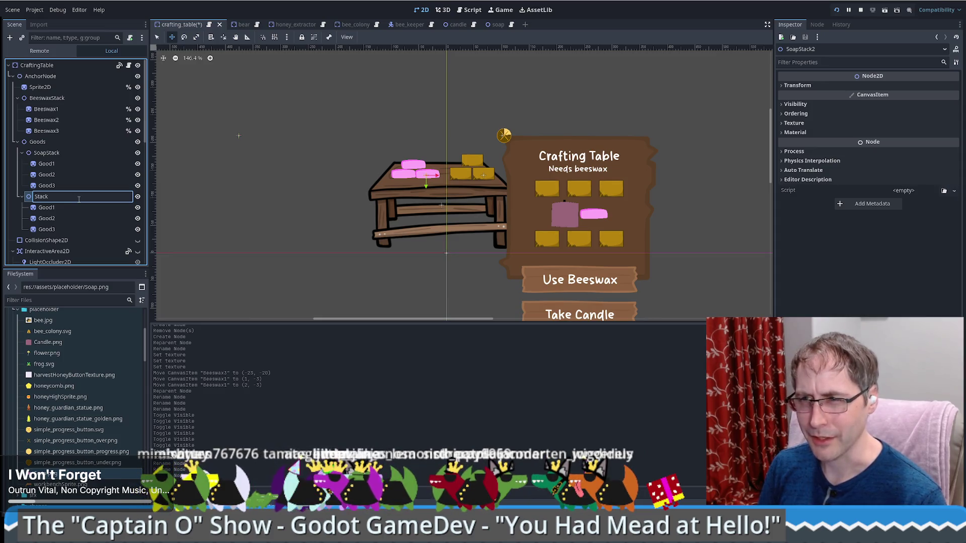
type("Candl")
type("e")
key("Return")
key("Down")
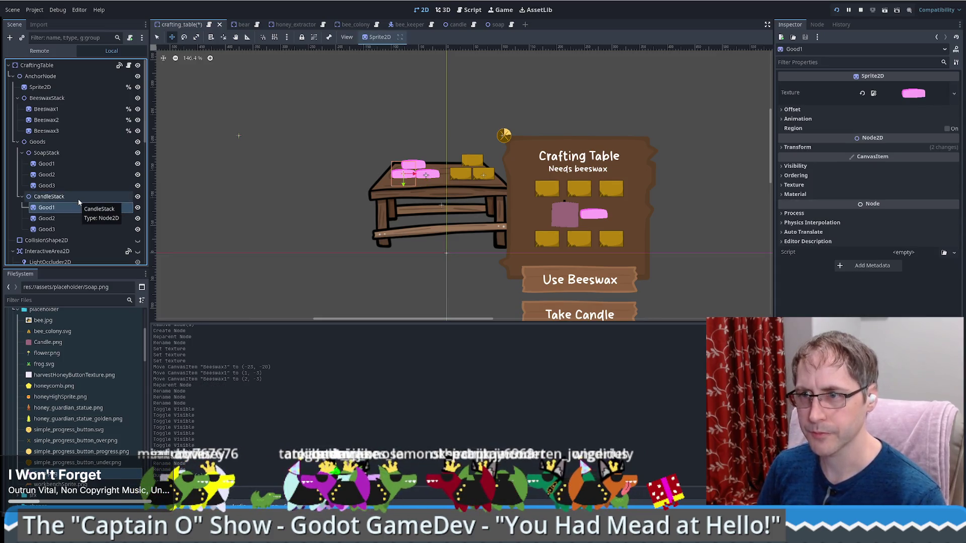
scroll(57, 452, "down", 2)
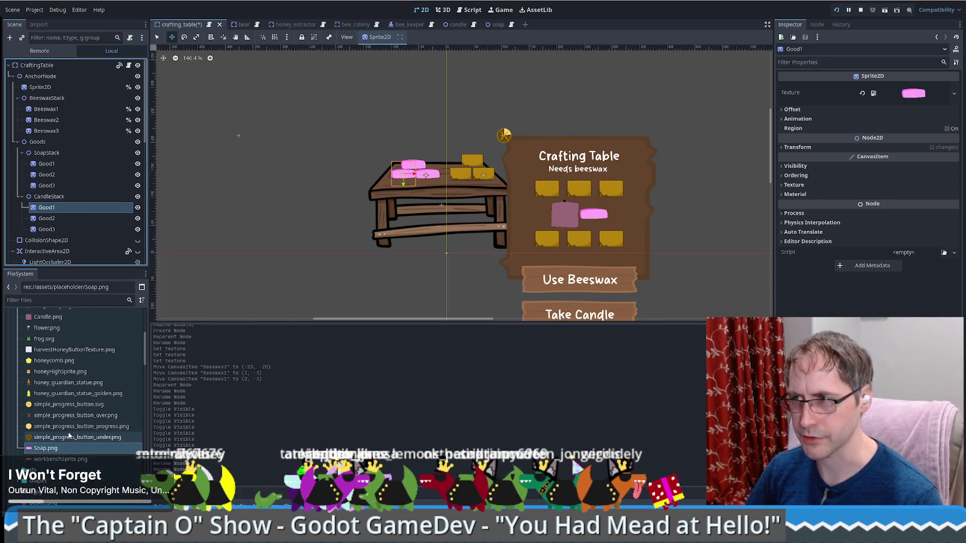
Give CandleStack's Good1, Good2 and Good3 sprites the Candle.png texture
scroll(84, 412, "up", 2)
mouse_move(47, 367)
left_mouse_down()
mouse_move(478, 287)
mouse_move(755, 151)
mouse_move(913, 93)
left_mouse_up()
left_click(46, 218)
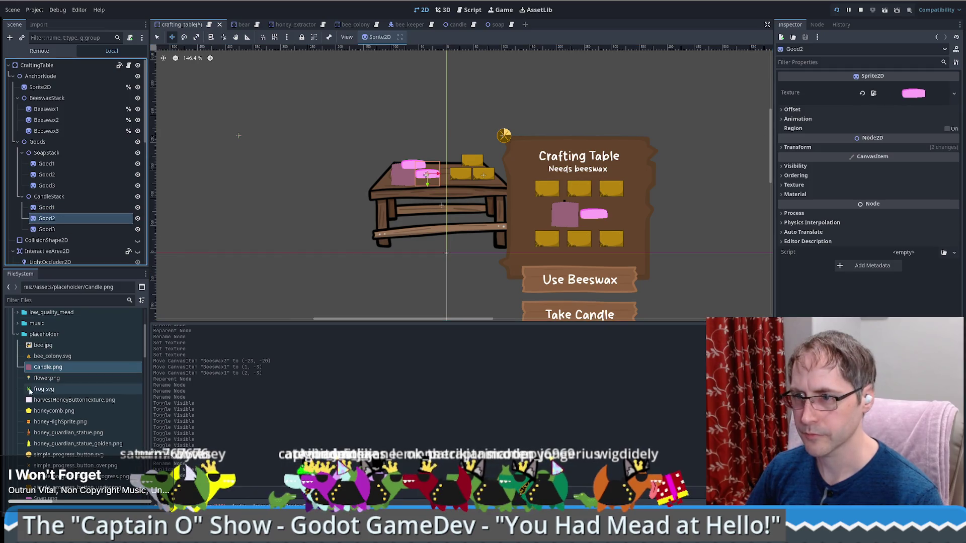
mouse_move(47, 366)
left_mouse_down()
mouse_move(915, 105)
mouse_move(913, 93)
left_mouse_up()
left_click(46, 229)
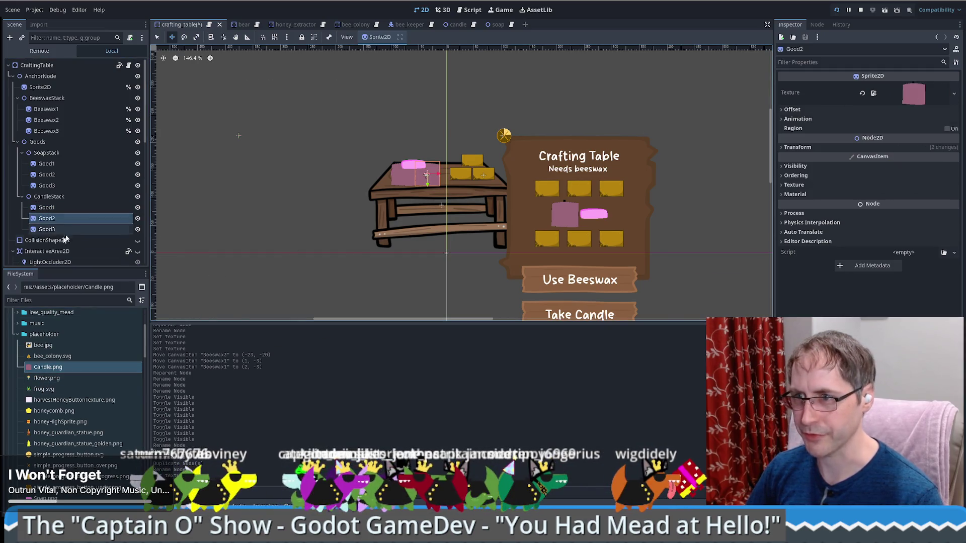
left_click(61, 368)
left_click_drag(61, 369, 913, 93)
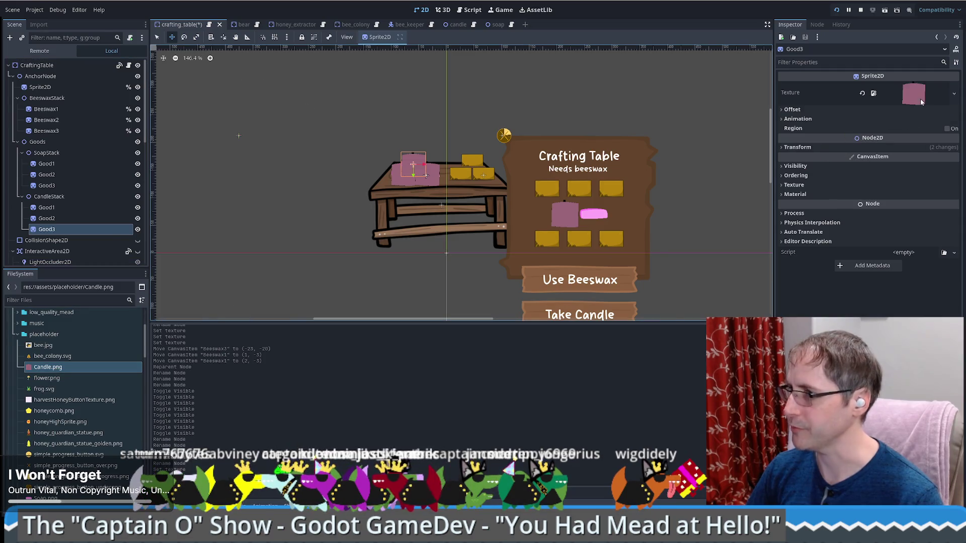
Nudge Good1 left and Good2 right, lift Good3 on top and tilt it slightly
left_click(46, 207)
key("Left")
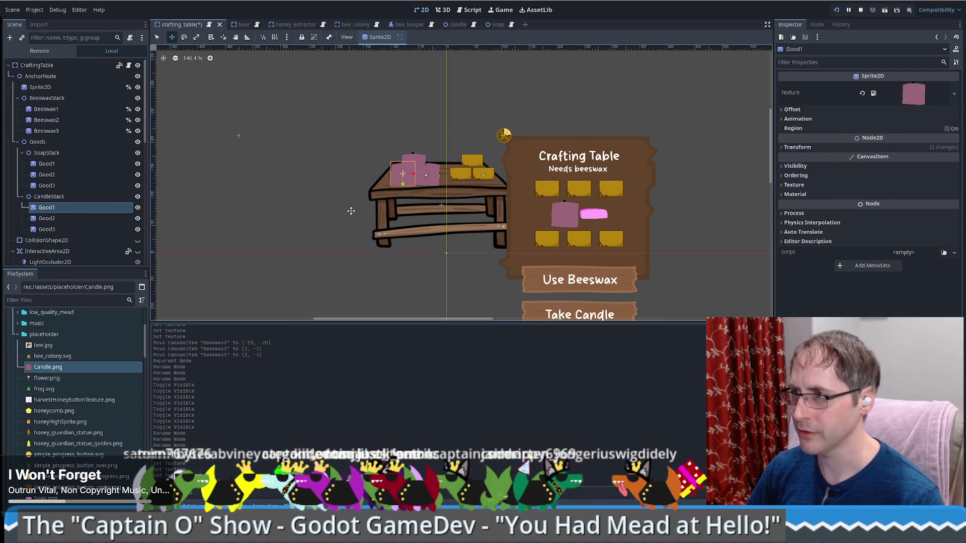
left_click(47, 218)
key("Right")
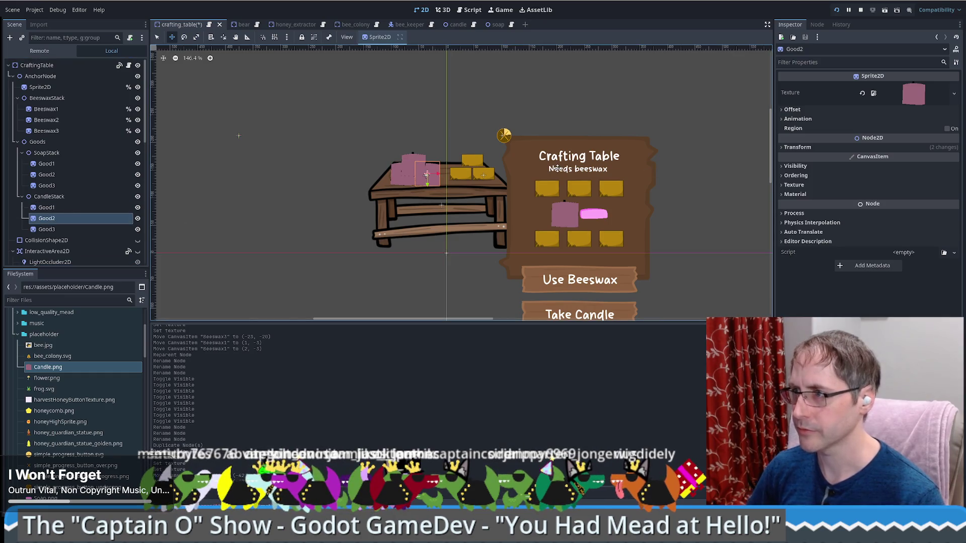
key("Right")
key("Right")
key("Right")
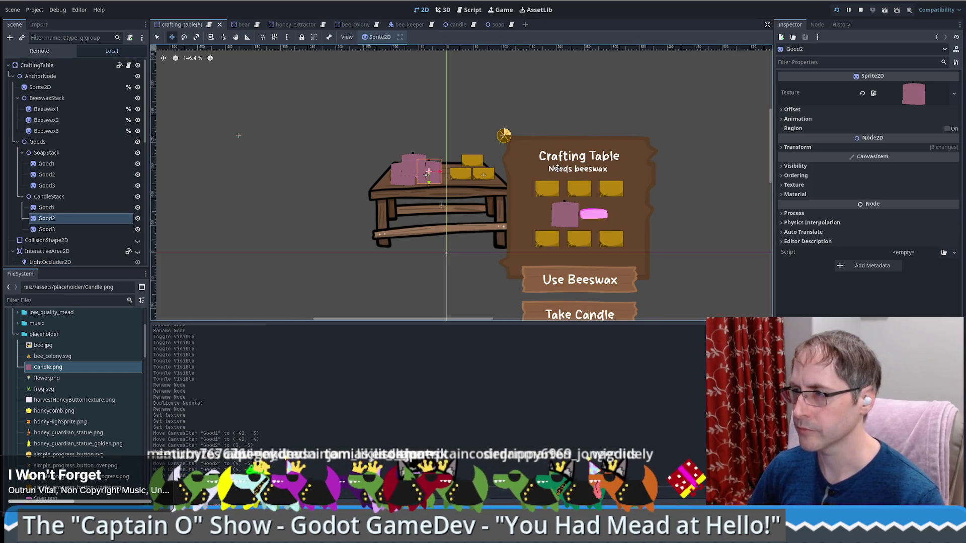
left_click(46, 229)
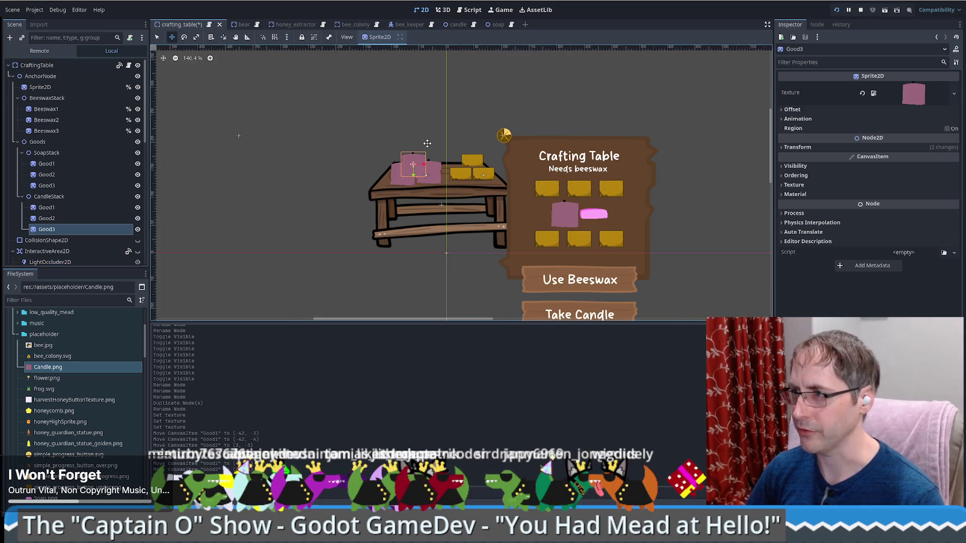
mouse_move(420, 163)
left_mouse_down()
mouse_move(426, 133)
mouse_move(419, 145)
left_mouse_up()
key("e")
key("q")
key("w")
left_click(138, 141)
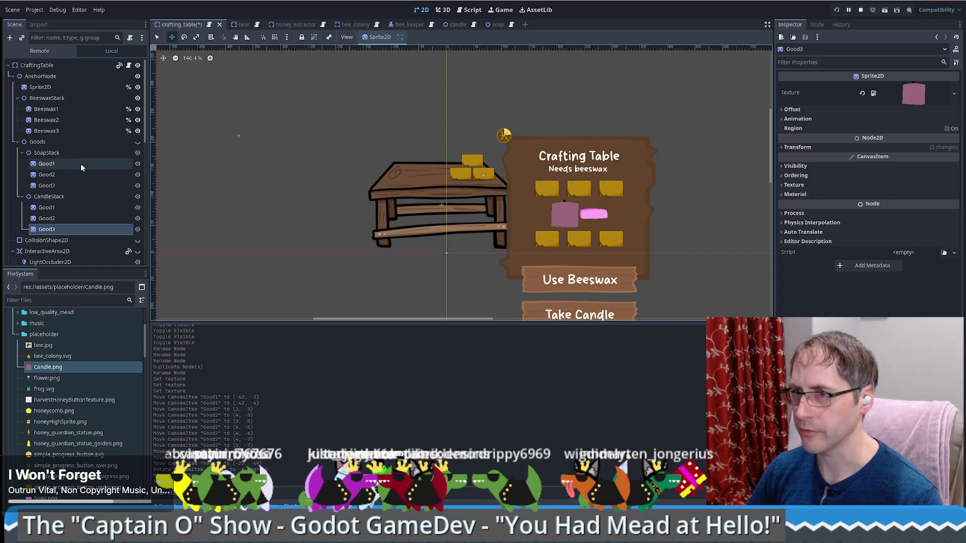
left_click(137, 141)
scroll(410, 194, "up", 5)
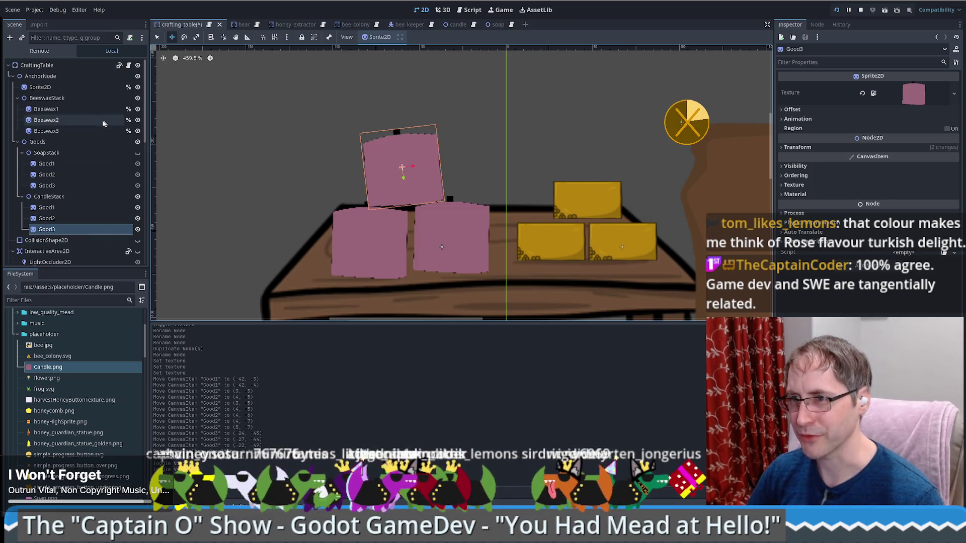
Toggle CandleStack and SoapStack visibility to compare the piles, ending with SoapStack hidden
left_click(69, 151)
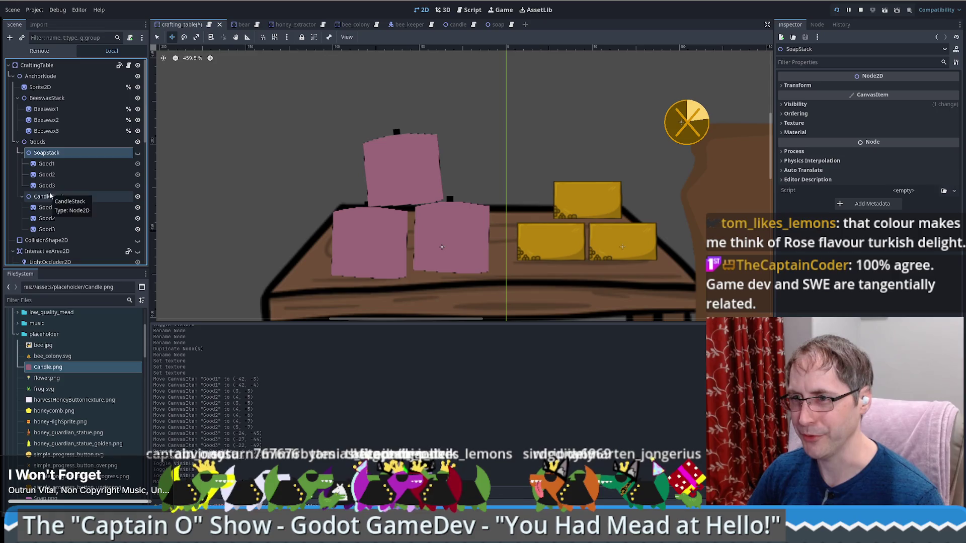
left_click(138, 197)
left_click(137, 152)
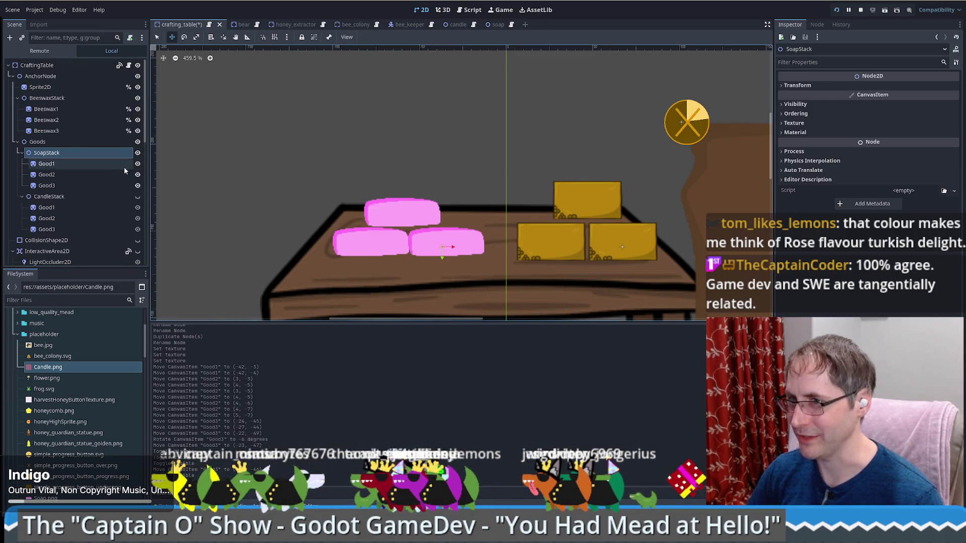
left_click(48, 164)
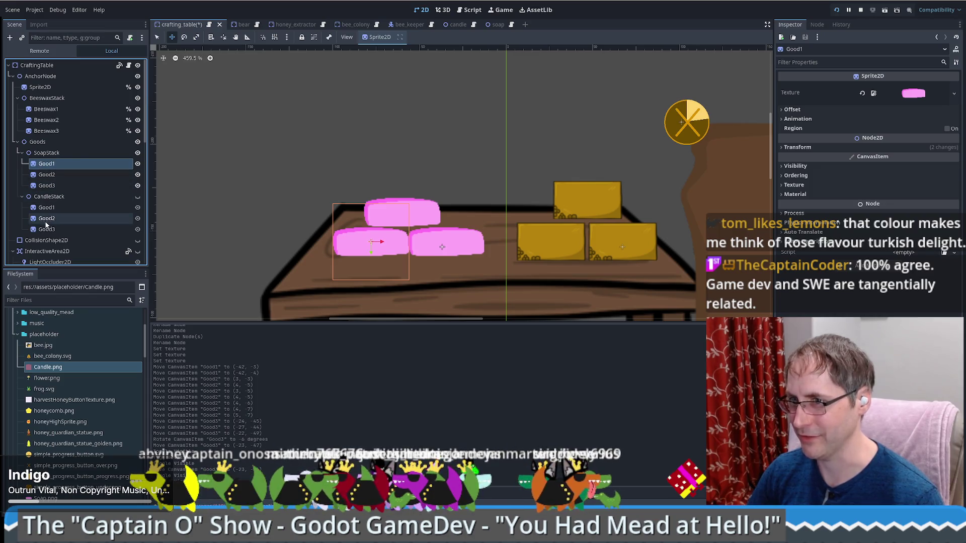
left_click(137, 197)
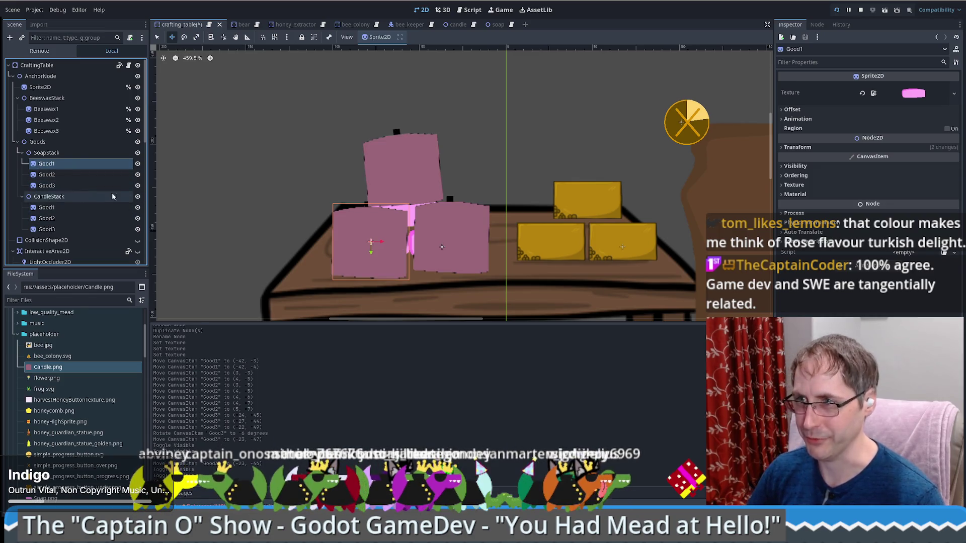
left_click(137, 154)
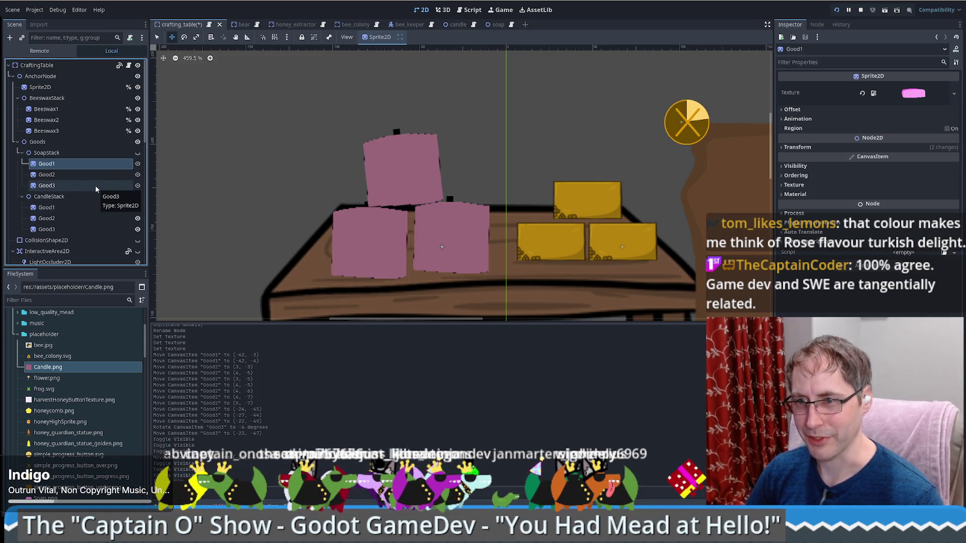
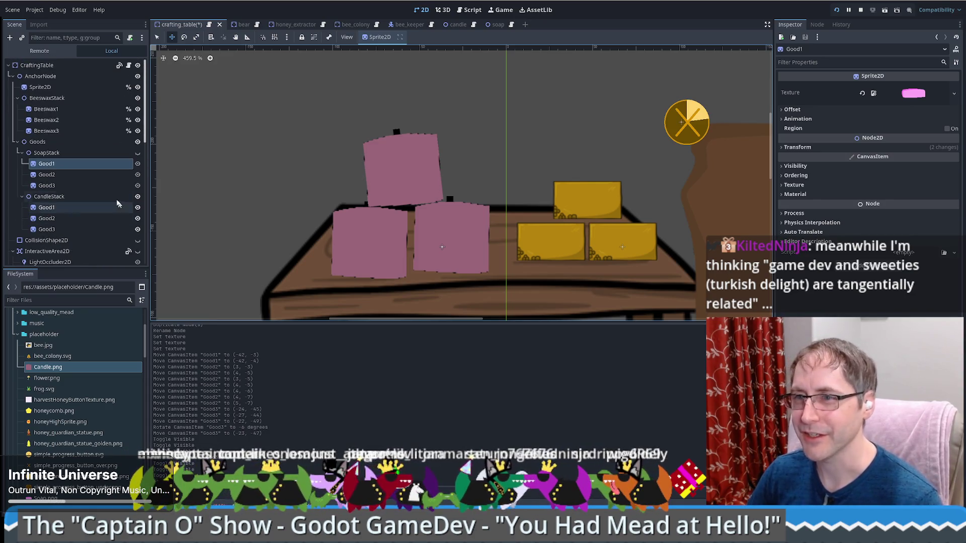
Mark SoapStack and CandleStack as unique-name nodes, then bring up crafting_table.gd
right_click(47, 153)
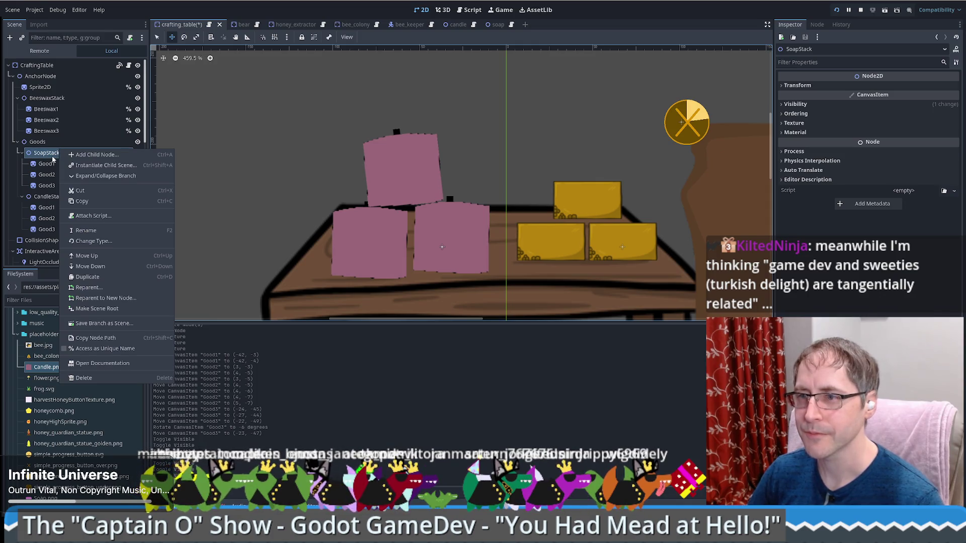
left_click(91, 348)
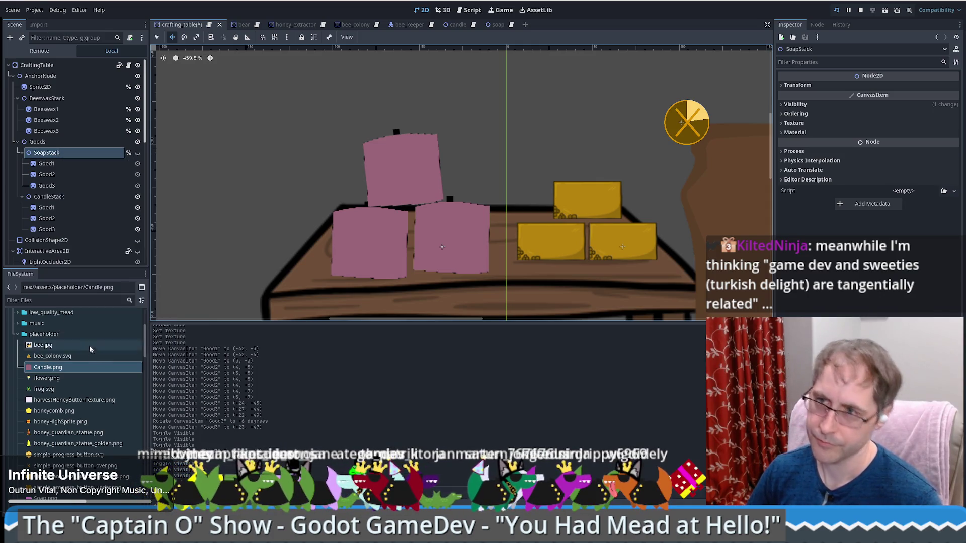
right_click(48, 197)
left_click(105, 399)
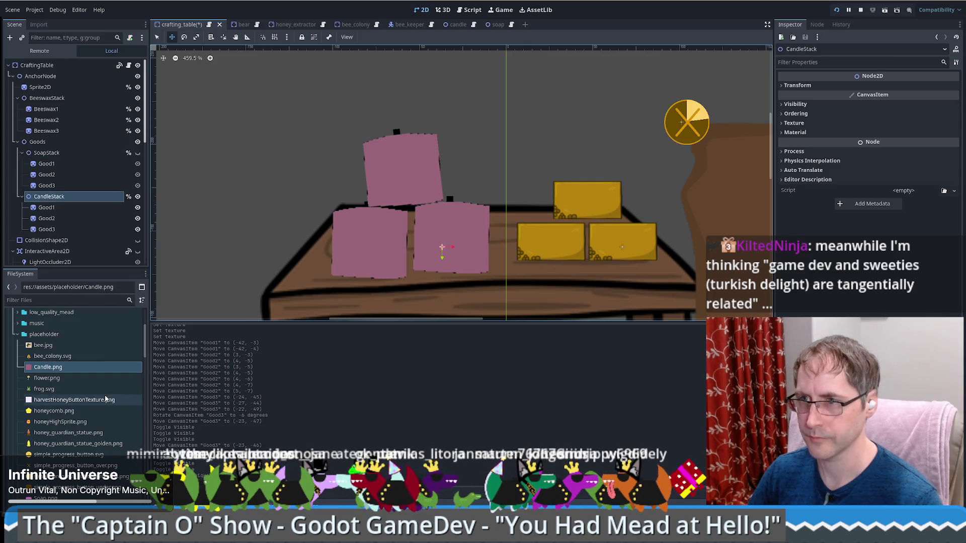
left_click(129, 65)
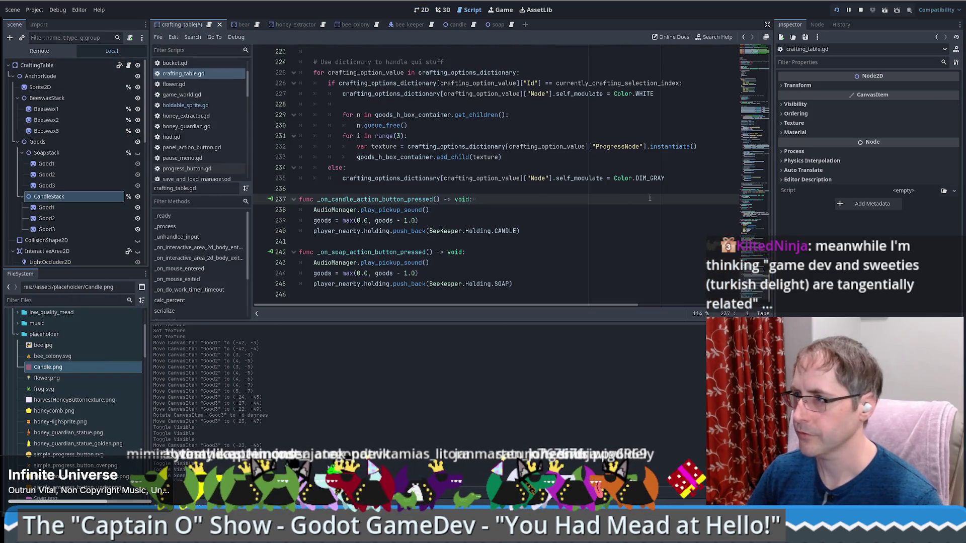
Inspect the Candle and Soap entries of crafting_options_dictionary around lines 52–57
scroll(712, 230, "up", 20)
scroll(656, 169, "down", 5)
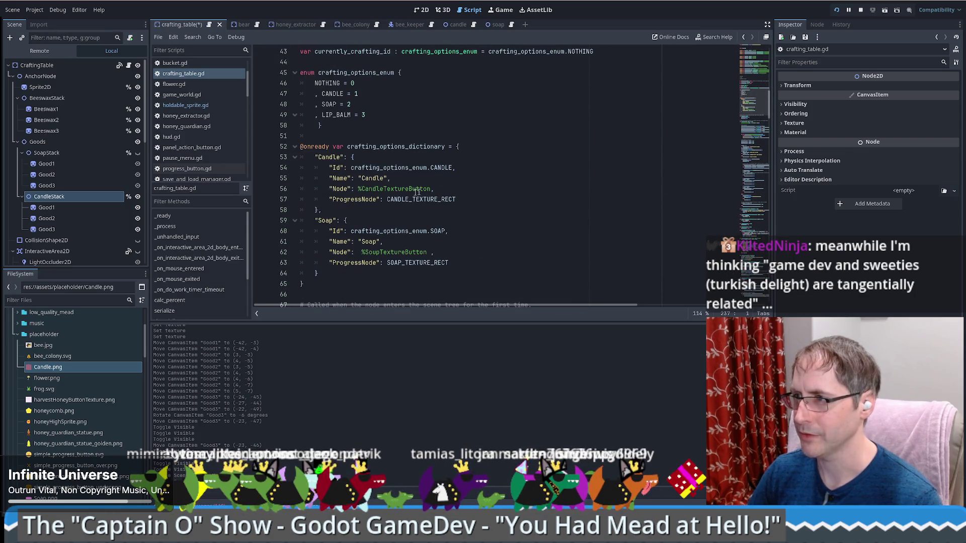
double_click(338, 189)
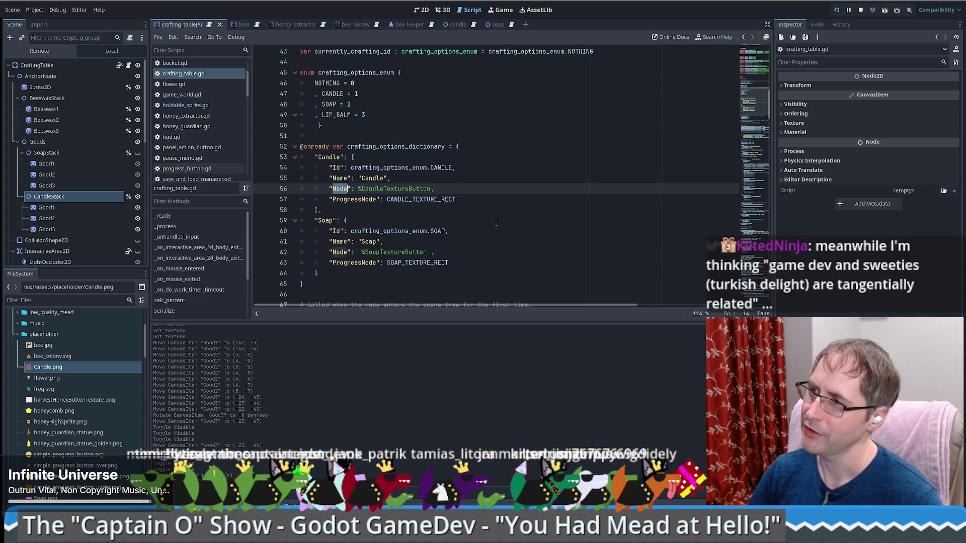
double_click(396, 148)
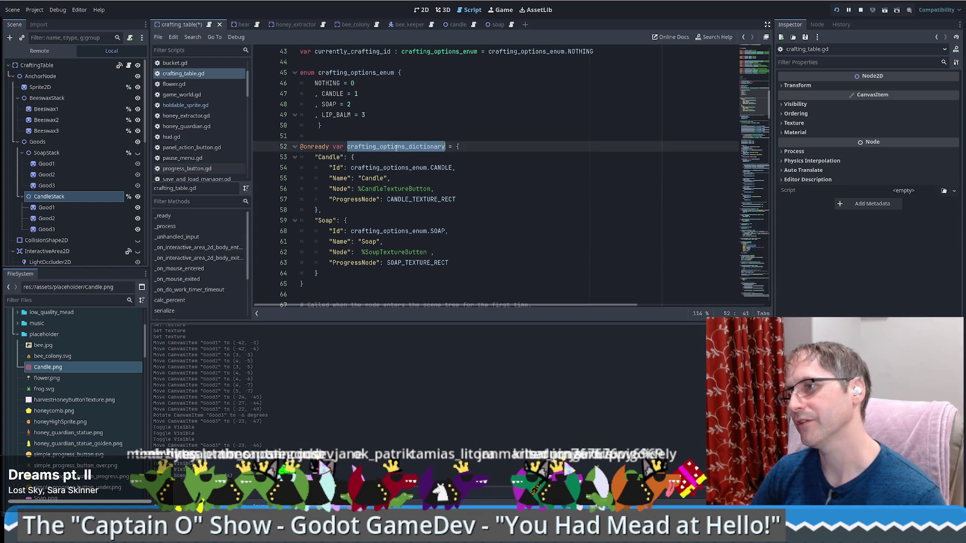
left_click(441, 167, "ctrl")
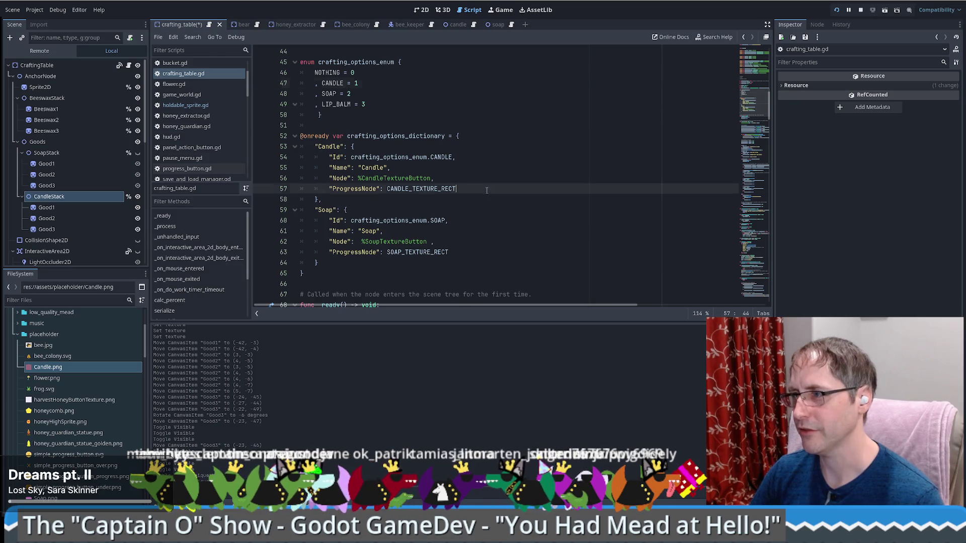
Add a "GoodsStackNode": %CandleStack entry to the Candle dictionary entry
left_click(491, 190)
type(",")
key("Return")
type("\"")
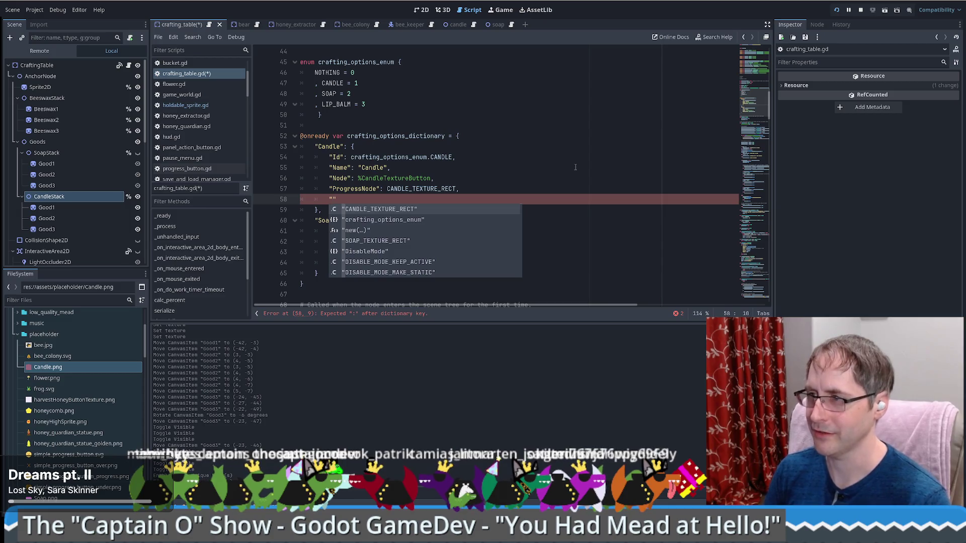
type("Sta")
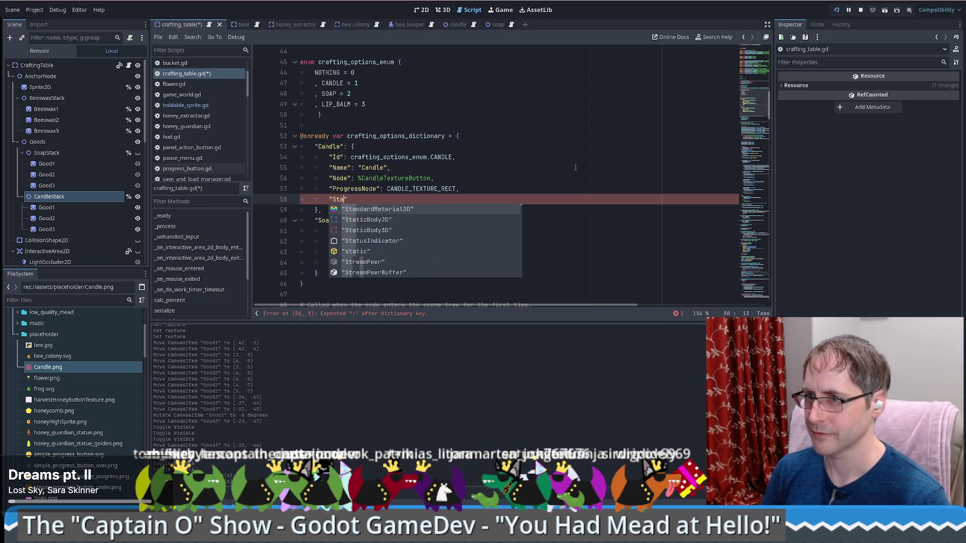
key("BackSpace")
key("BackSpace")
key("BackSpace")
type("Goods")
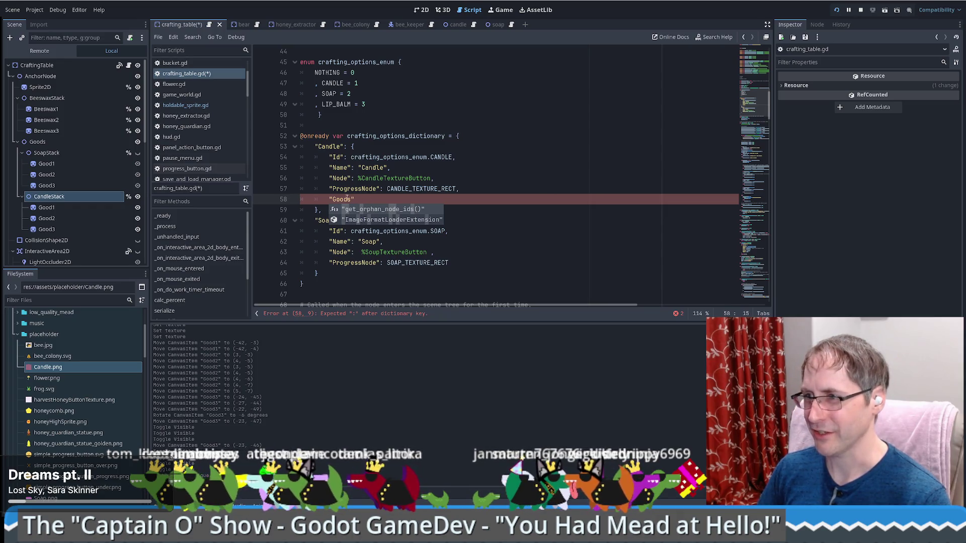
type("NodePath")
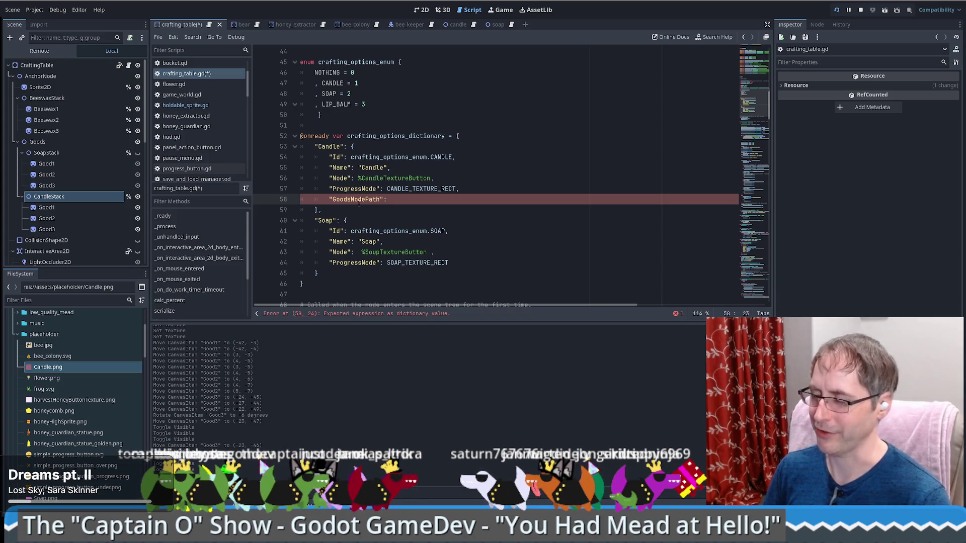
key("End")
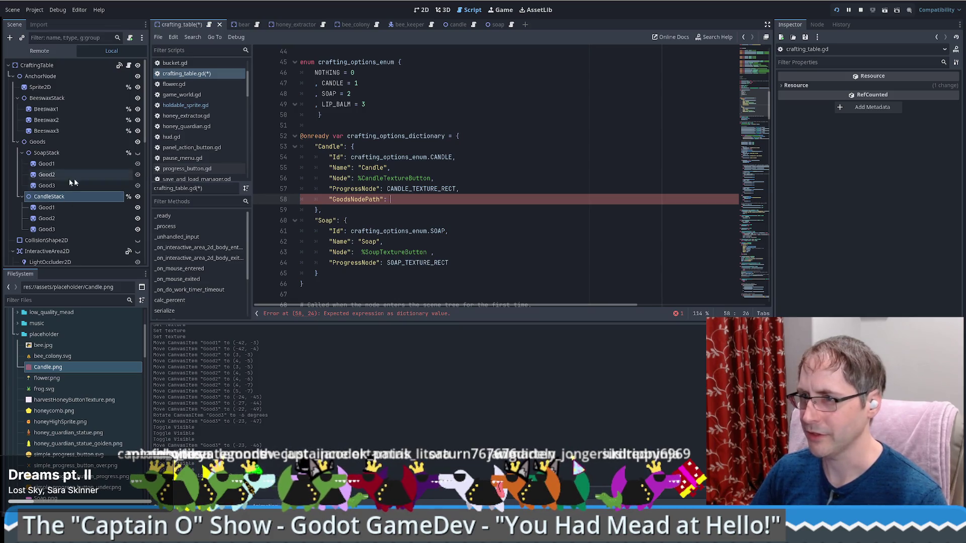
left_click_drag(65, 196, 399, 205)
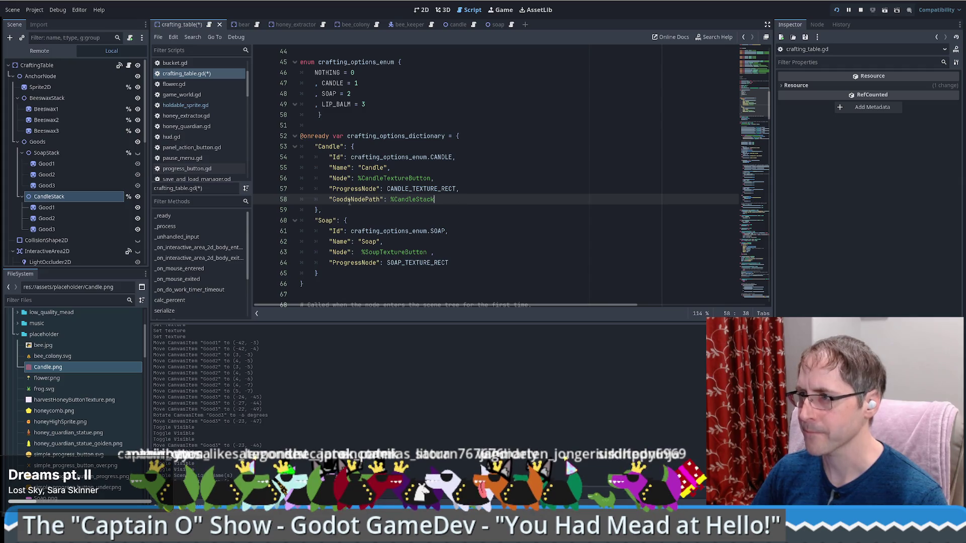
type("Stack")
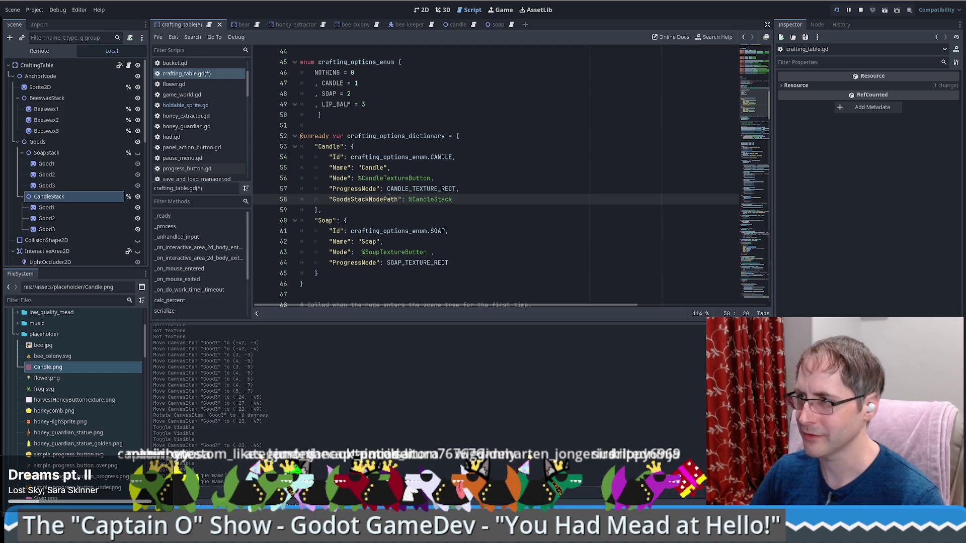
left_click_drag(383, 199, 399, 199)
key("BackSpace")
left_click(416, 199)
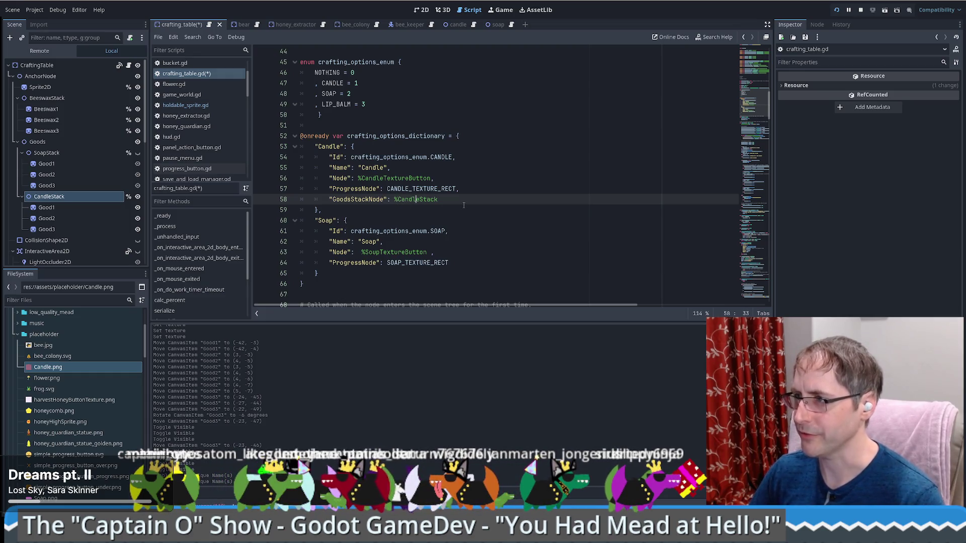
Copy that entry into Soap with %SoapStack as its value, and save the script
left_click_drag(456, 189, 460, 199)
key("ctrl+c")
left_click(453, 262)
key("ctrl+v")
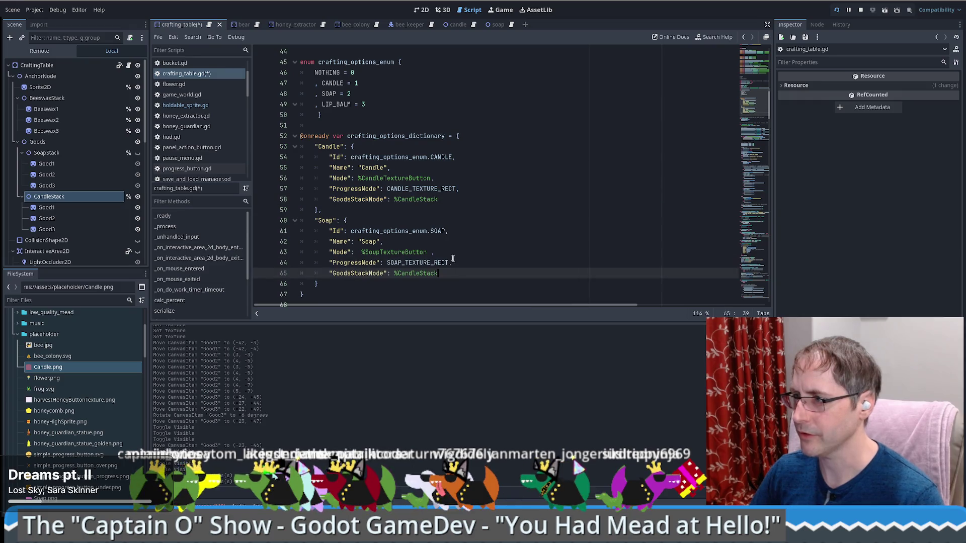
double_click(406, 273)
key("BackSpace")
key("BackSpace")
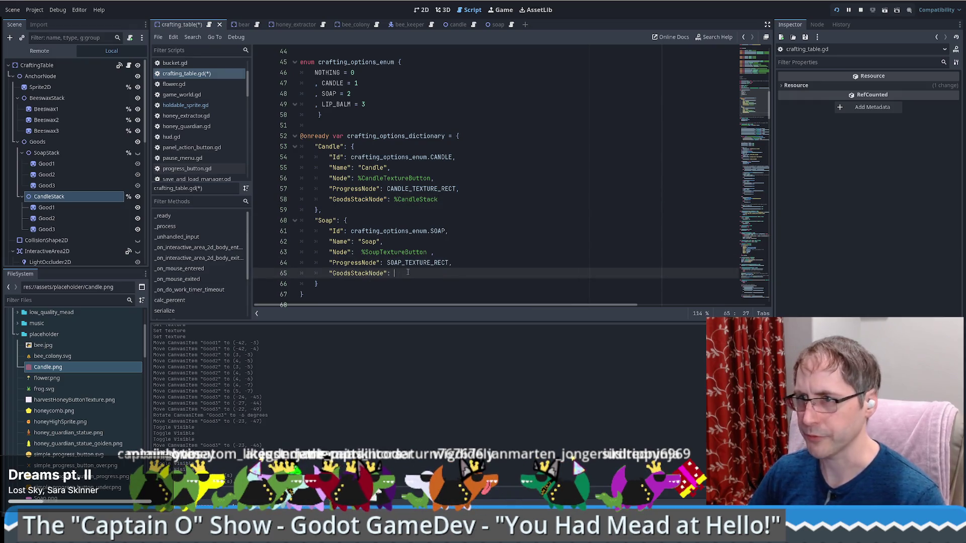
mouse_move(69, 152)
left_mouse_down()
mouse_move(352, 221)
mouse_move(433, 273)
left_mouse_up()
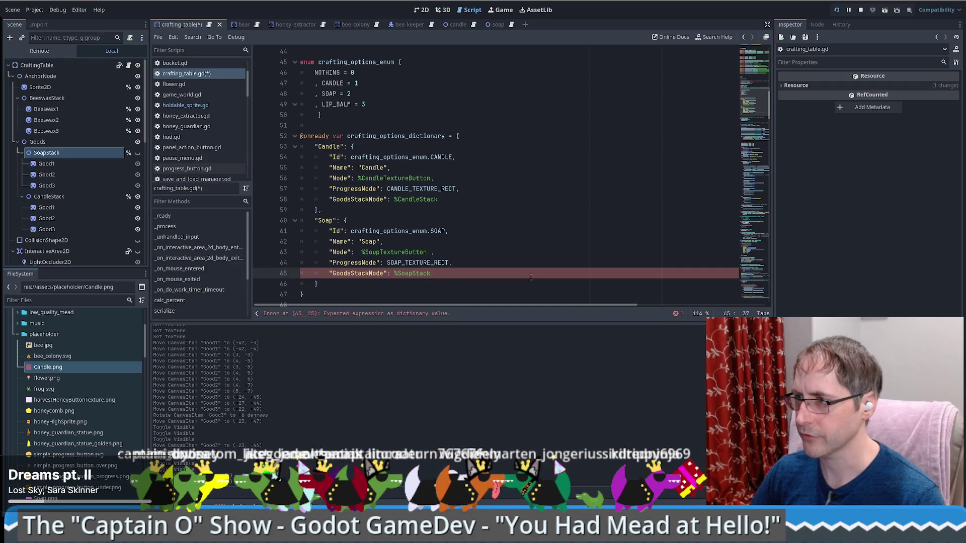
left_click(468, 189)
key("ctrl+s")
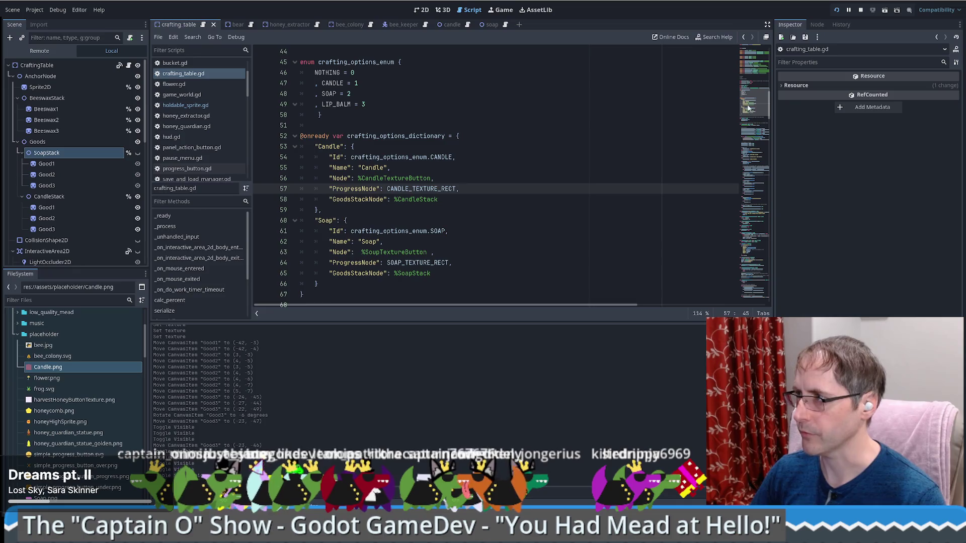
scroll(430, 137, "down", 1)
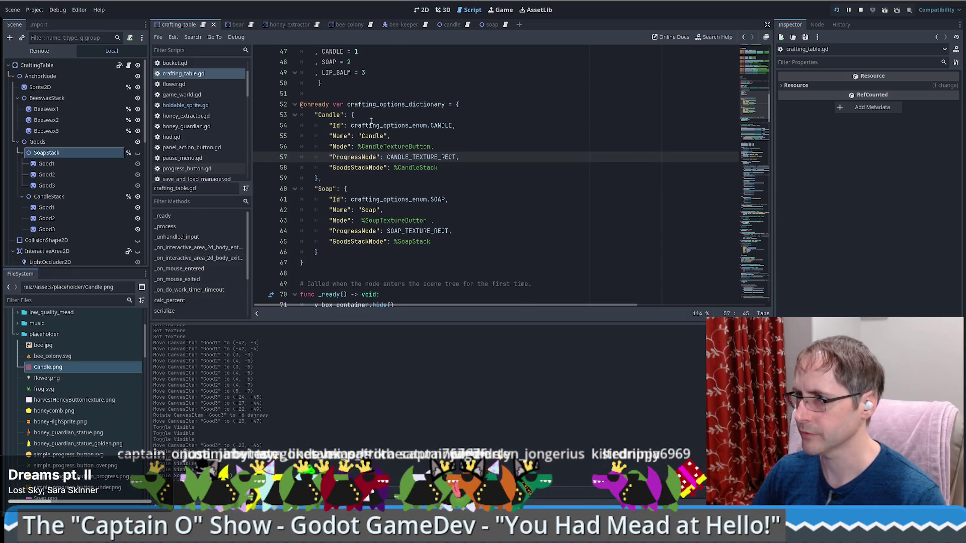
double_click(409, 104)
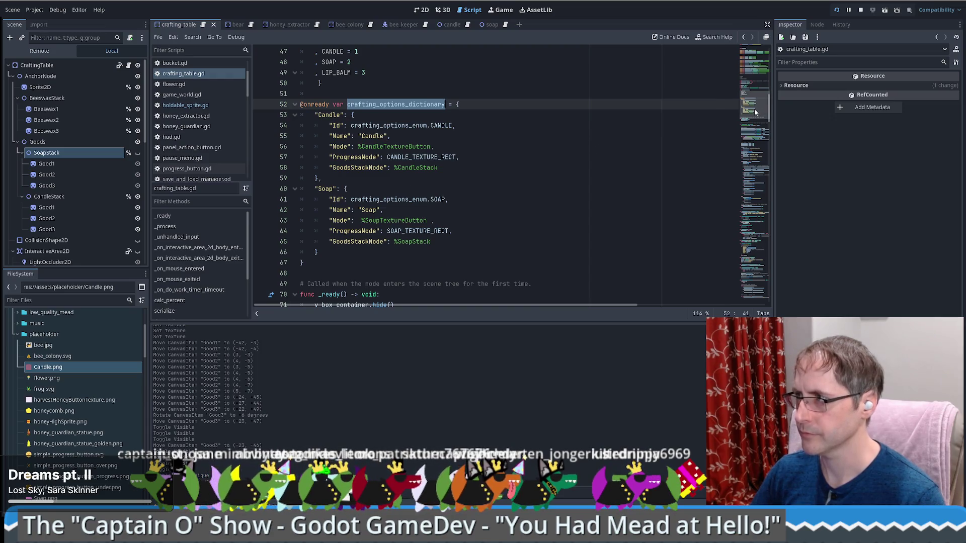
mouse_move(754, 112)
left_mouse_down()
mouse_move(762, 150)
mouse_move(767, 140)
left_mouse_up()
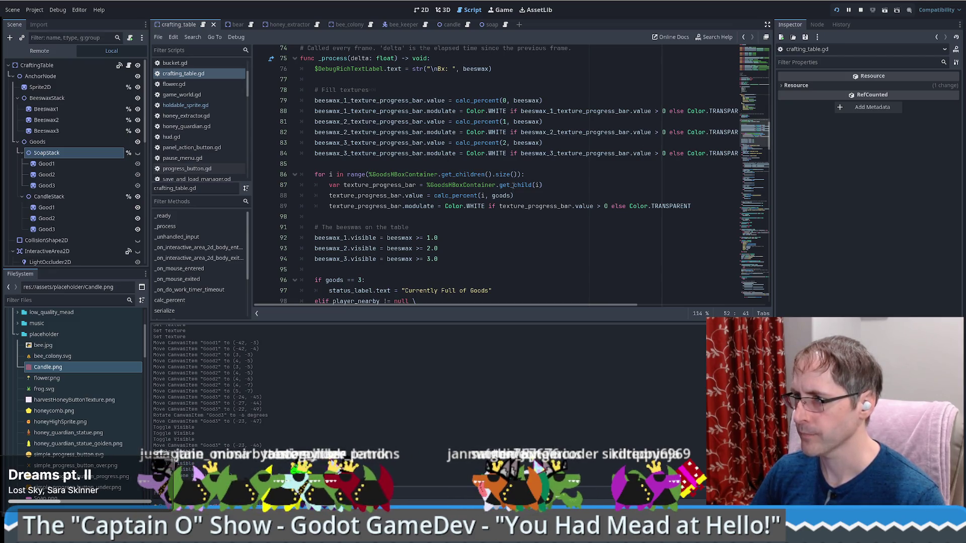
left_click(501, 196)
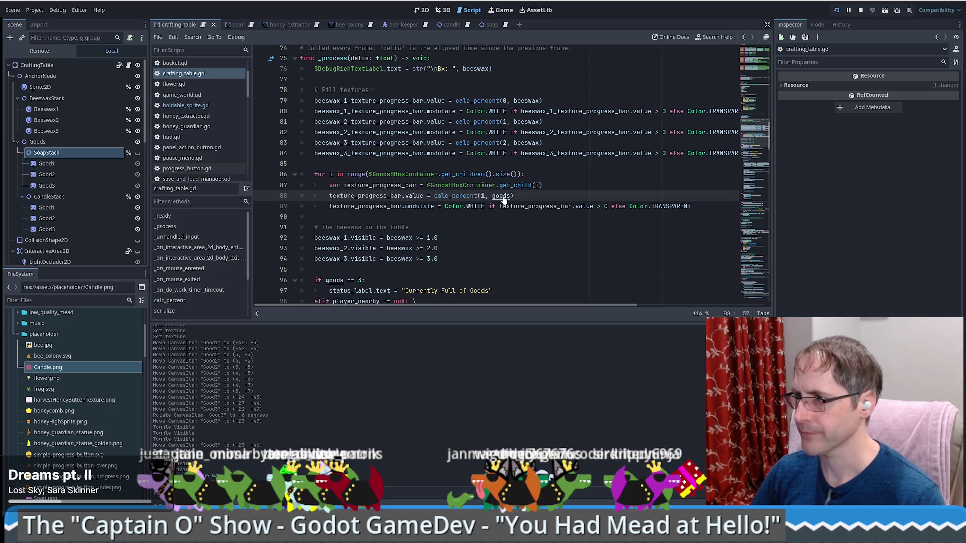
left_click(501, 196, "ctrl")
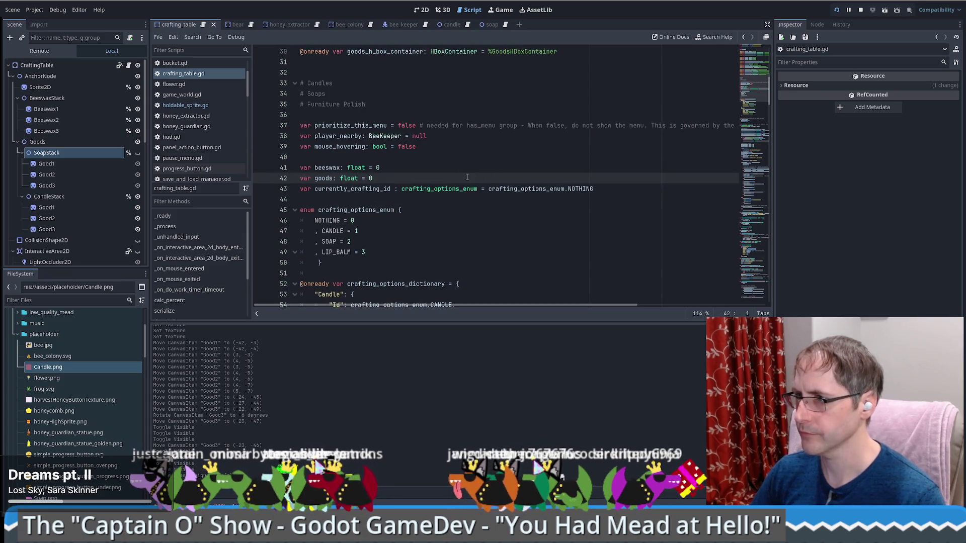
key("alt+Left")
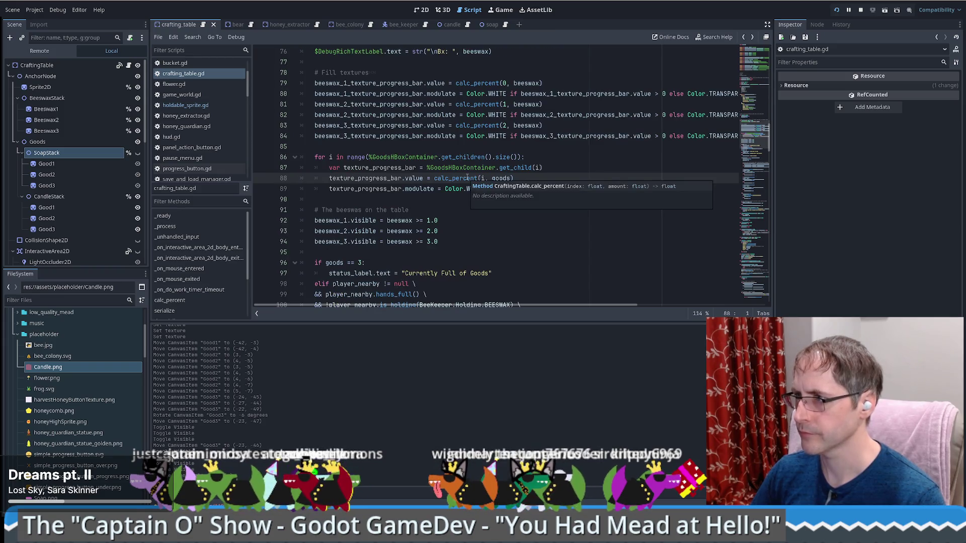
left_click(348, 199)
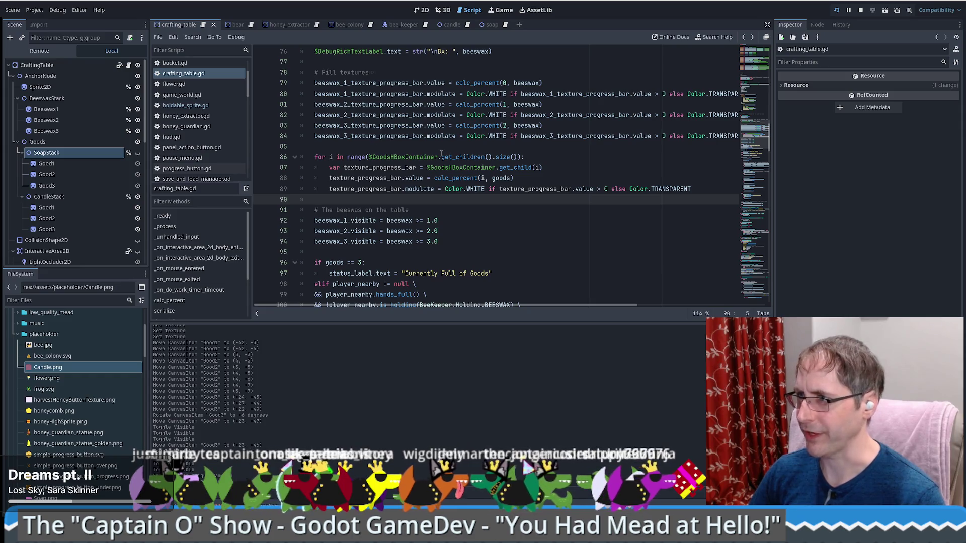
left_click_drag(428, 150, 720, 187)
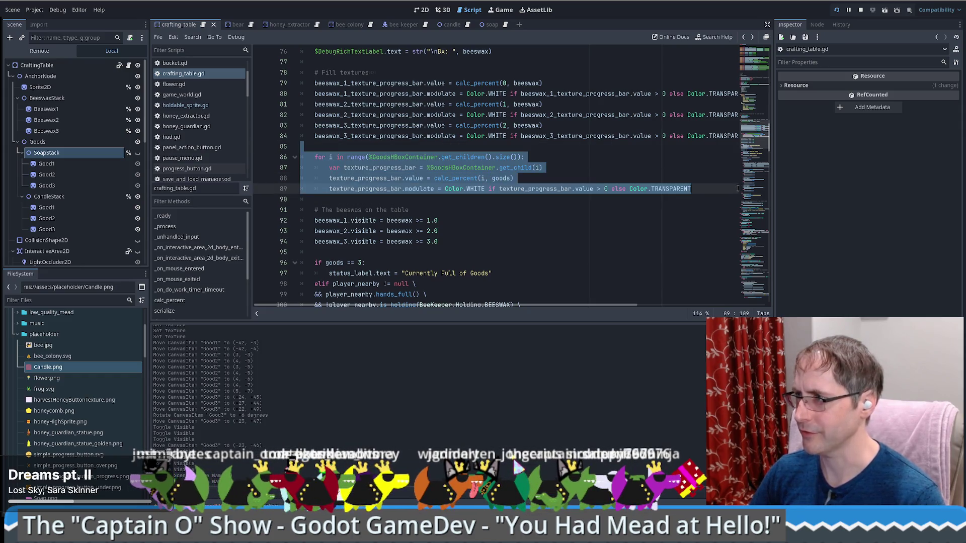
left_click(379, 151)
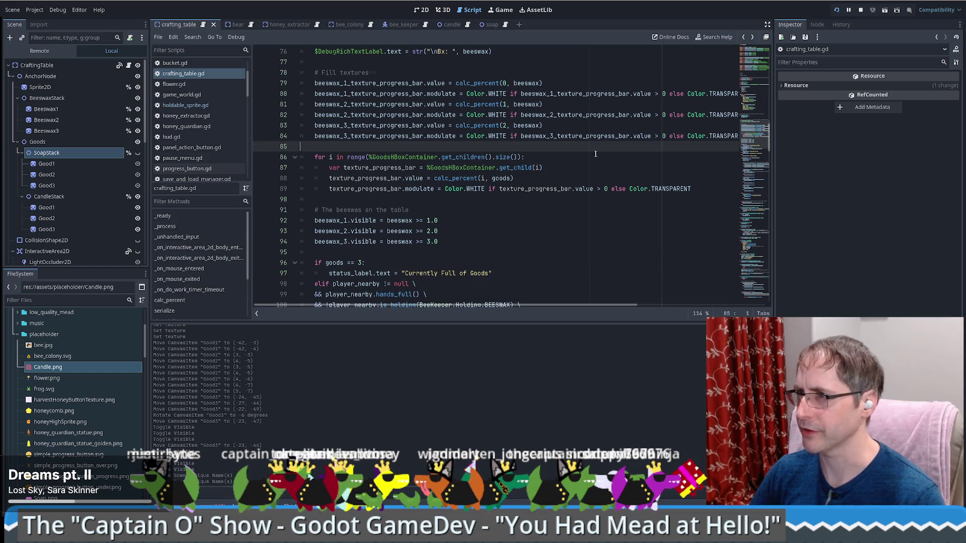
left_click(463, 167)
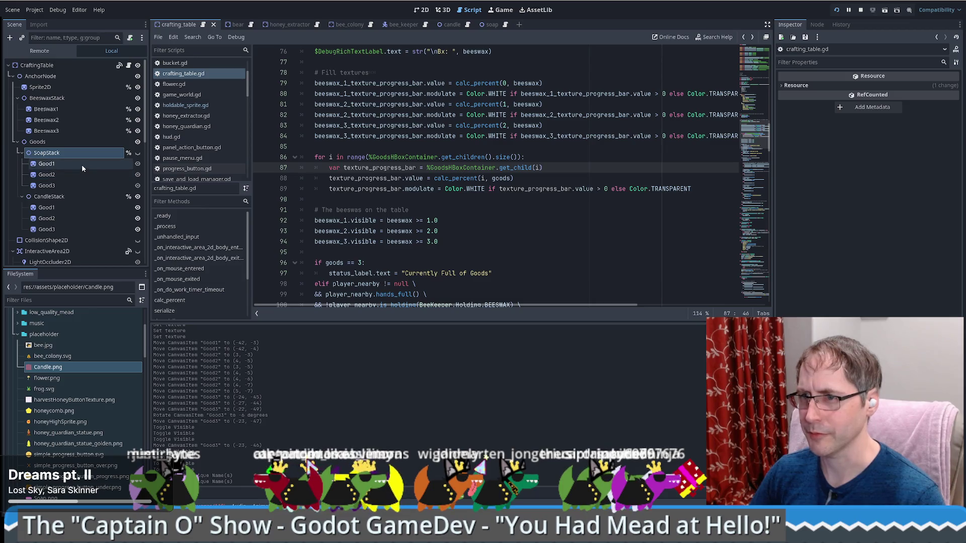
Select TopHBoxContainer, the beeswax progress-bar row, to show it in the Inspector
scroll(81, 164, "down", 1)
scroll(59, 197, "down", 5)
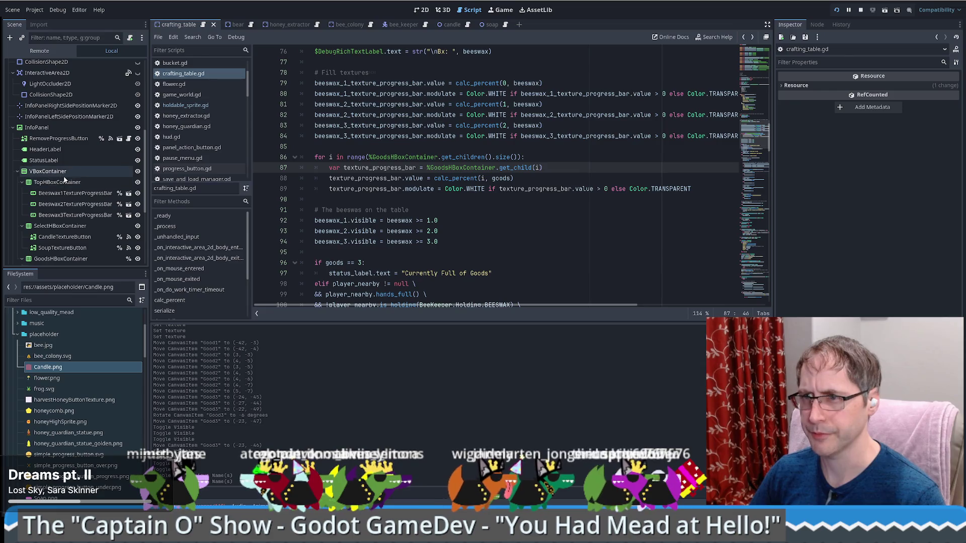
scroll(64, 180, "down", 1)
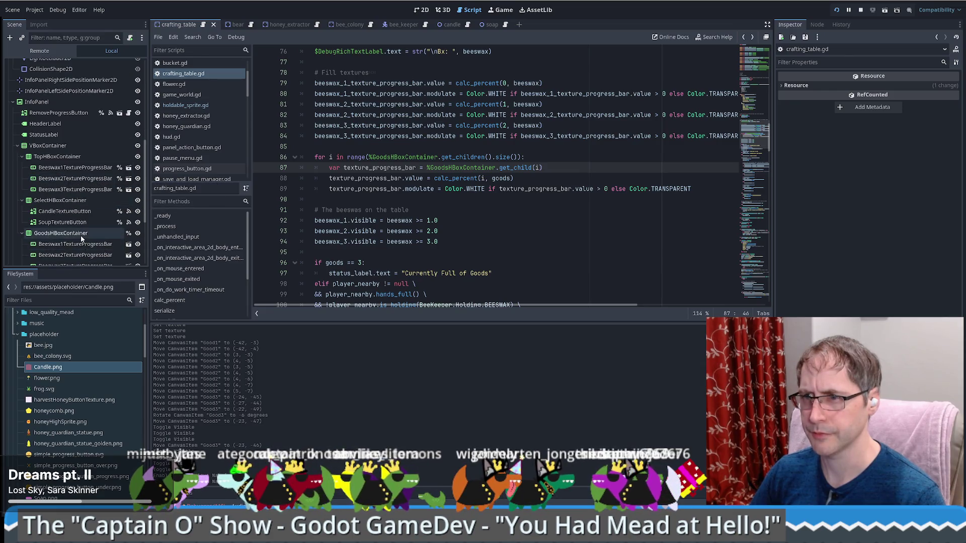
scroll(84, 231, "down", 1)
left_click(75, 208)
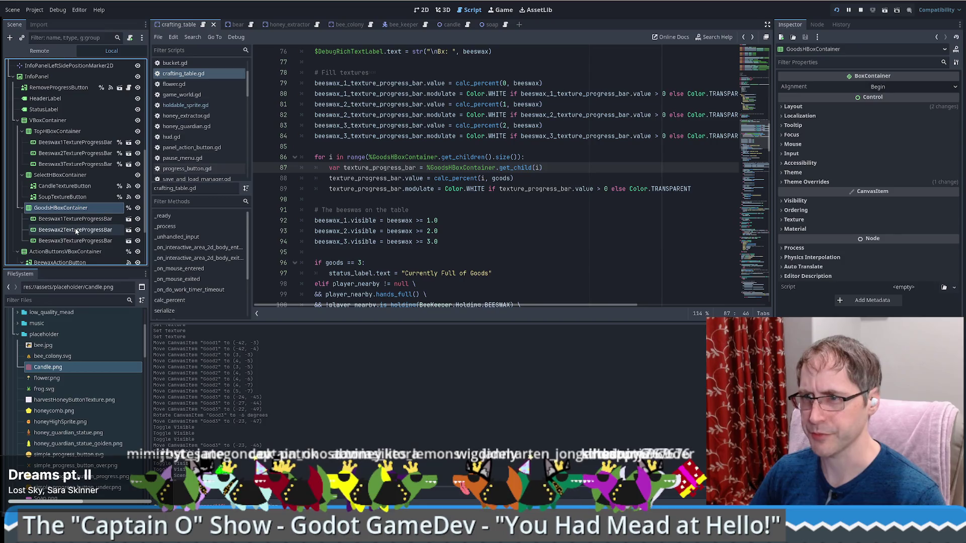
left_click(59, 132)
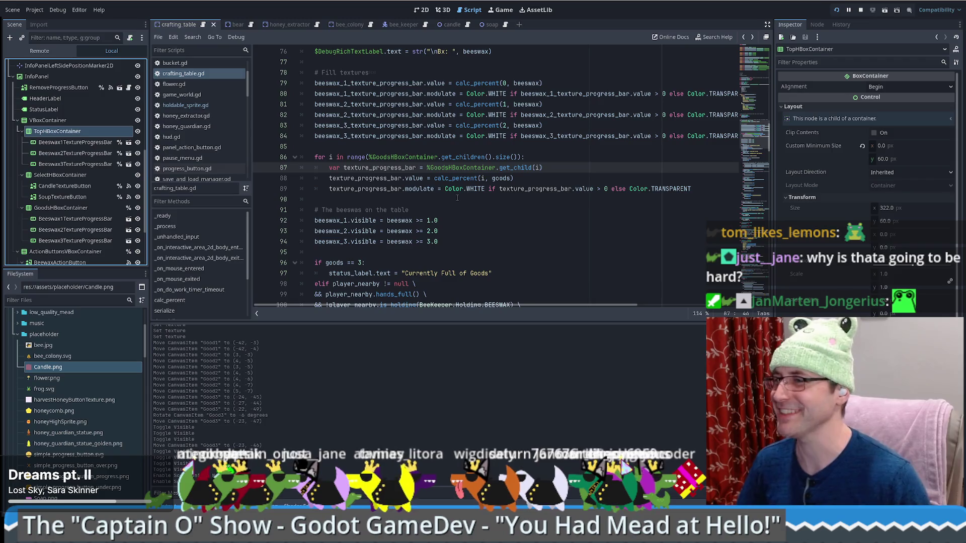
Rename TopHBoxContainer to BeeswaxHBoxContainer and enable Access as Unique Name on it
scroll(487, 136, "down", 1)
scroll(485, 146, "up", 1)
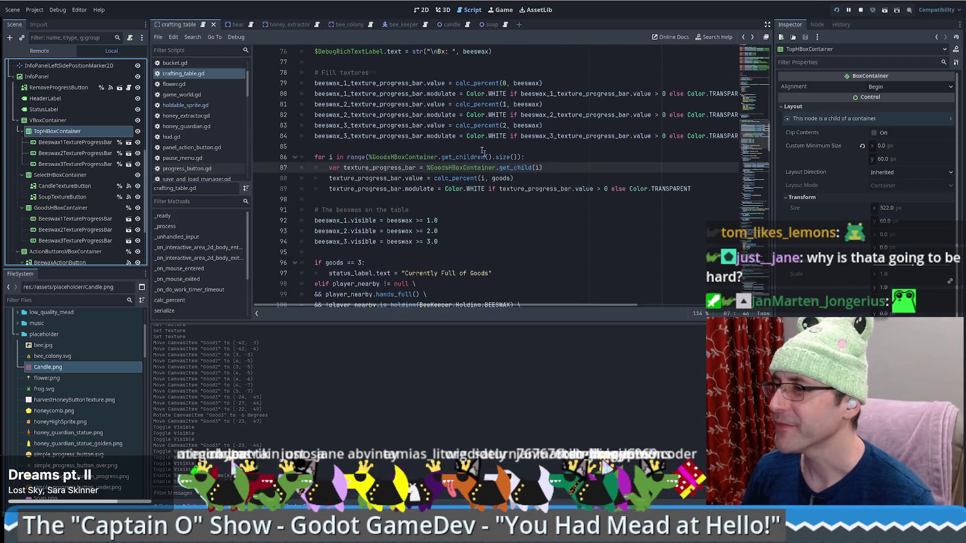
left_click(470, 147)
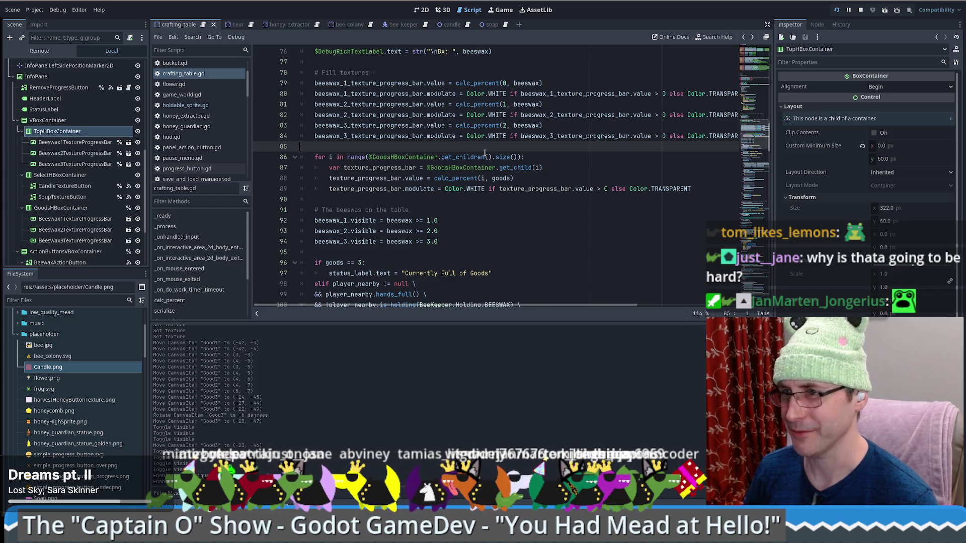
left_click(60, 130)
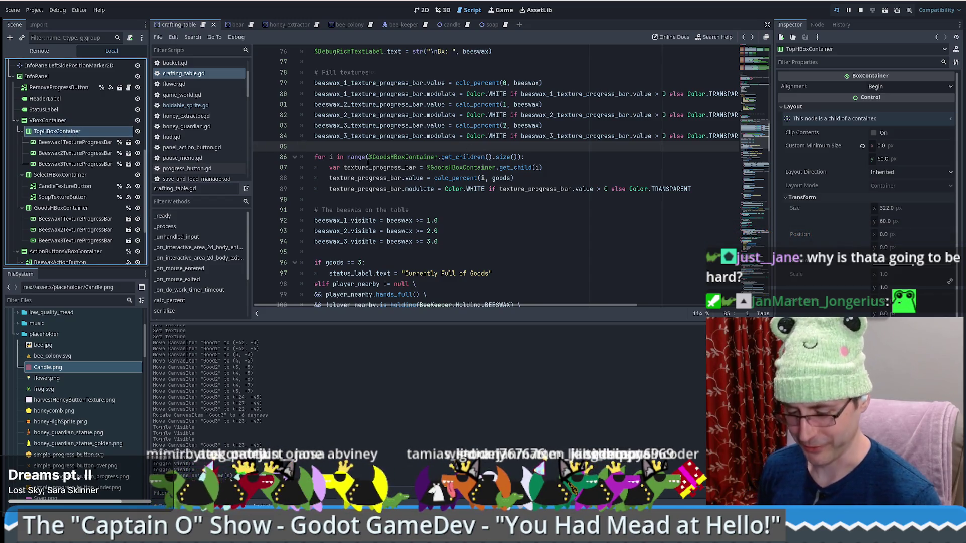
key("F2")
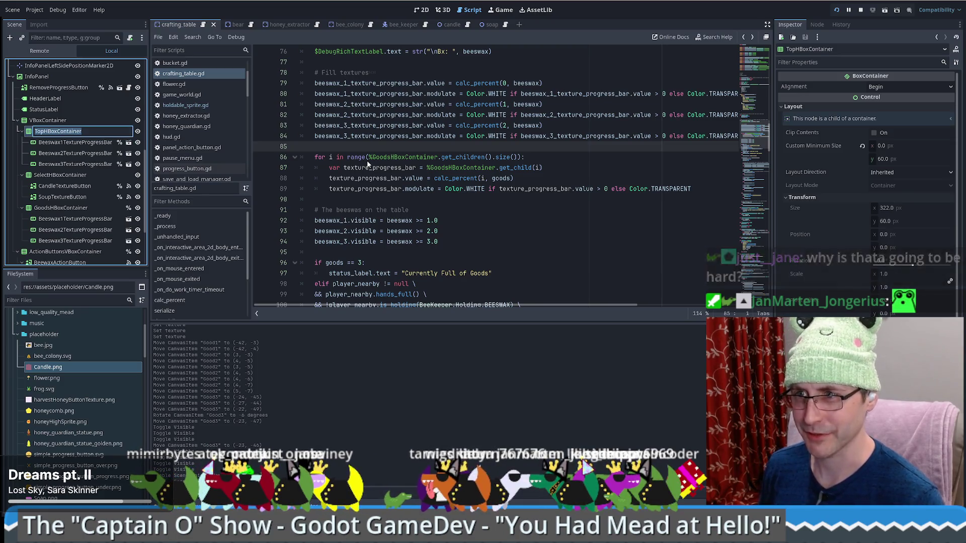
type("BeesHBoxContainer")
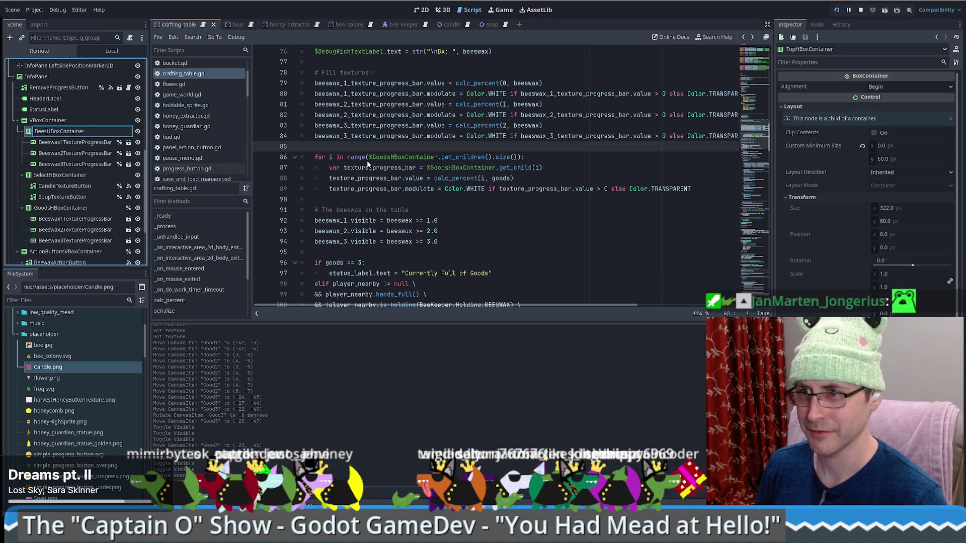
type("wax")
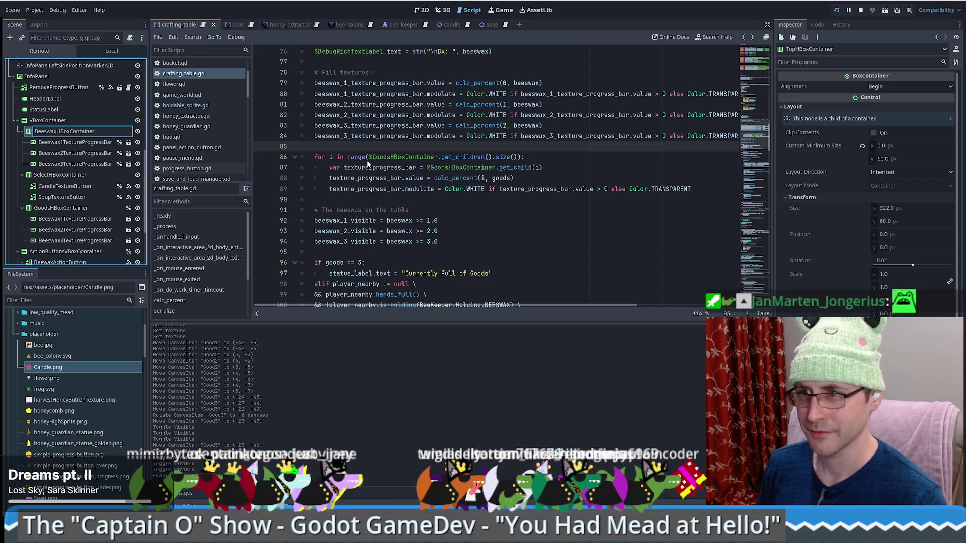
key("Return")
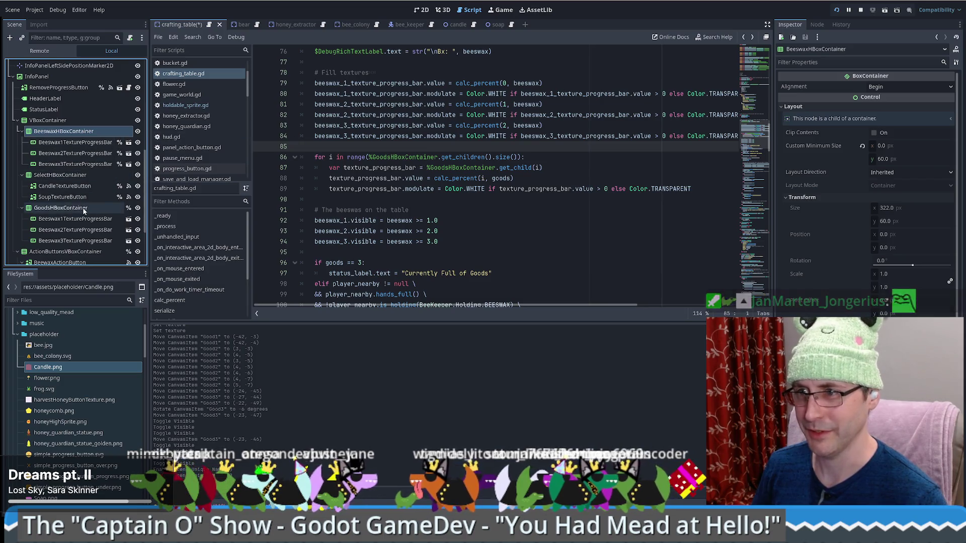
right_click(93, 120)
right_click(57, 131)
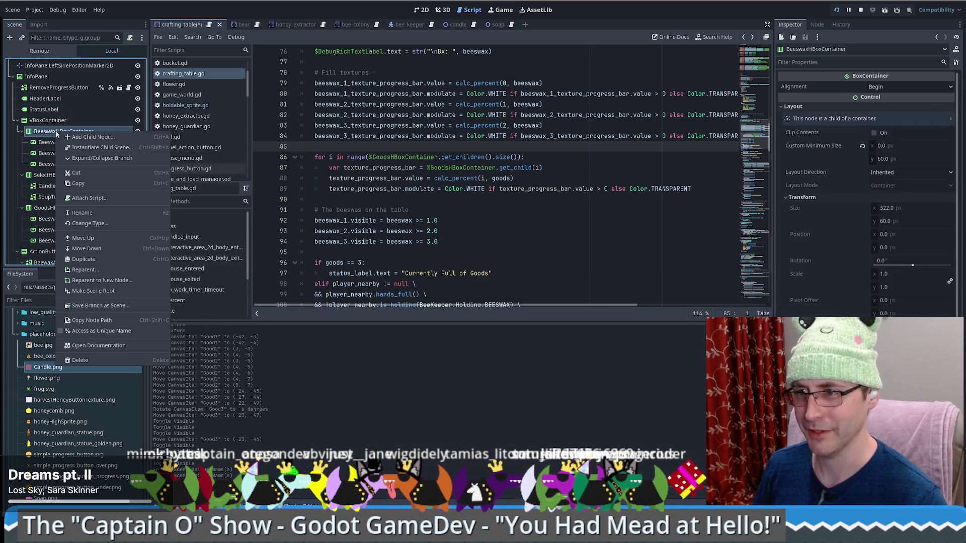
left_click(104, 331)
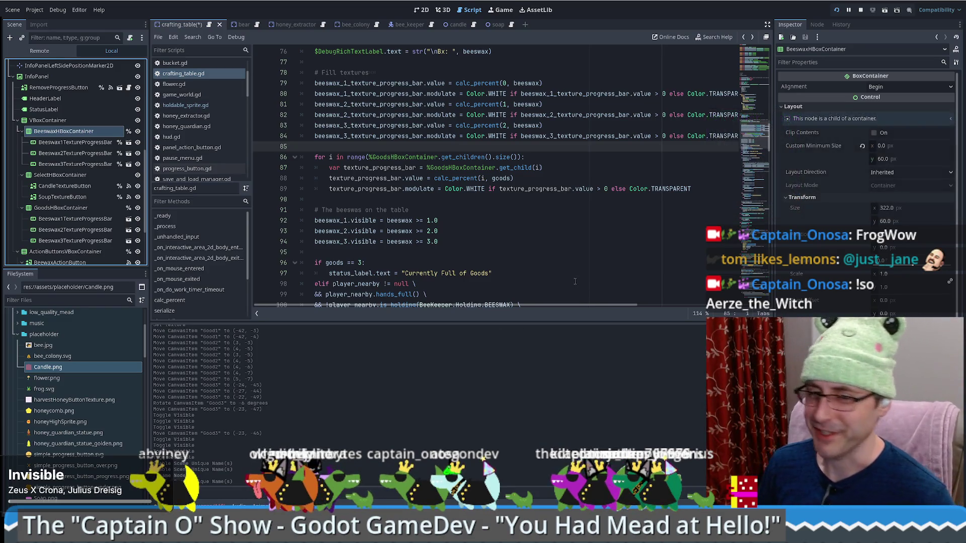
Duplicate the goods loop header above it, iterating over %BeeswaxHBoxContainer instead
scroll(481, 231, "up", 2)
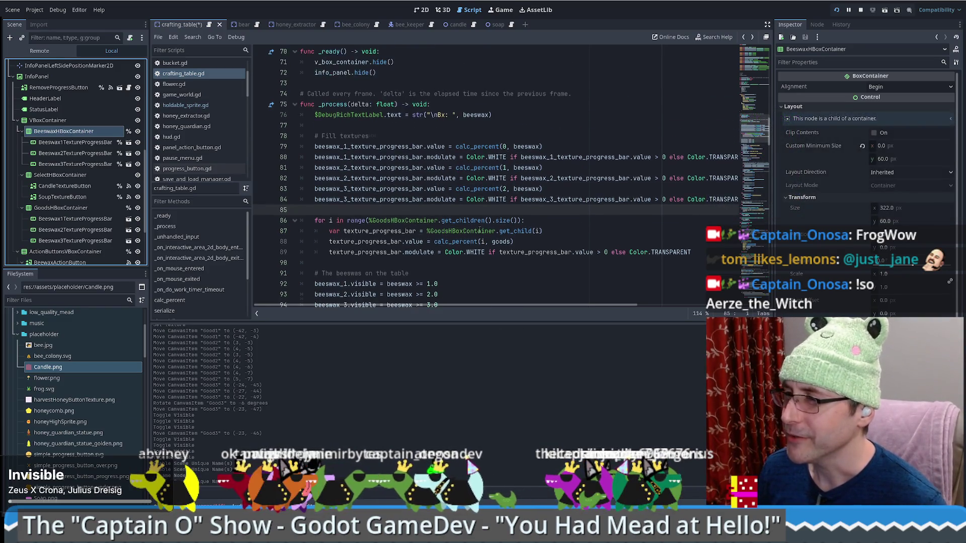
scroll(480, 230, "down", 2)
left_click(357, 136)
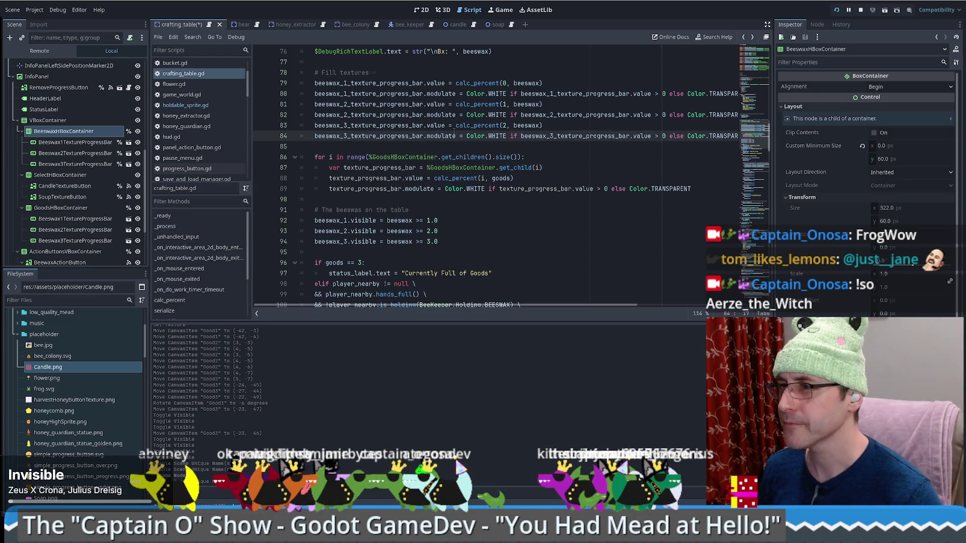
key("Down")
key("Down")
key("Up")
key("Return")
key("Return")
key("Up")
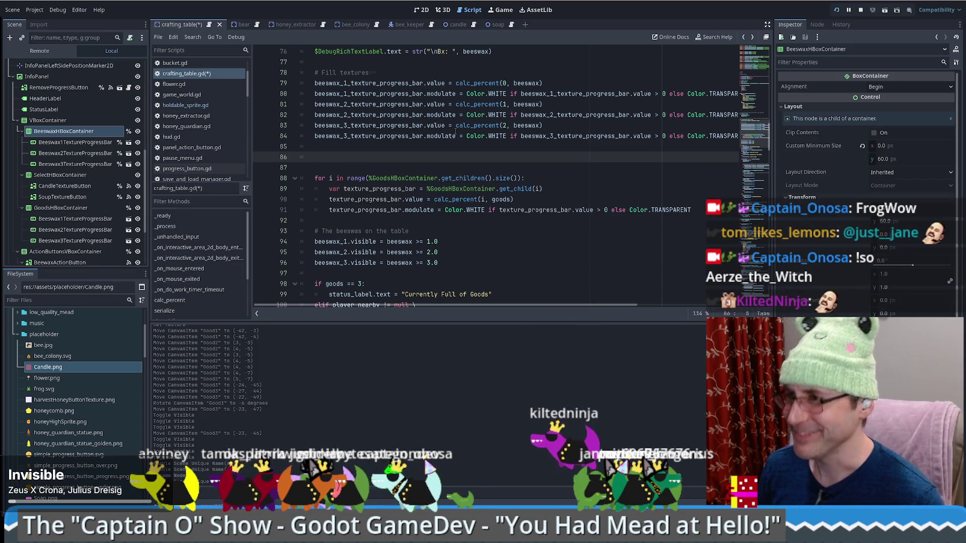
left_click_drag(315, 178, 525, 178)
key("ctrl+c")
left_click(438, 149)
key("ctrl+v")
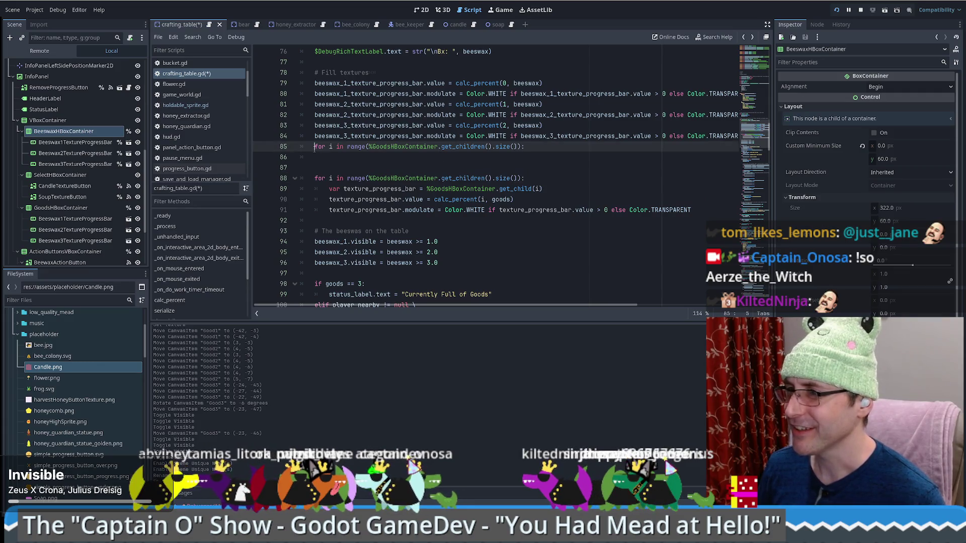
key("Return")
left_click_drag(372, 159, 388, 158)
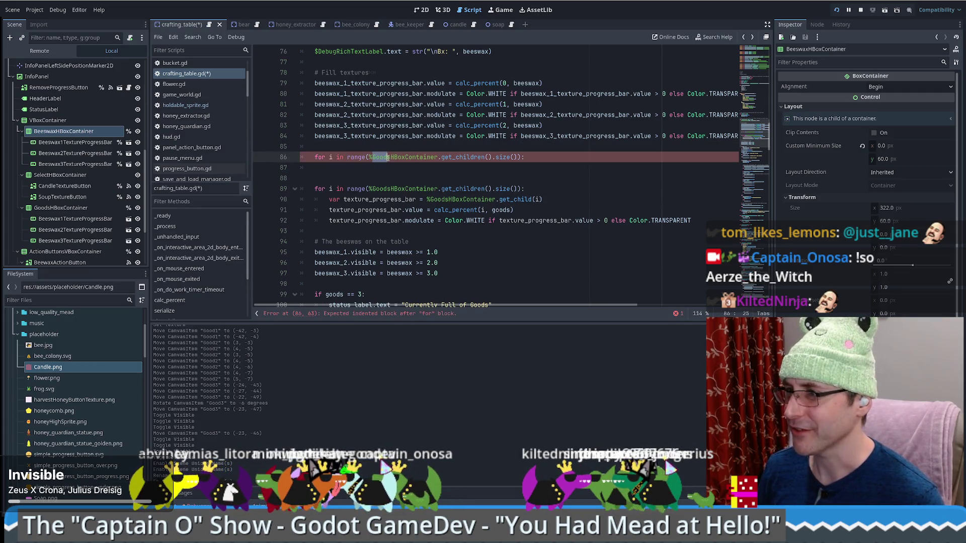
type("Beeswax")
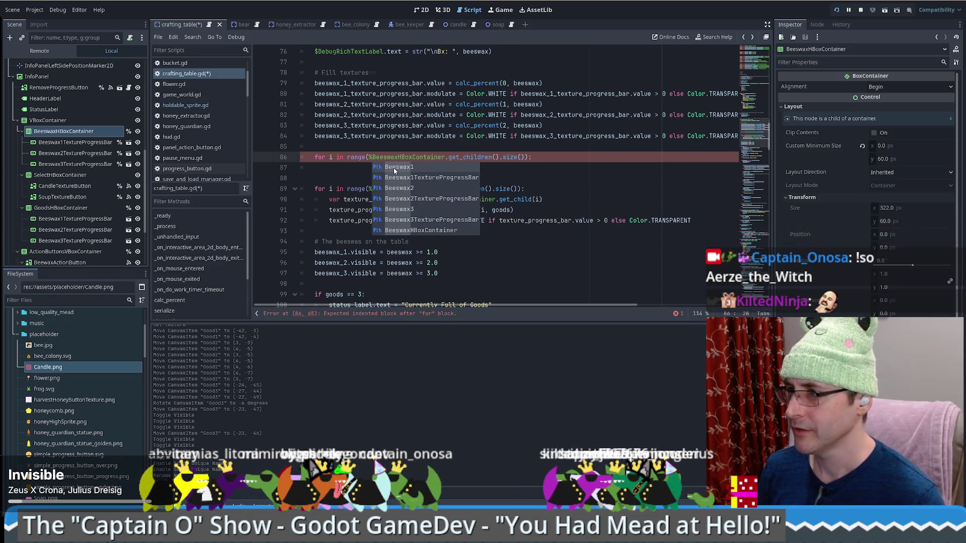
left_click(405, 157)
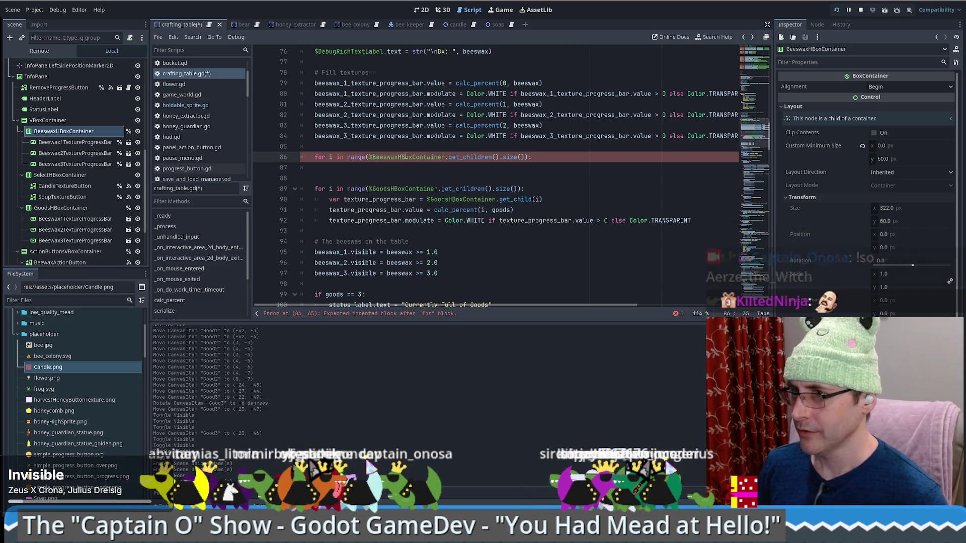
Copy the goods loop body into the beeswax loop, referencing BeeswaxHBoxContainer
left_click(544, 158)
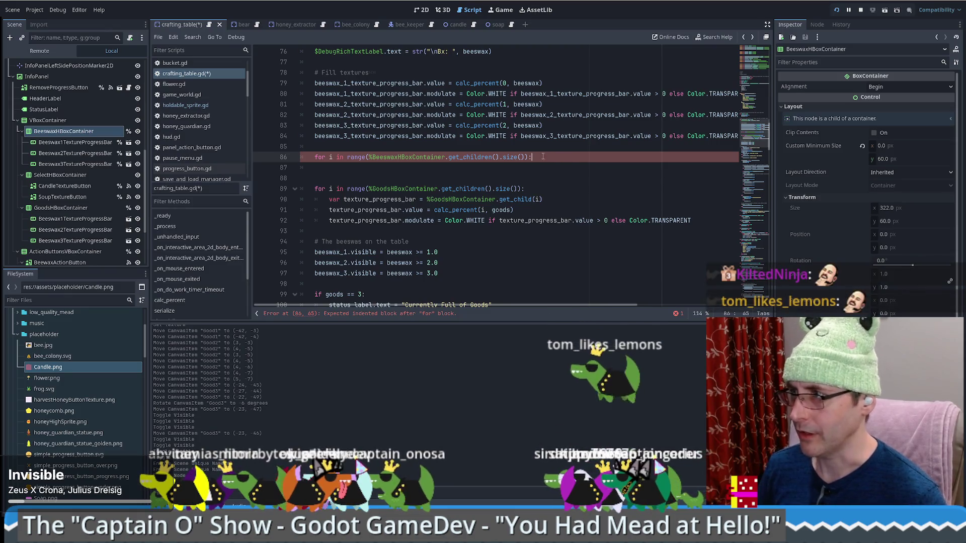
left_click_drag(539, 188, 698, 218)
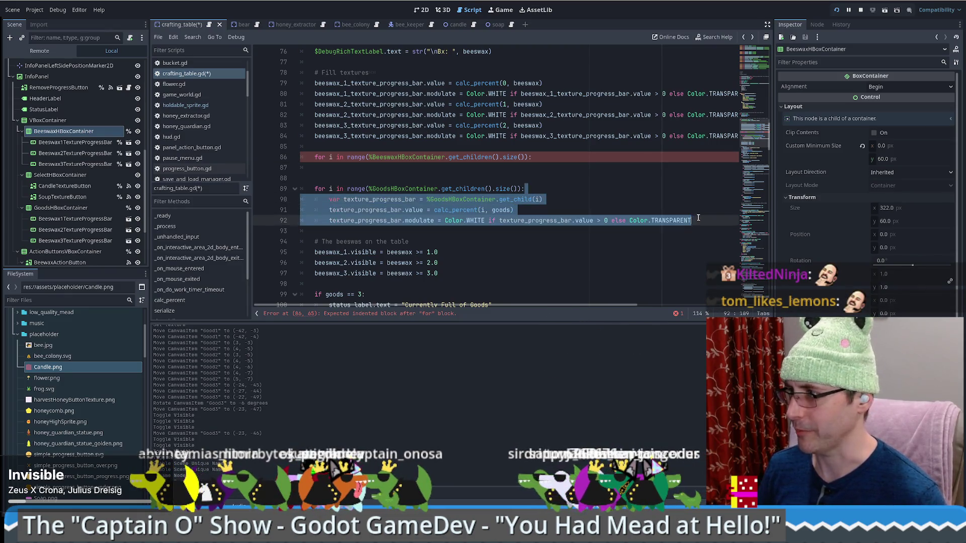
key("ctrl+c")
left_click(523, 158)
key("ctrl+v")
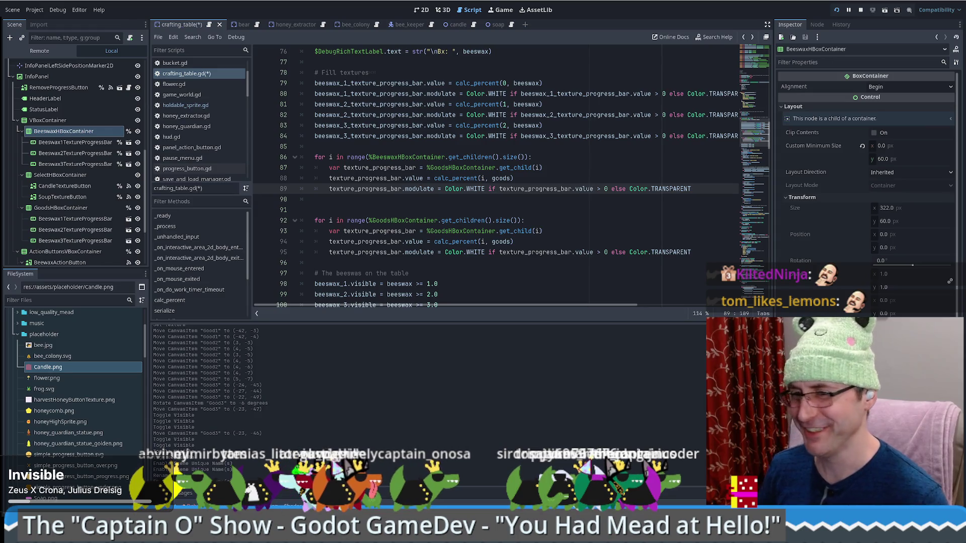
left_click(554, 158)
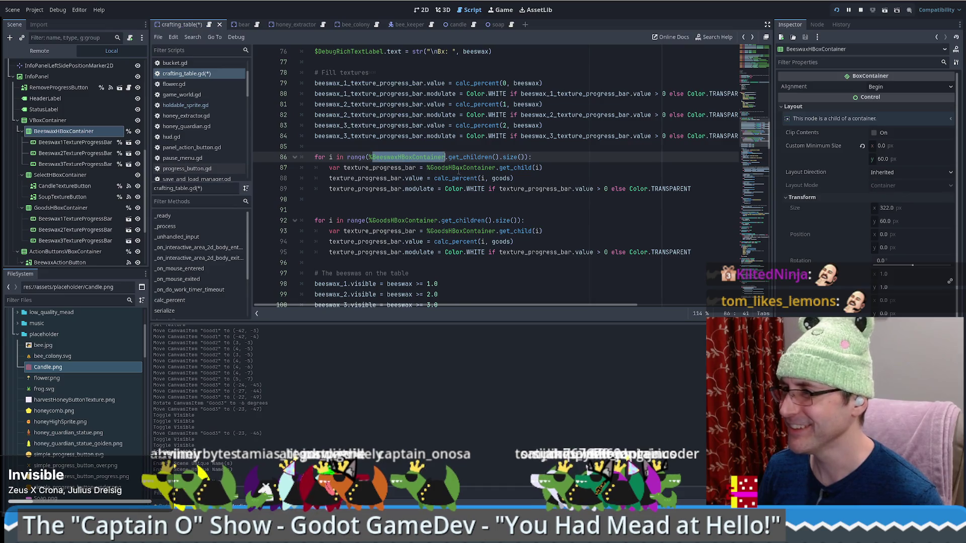
key("ctrl+c")
double_click(458, 169)
key("ctrl+v")
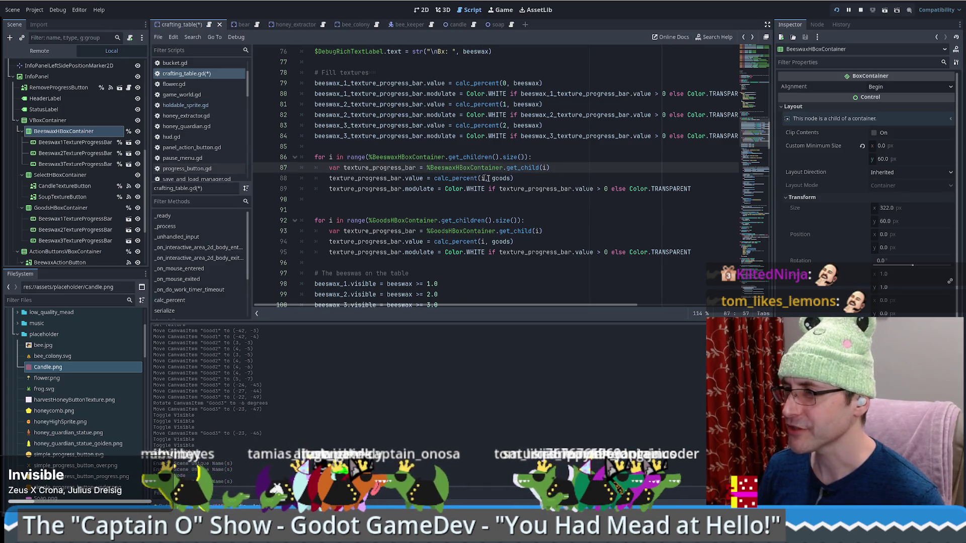
left_click(545, 103)
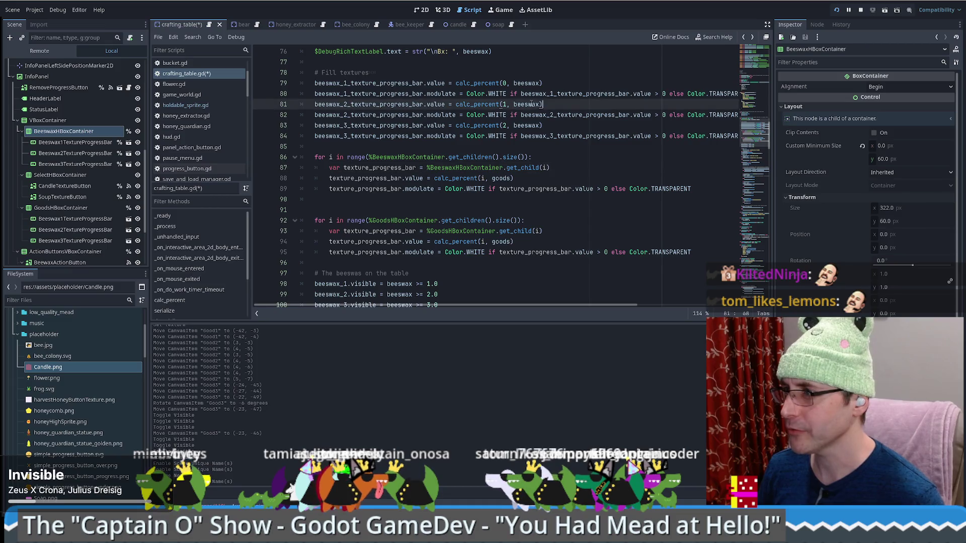
left_click(502, 178)
type("beeswax")
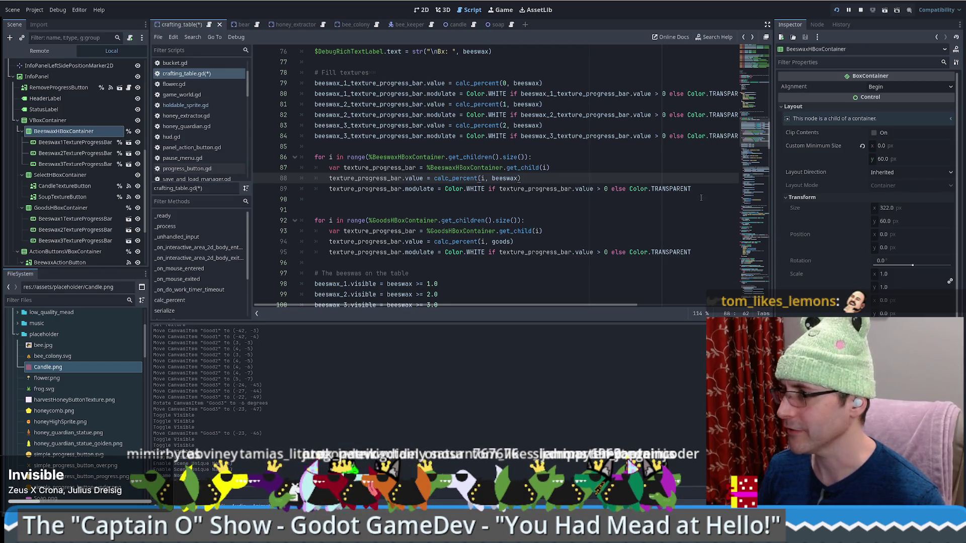
Delete the hard-coded beeswax progress-bar lines and save crafting_table.gd
left_click_drag(347, 144, 302, 89)
left_click(227, 86)
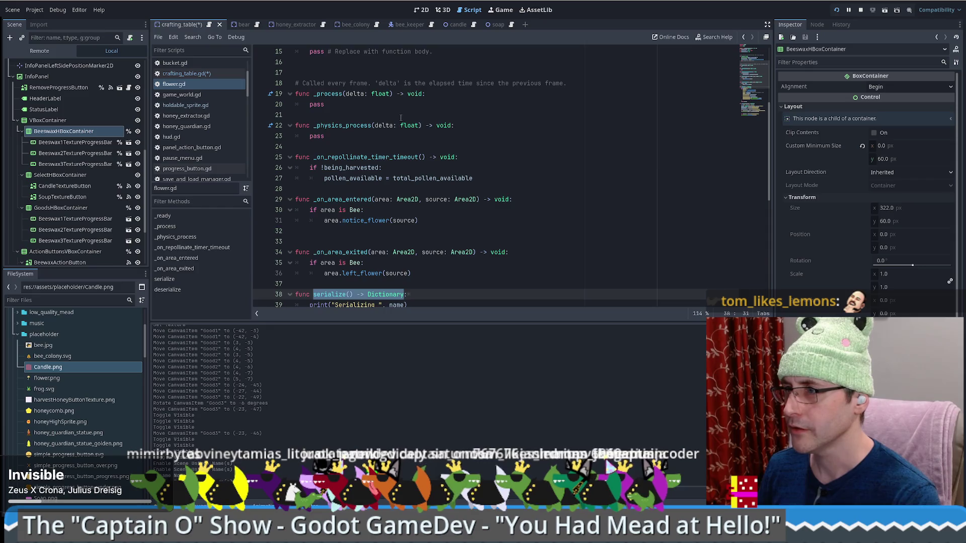
key("alt+Left")
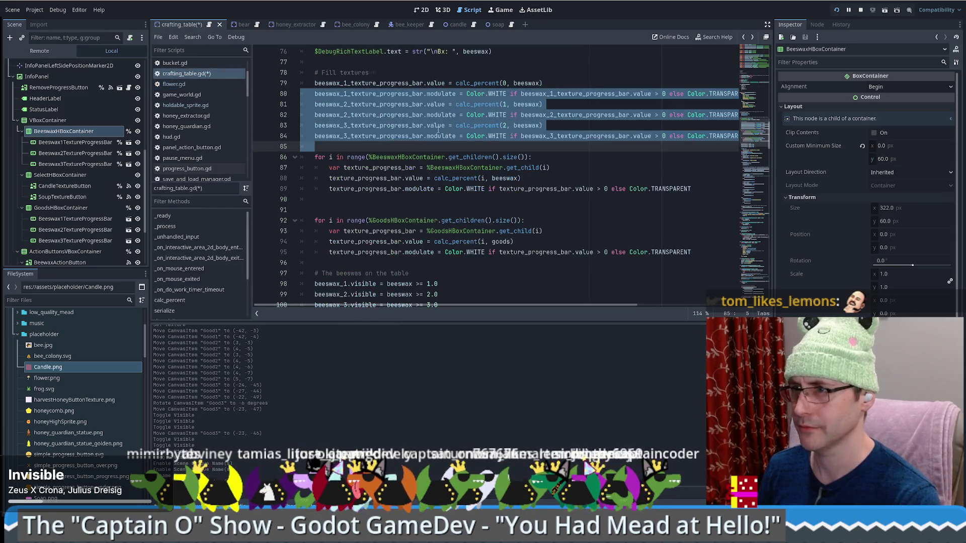
left_click_drag(351, 145, 301, 83)
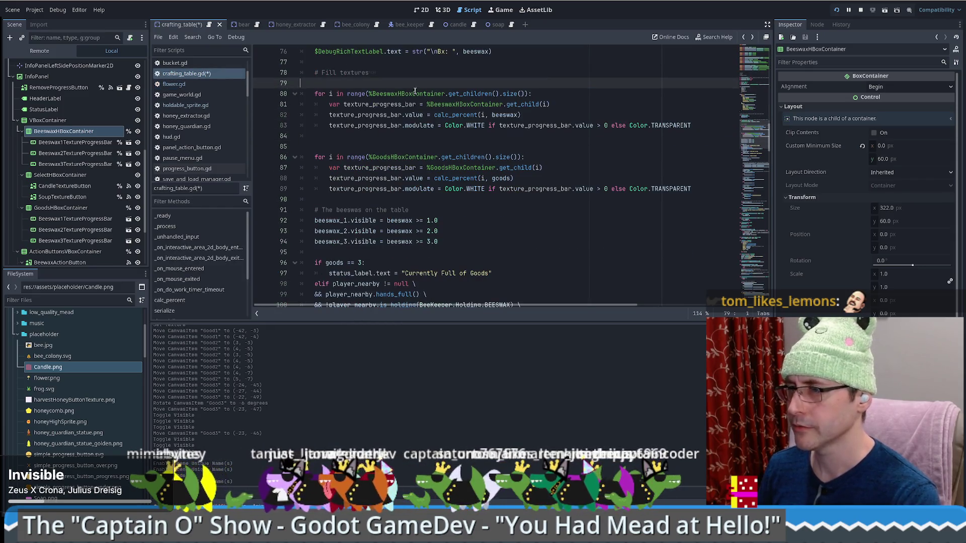
key("Delete")
key("ctrl+s")
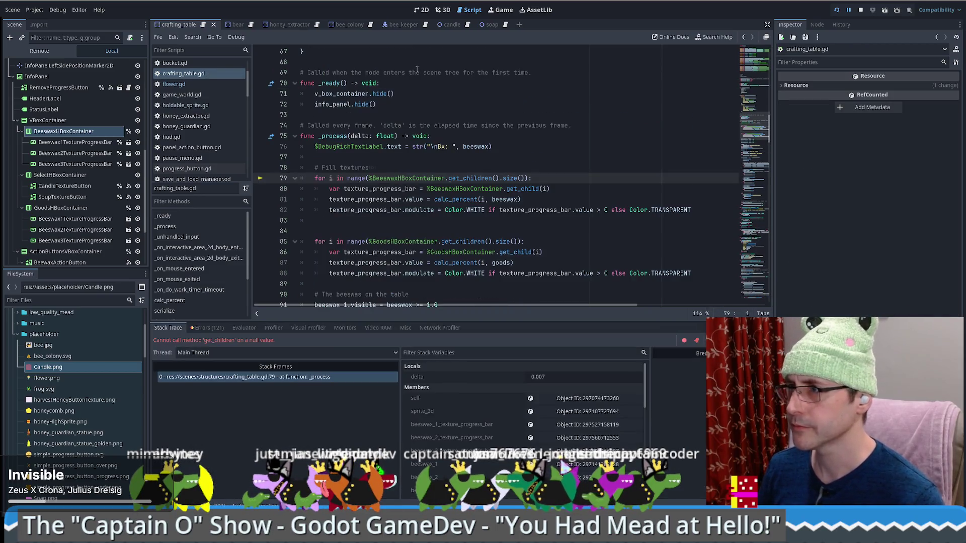
Rerun the project, start a New Game, walk between the crafting tables, then close the game
left_click(861, 12)
left_click(836, 10)
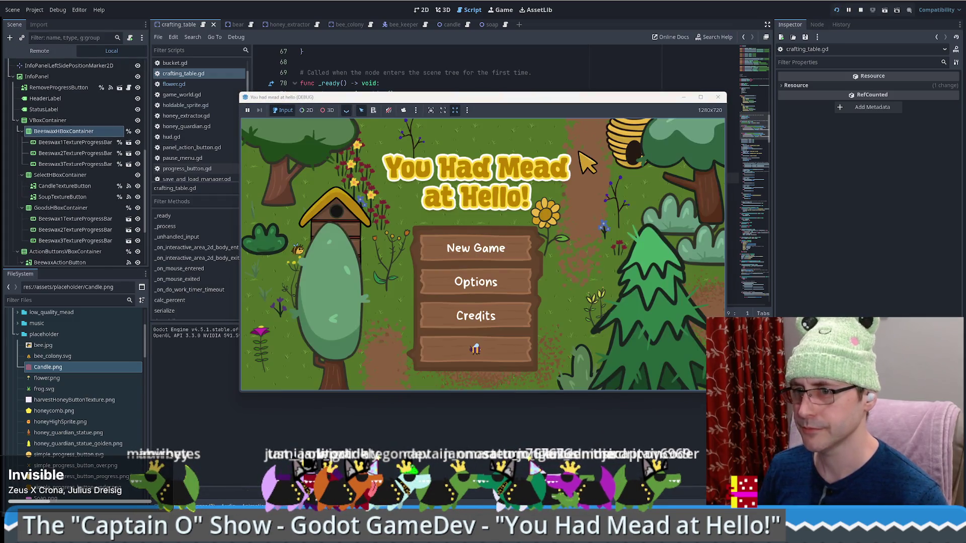
left_click(508, 246)
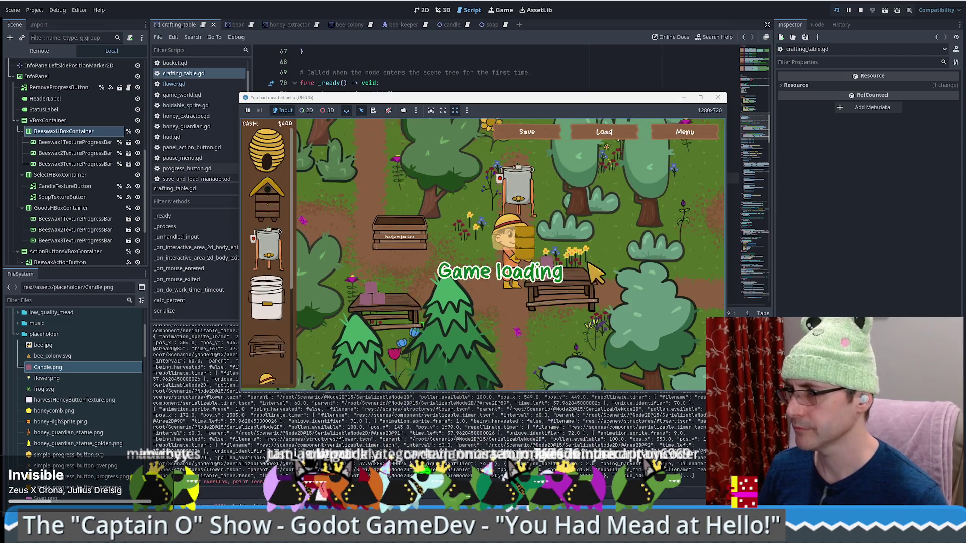
left_click(591, 276)
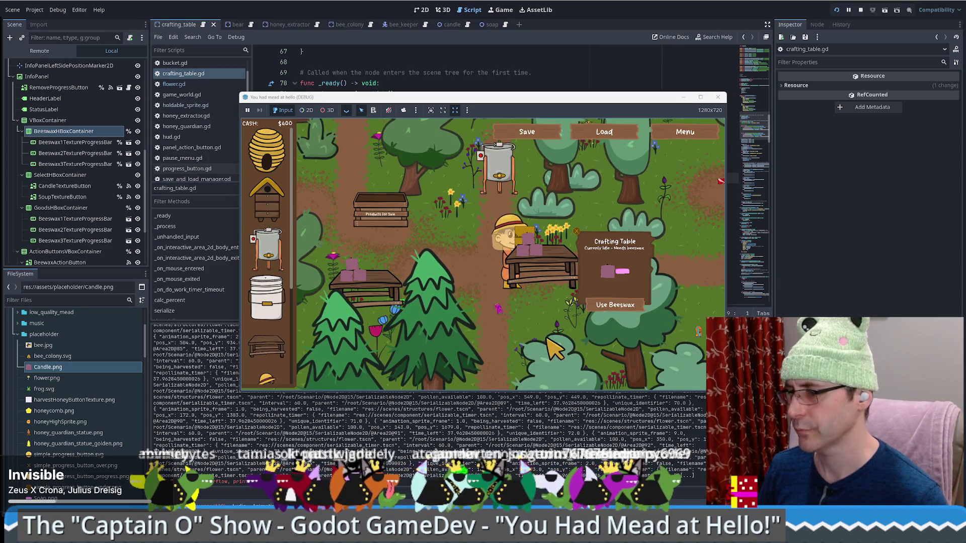
key("a")
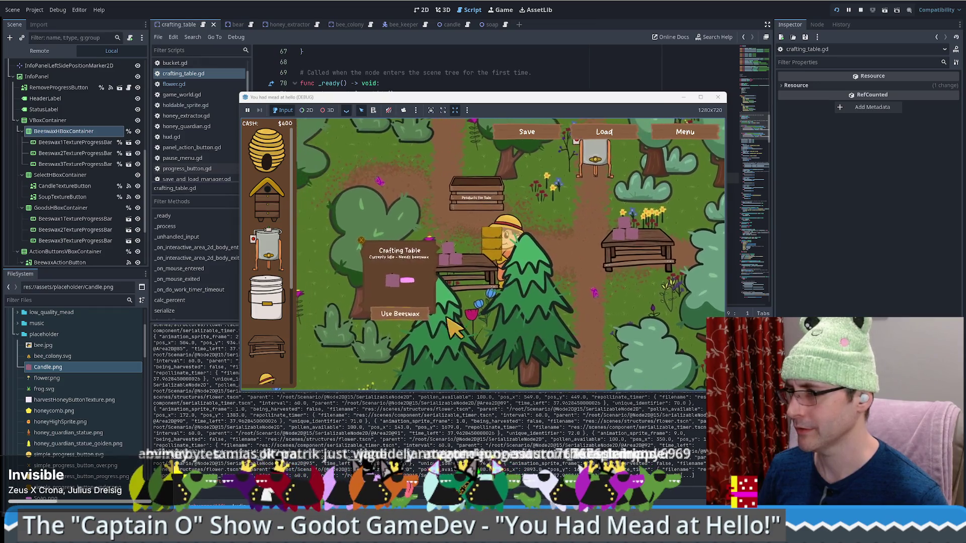
key("d")
key("a")
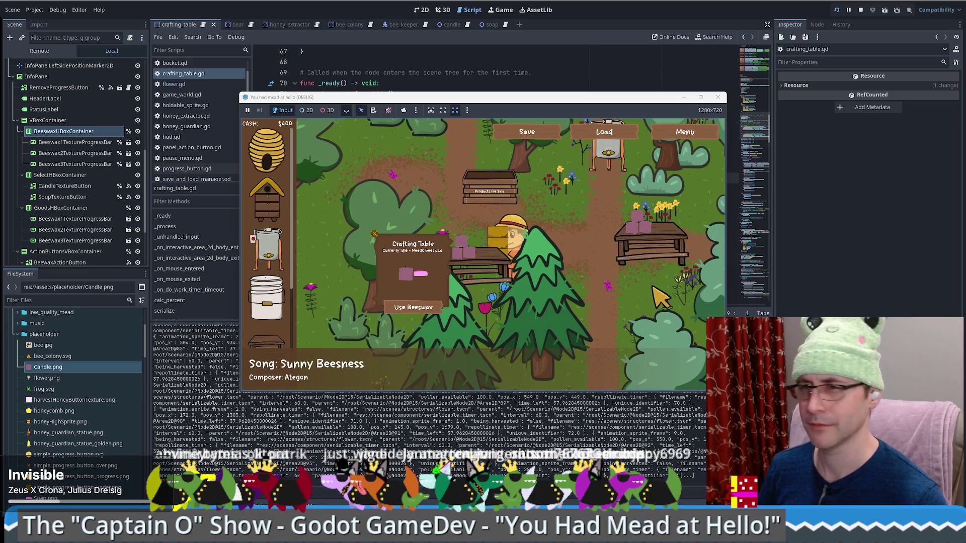
key("F8")
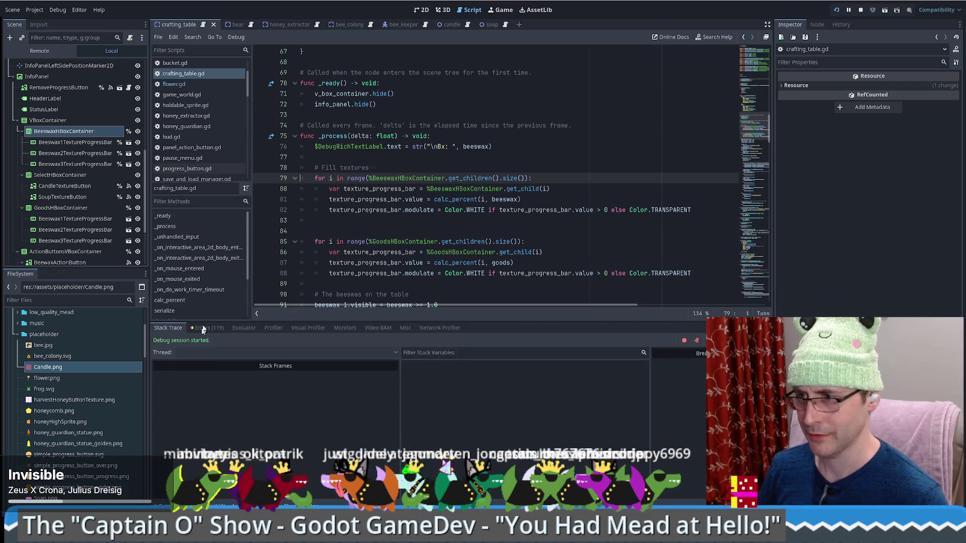
Check the soda_spawner timeout errors at line 17, then return to crafting_table.gd
left_click(208, 328)
left_click(352, 443)
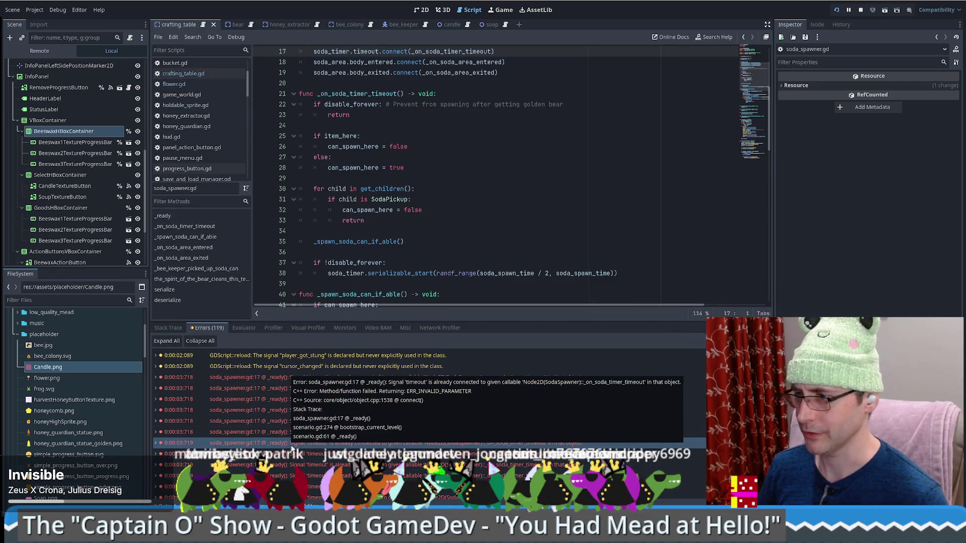
scroll(367, 402, "down", 10)
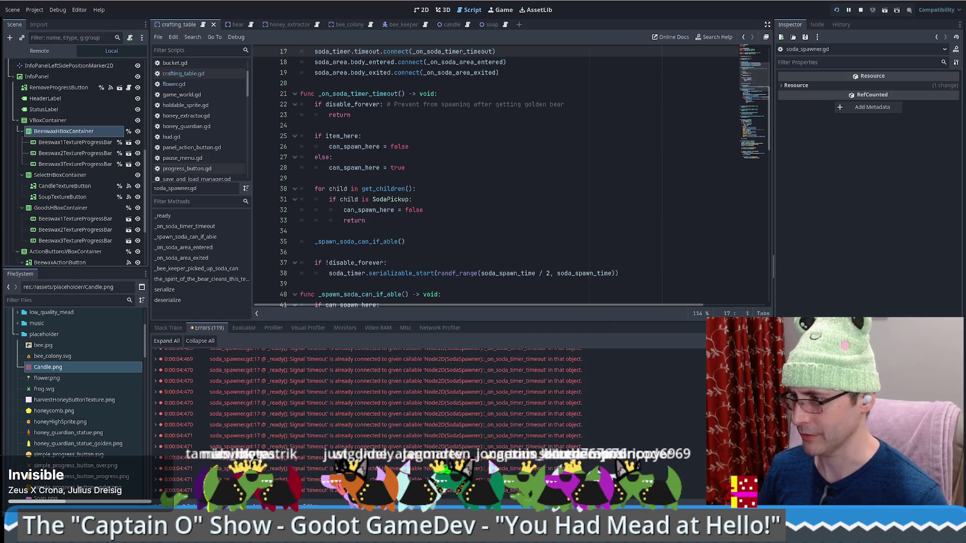
scroll(367, 402, "up", 10)
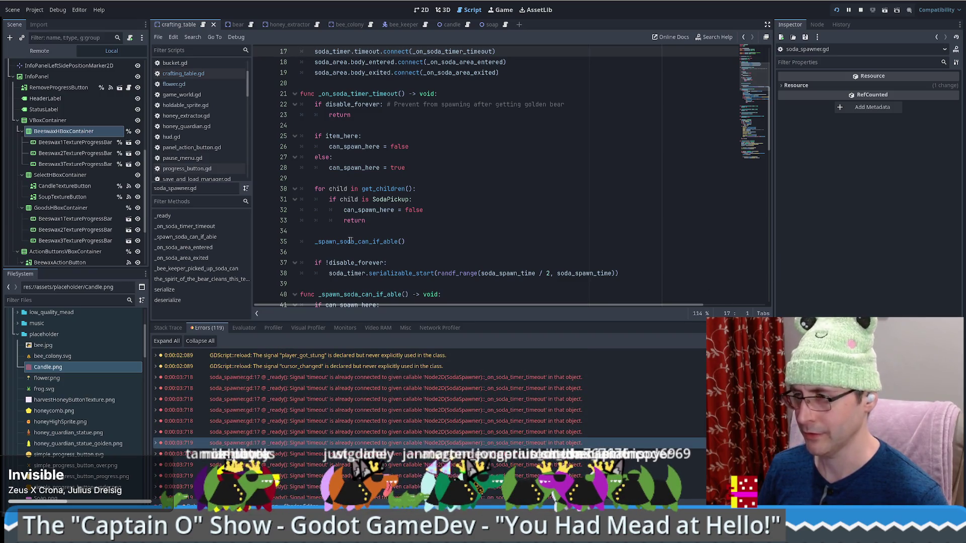
key("alt+Left")
mouse_move(505, 213)
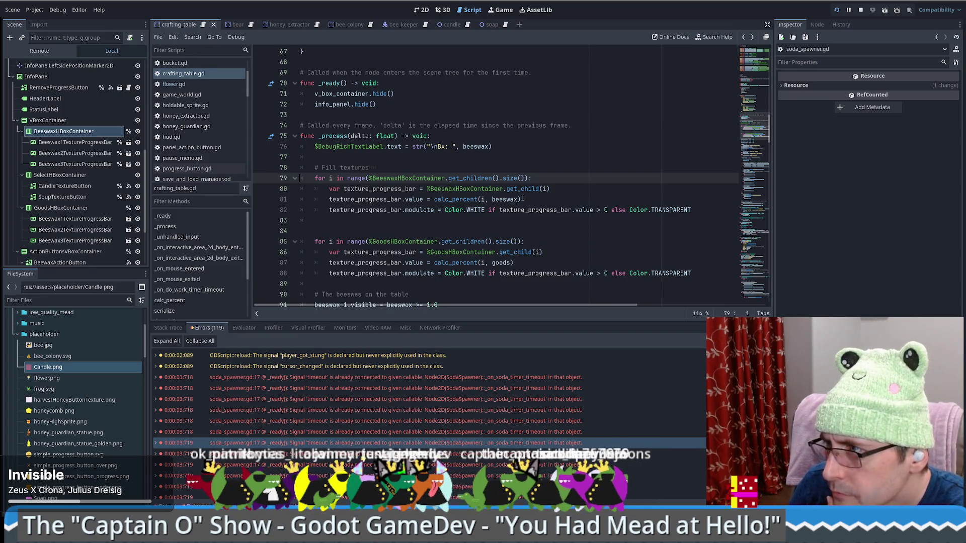
Break on the beeswax loop at line 79 and step to line 81, inspecting the progress bar
left_click(505, 199)
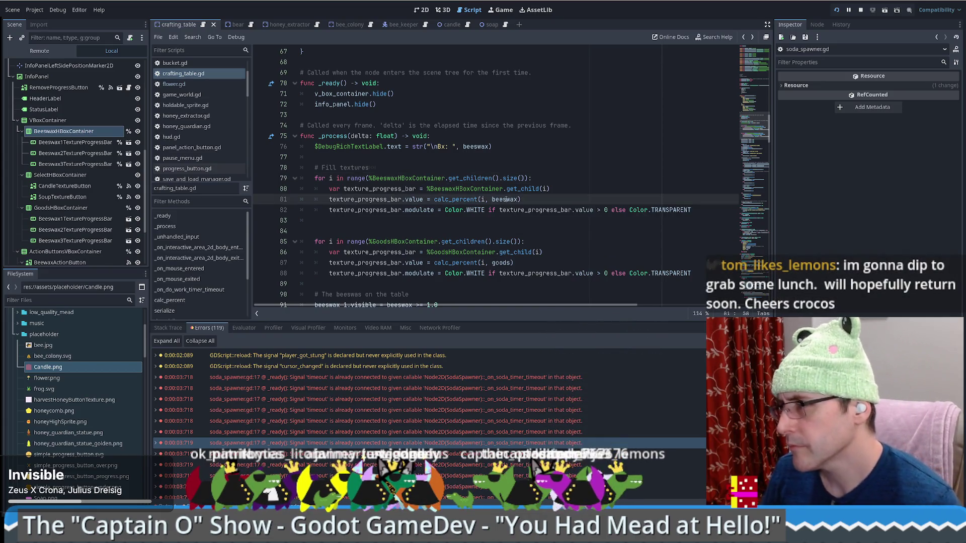
left_click(506, 200, "ctrl")
scroll(505, 199, "down", 10)
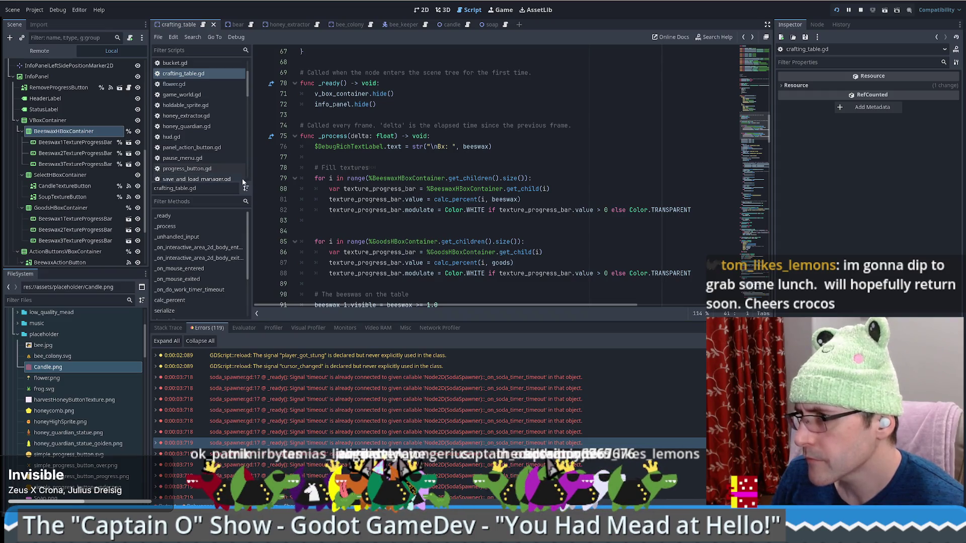
left_click(261, 179)
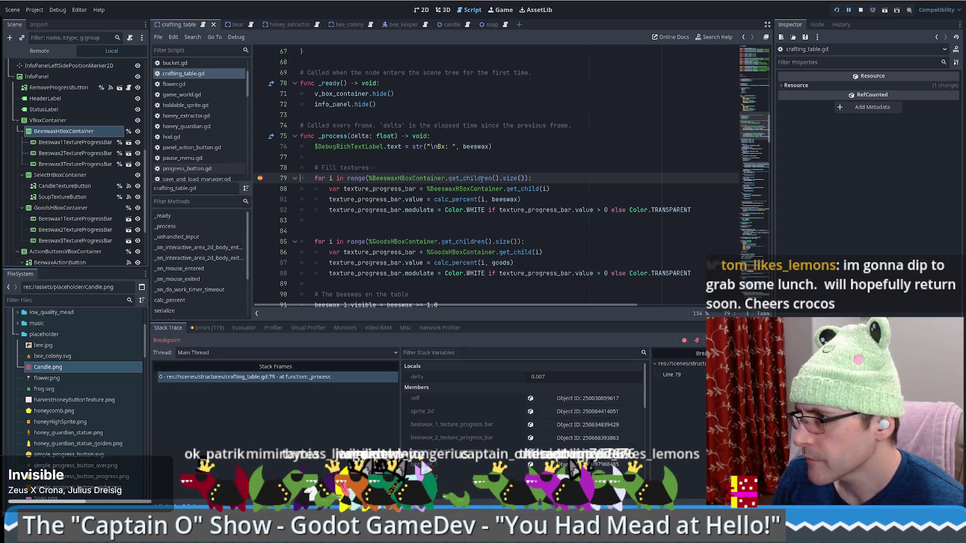
mouse_move(482, 178)
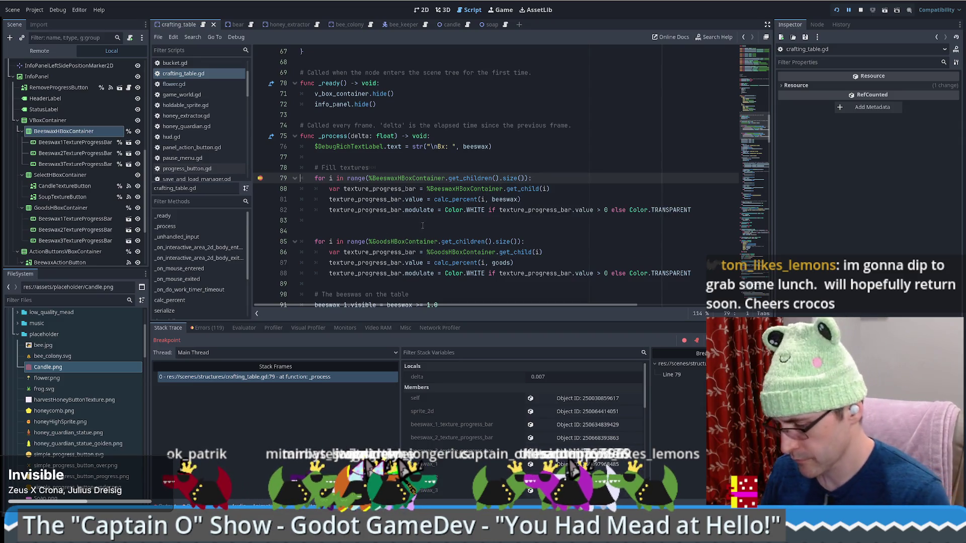
key("F10")
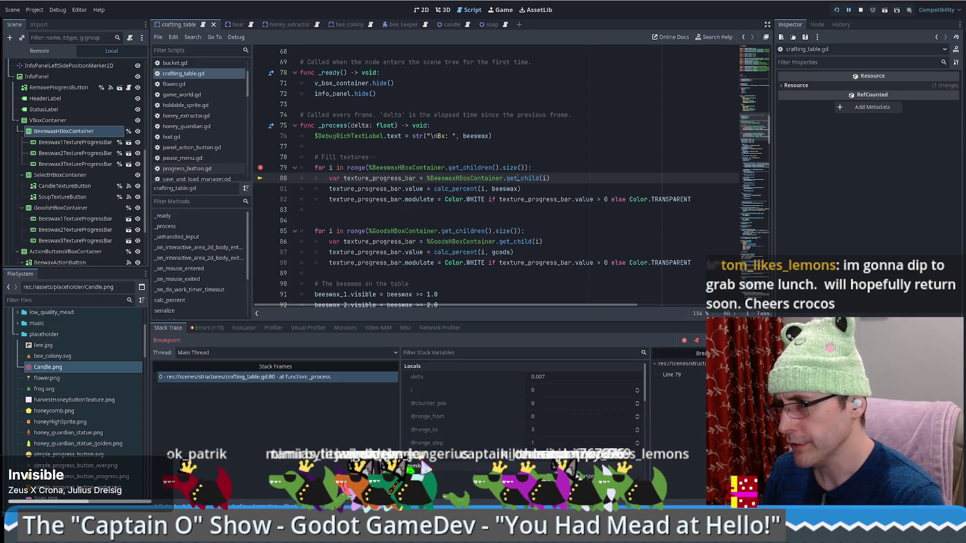
key("F10")
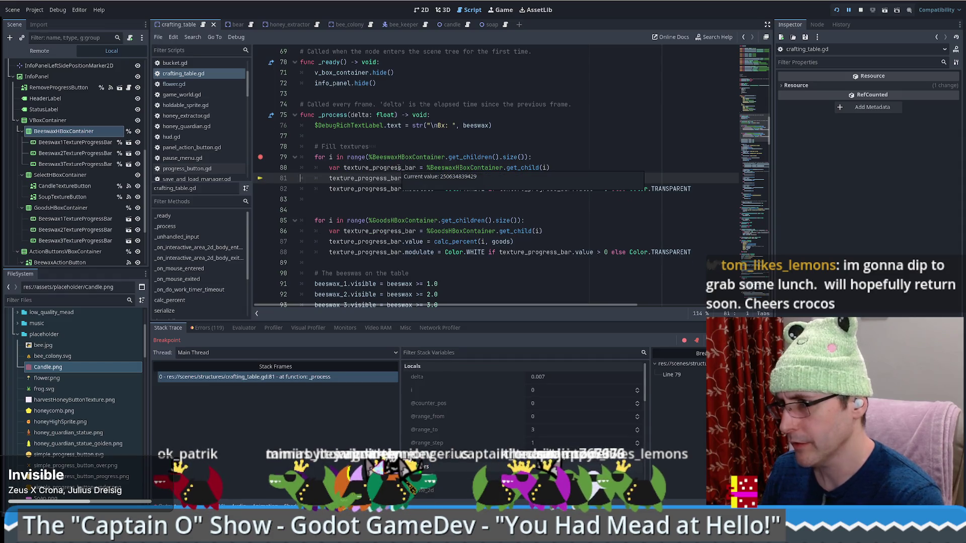
left_click(399, 167)
left_click(453, 469)
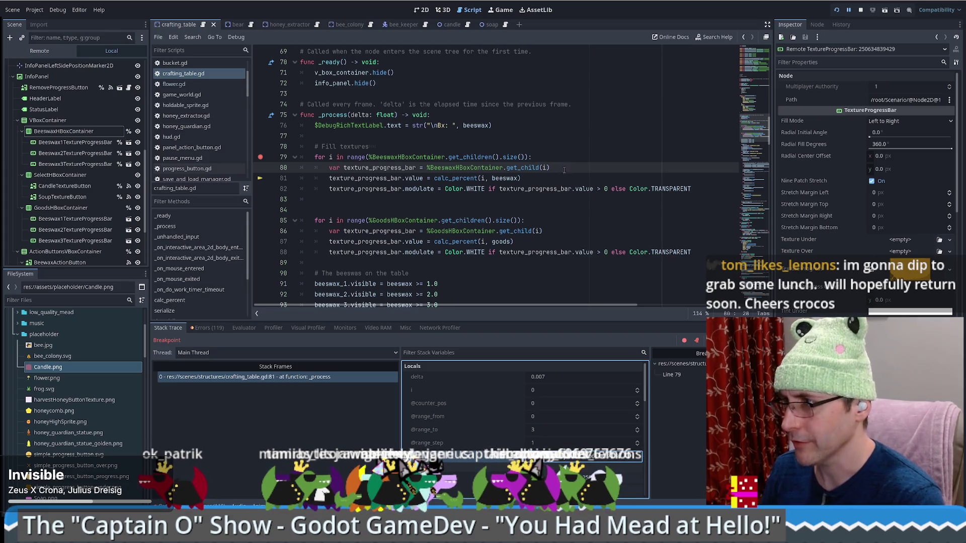
Step to line 82, remove the line 79 breakpoint, and resume the game
key("F10")
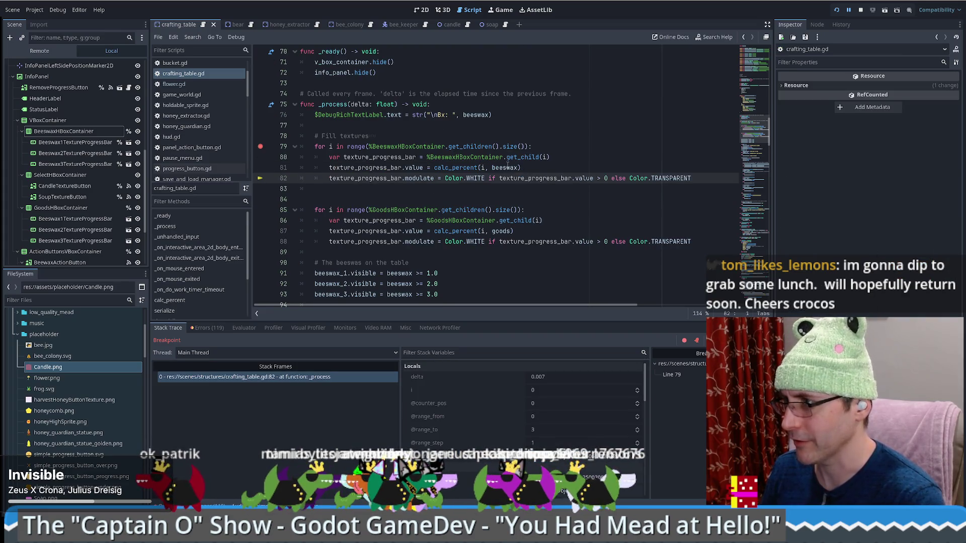
scroll(476, 421, "down", 5)
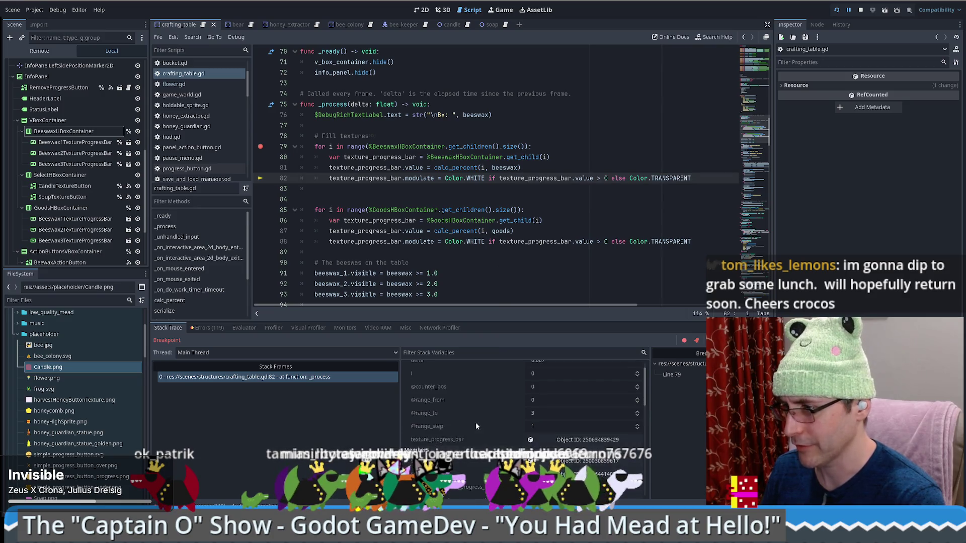
scroll(474, 431, "down", 5)
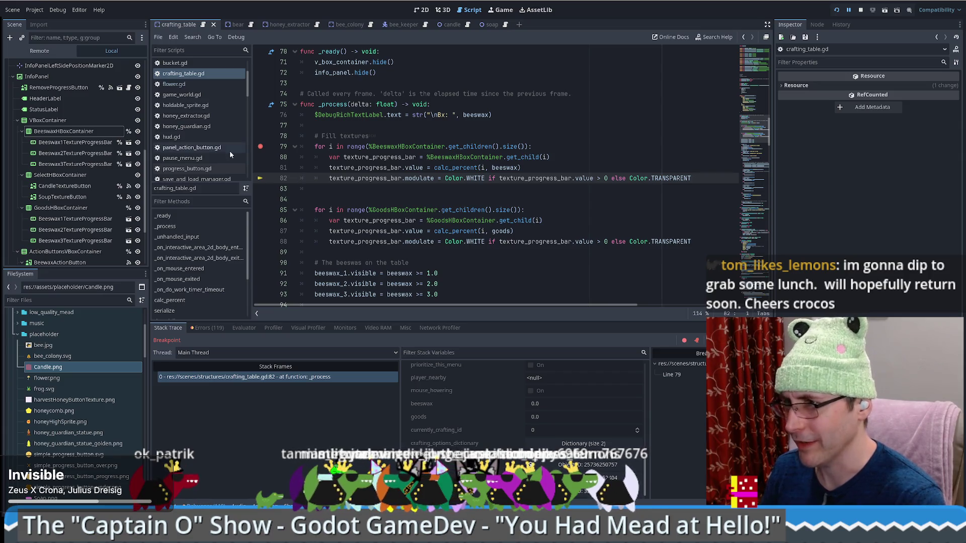
left_click(259, 147)
key("F10")
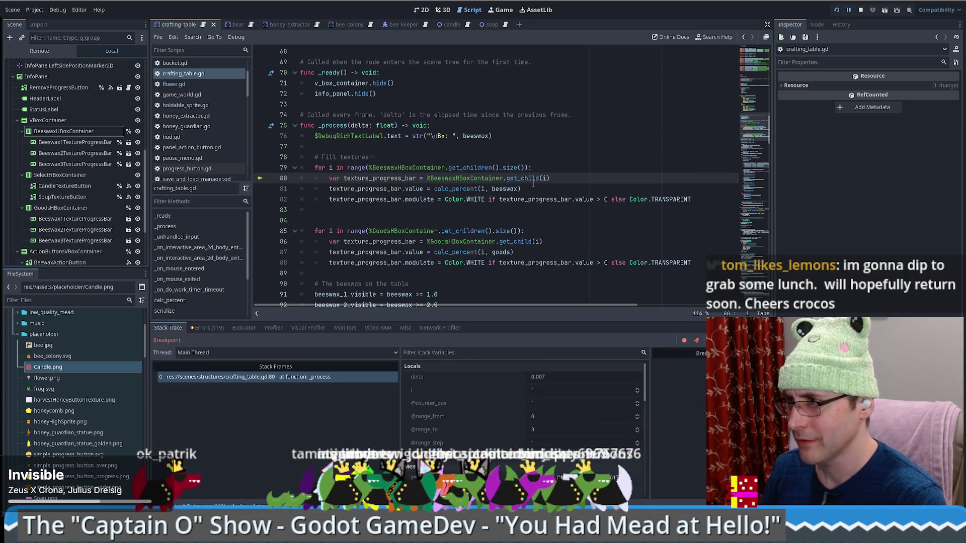
key("F12")
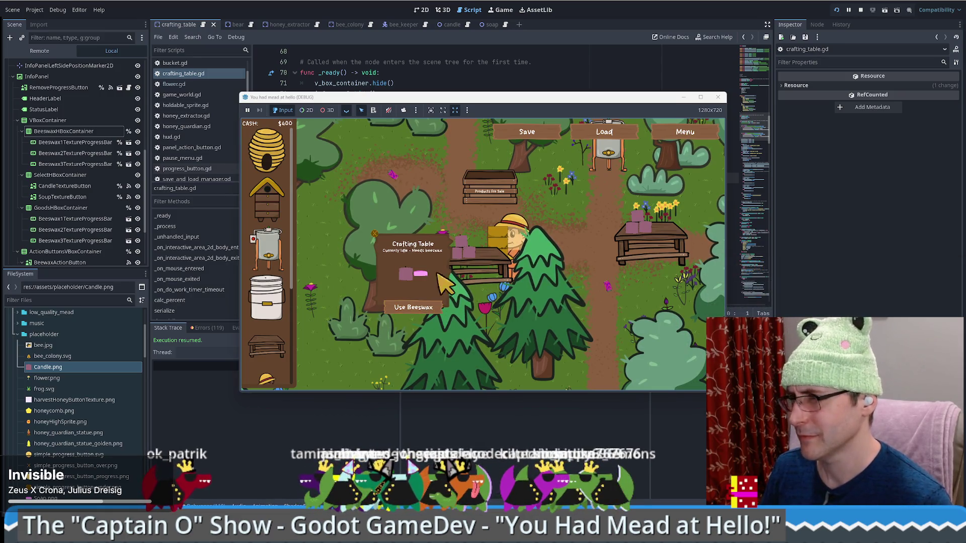
Inspect a sprite in the running game via node picking, then switch to the browser artwork
left_click(373, 111)
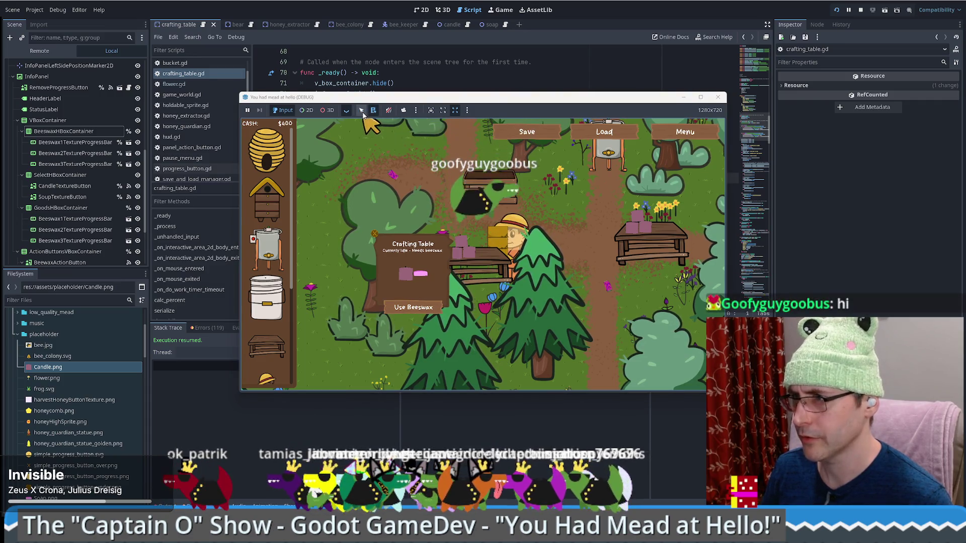
left_click(361, 110)
left_click(307, 110)
left_click(413, 310)
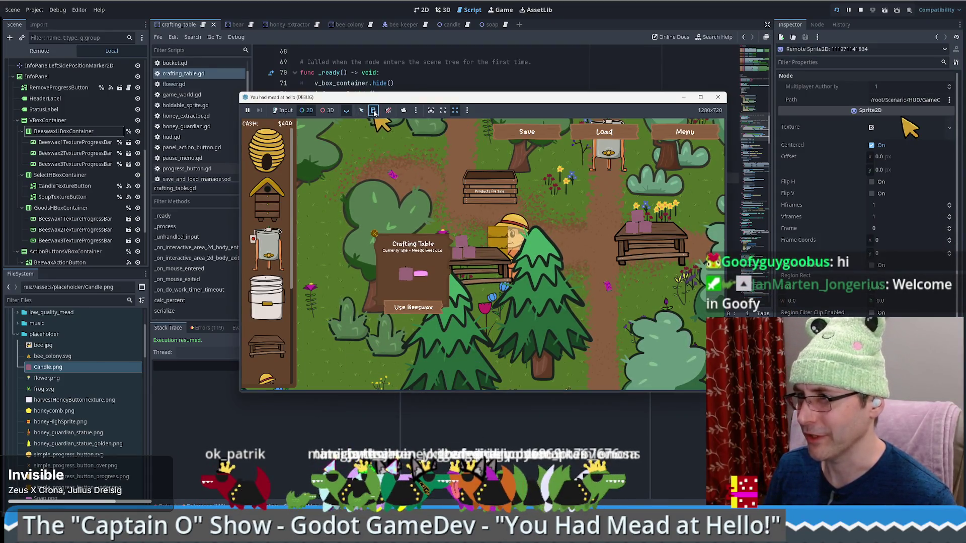
right_click(418, 310)
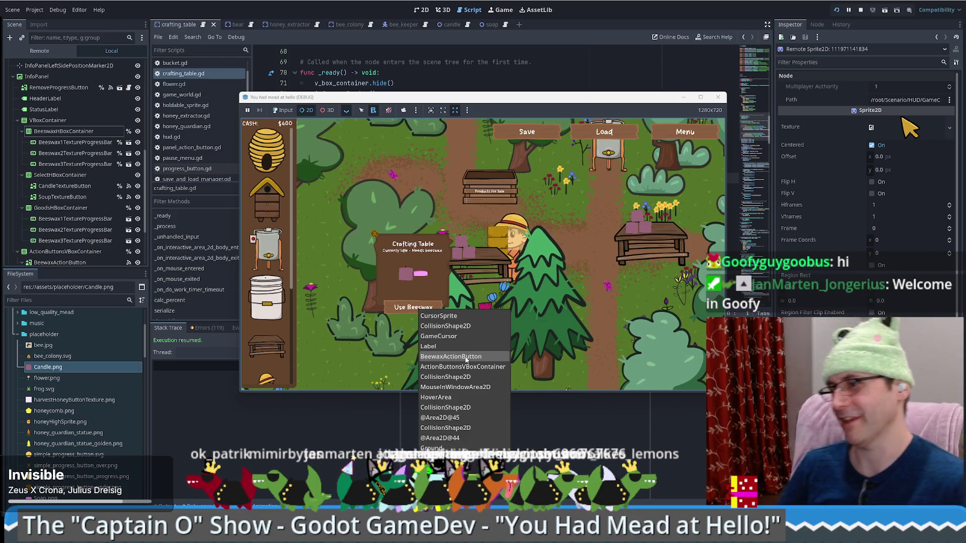
left_click(470, 357)
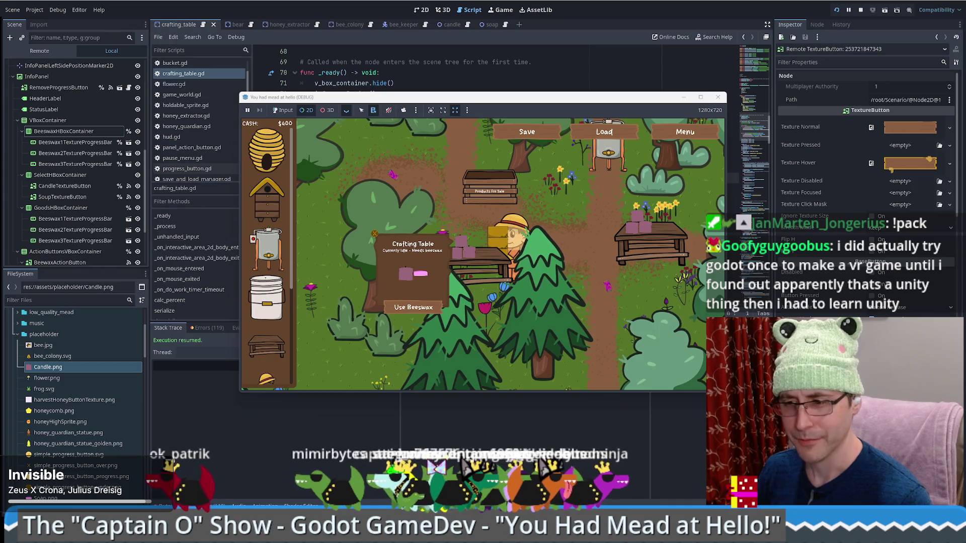
key("alt+Tab")
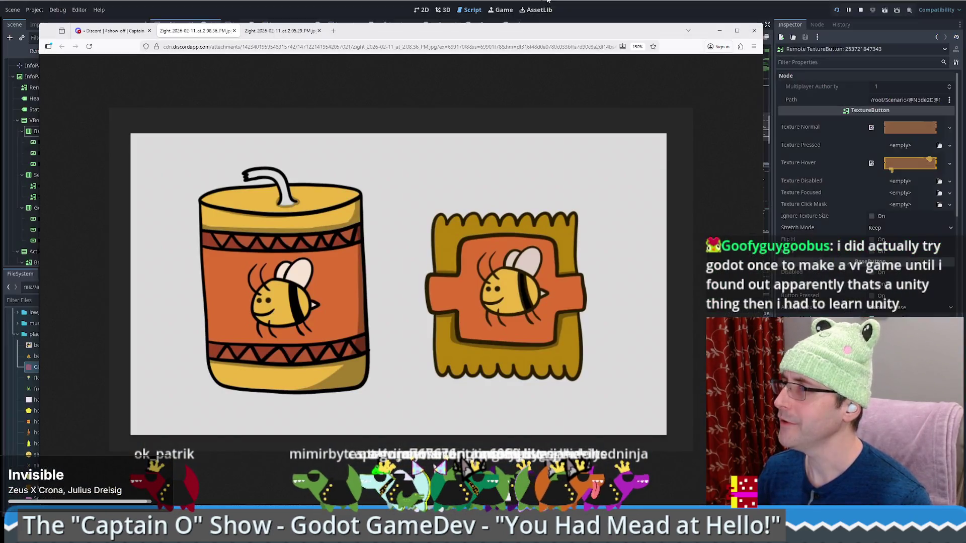
Search the web for 'godot' and go to the documentation on godotengine.org
key("ctrl+t")
type("godot")
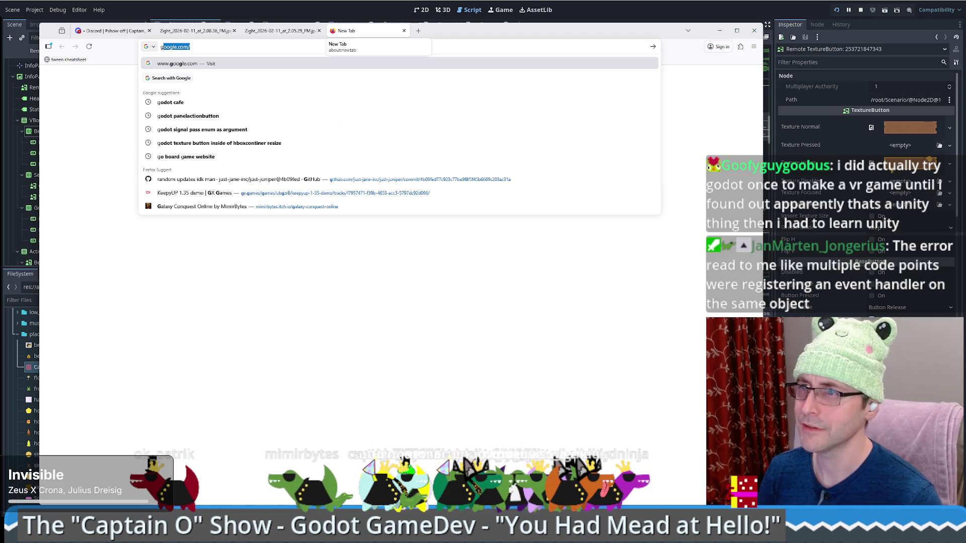
key("Delete")
key("Return")
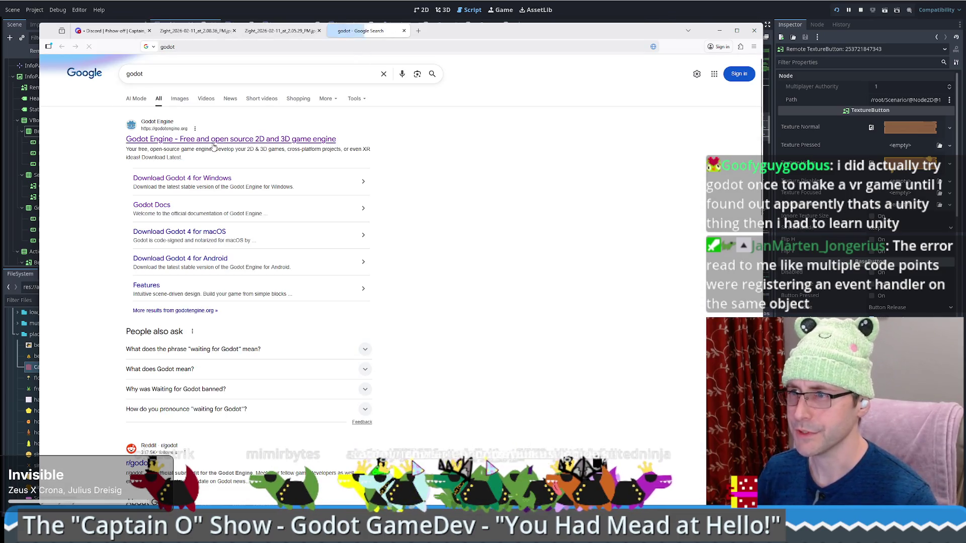
left_click(218, 140)
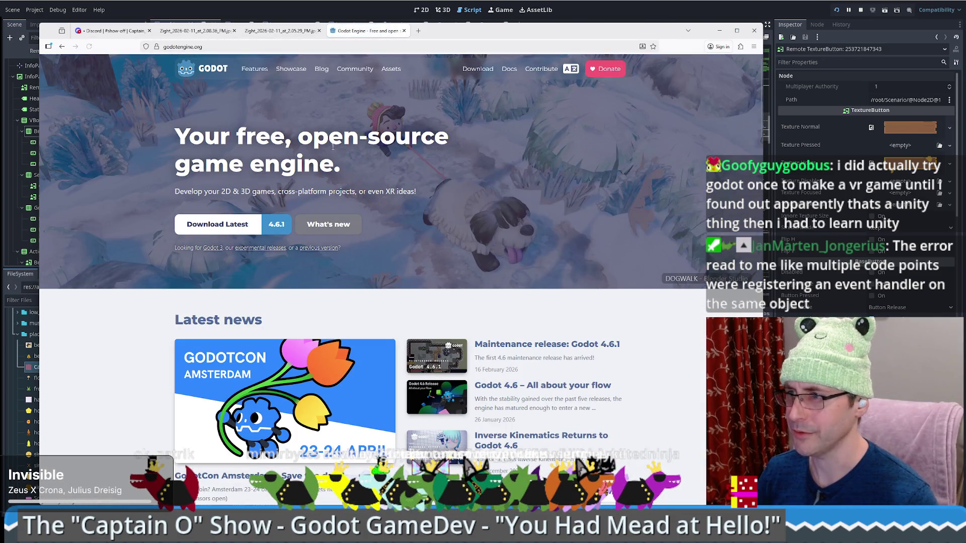
left_click(508, 70)
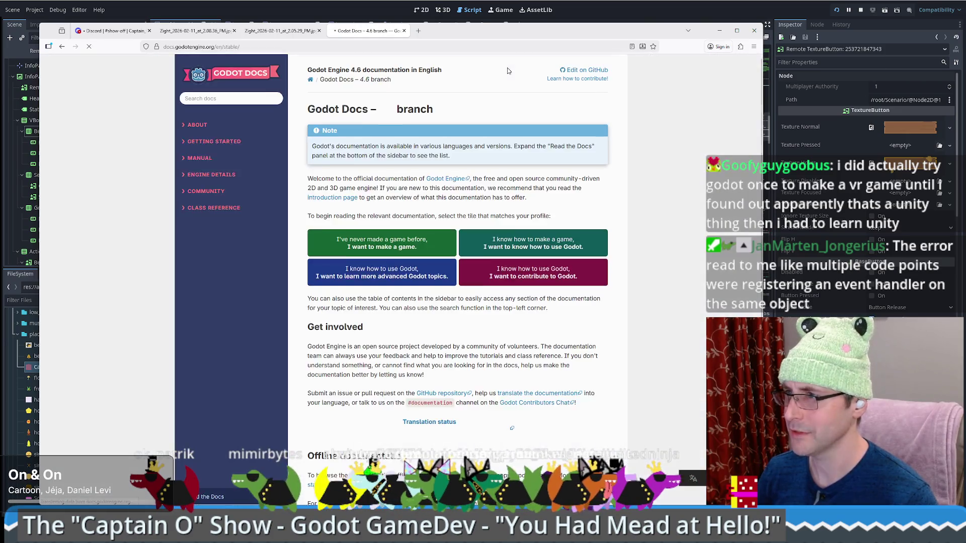
Open the docs' List of features page, then start a fresh blank tab
key("slash")
type("vr")
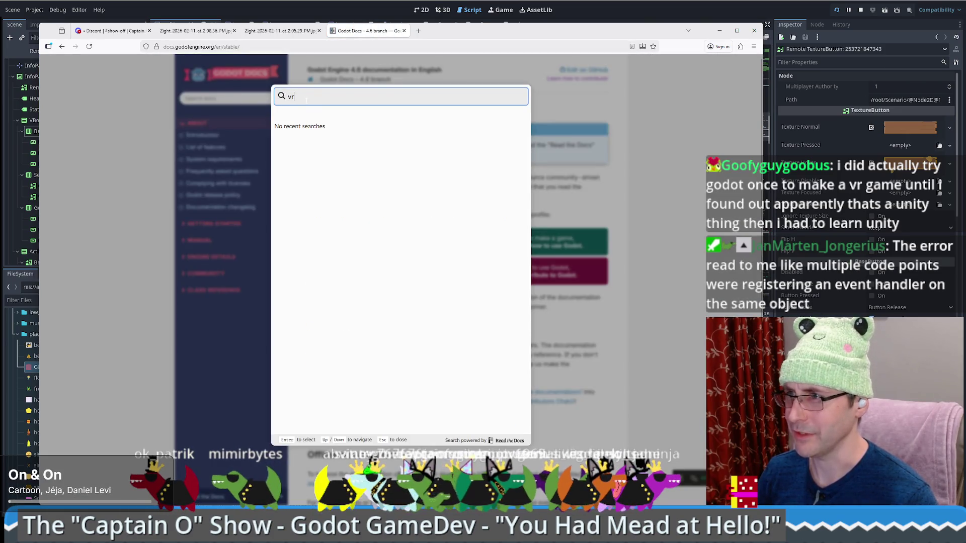
key("Escape")
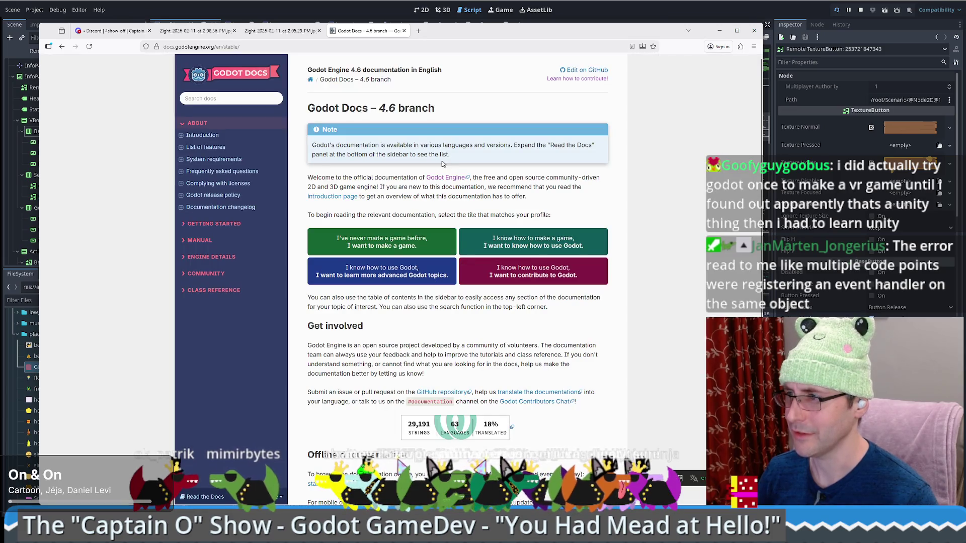
left_click(206, 147)
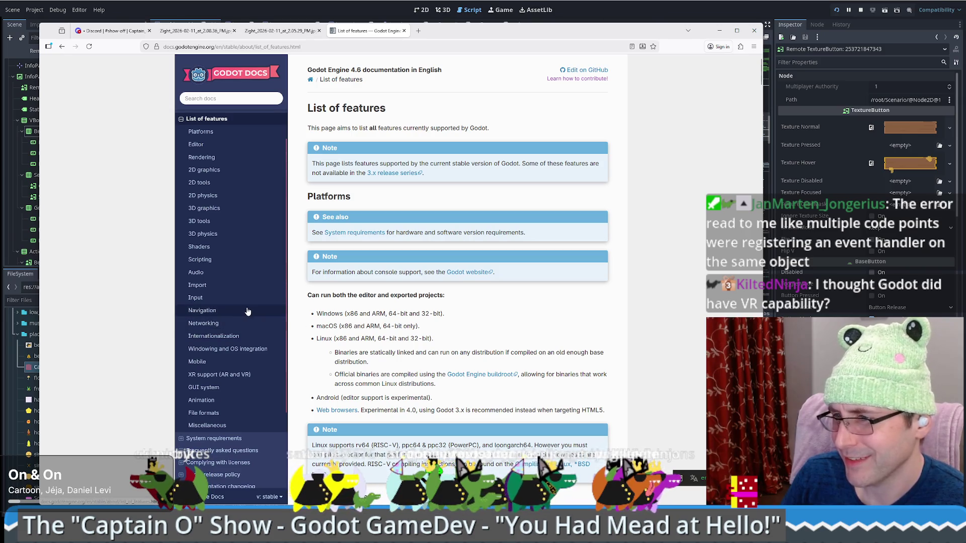
scroll(247, 310, "down", 3)
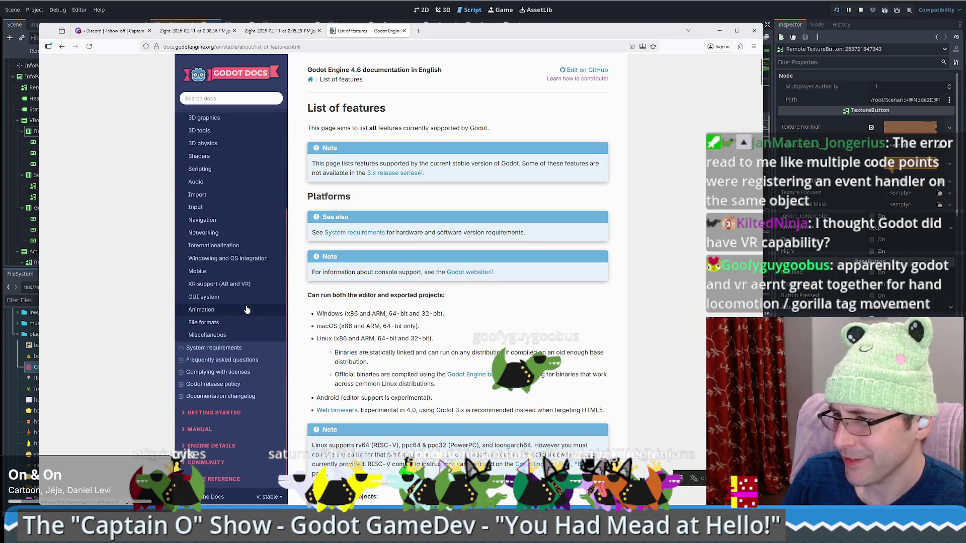
key("ctrl+t")
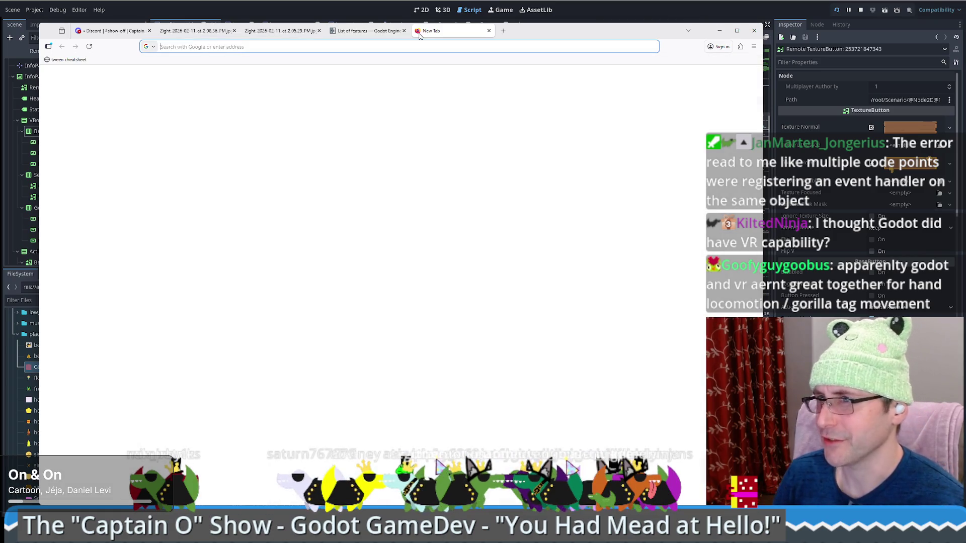
Search 'vr godot', glance at the VR starter tutorial, then return to the results
type("vr godot")
key("Return")
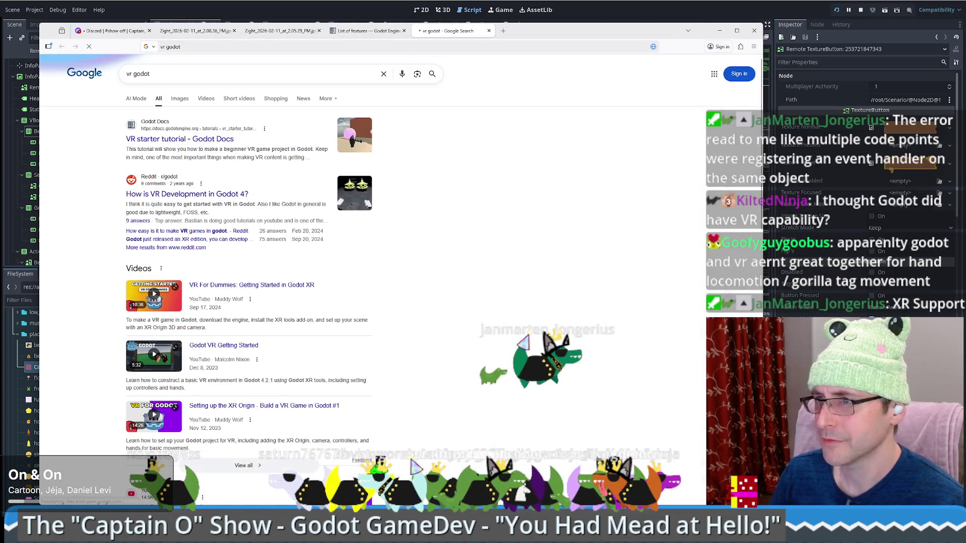
left_click(195, 138)
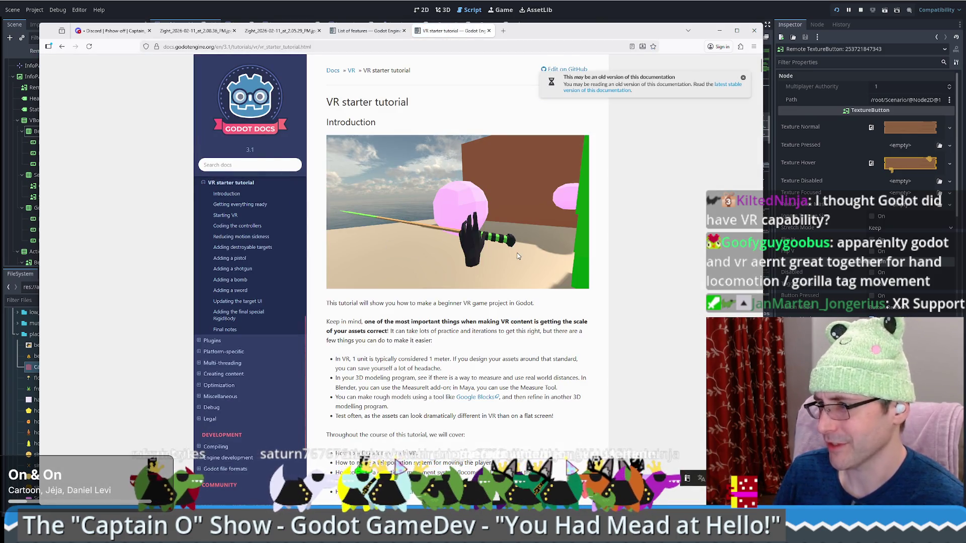
scroll(517, 255, "down", 4)
scroll(517, 255, "up", 3)
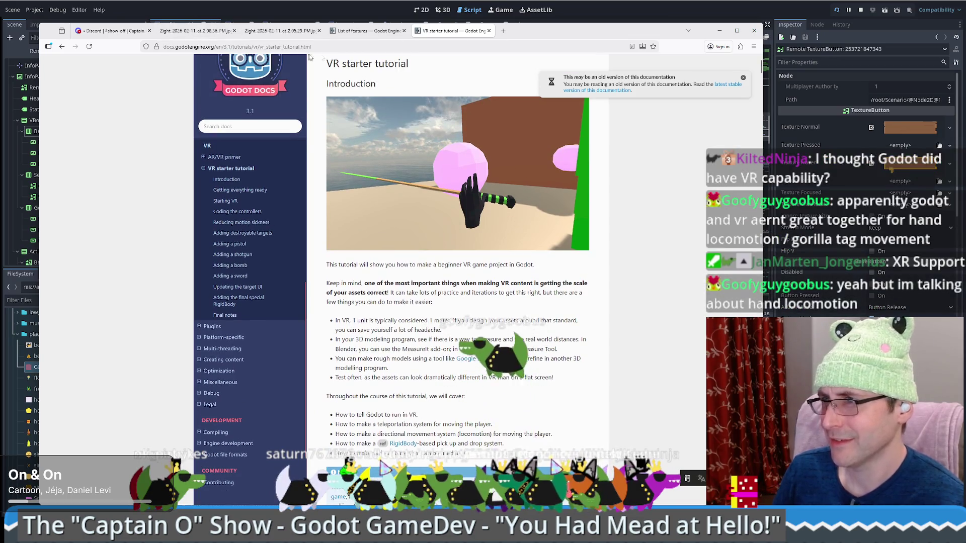
left_click(229, 46)
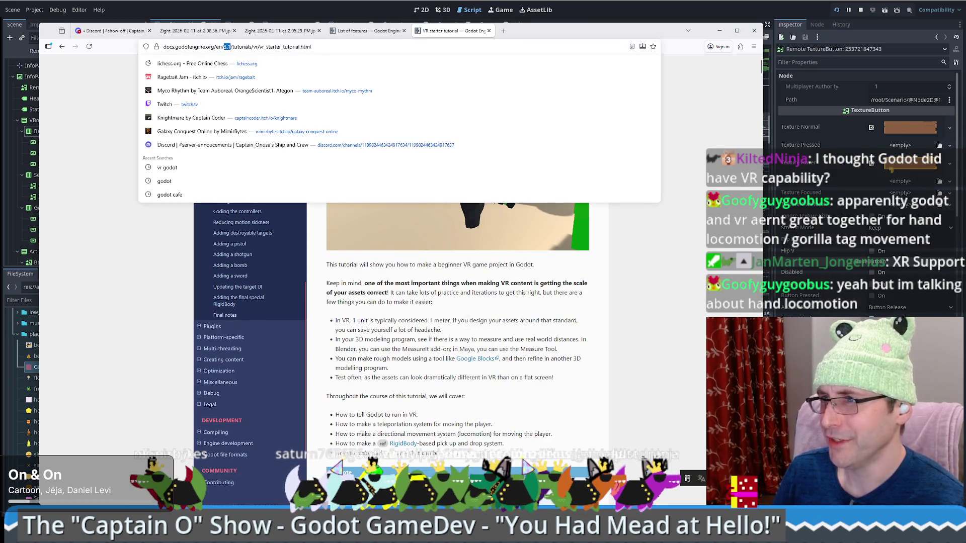
left_click(332, 212)
key("alt+Left")
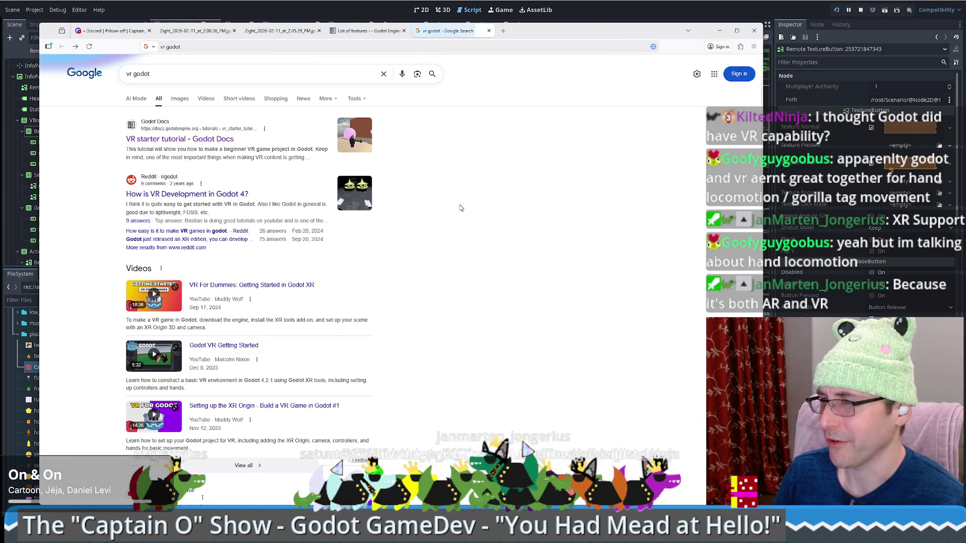
Read through the 'Godot XR update - February 2025' article, then return to Godot
scroll(415, 267, "down", 5)
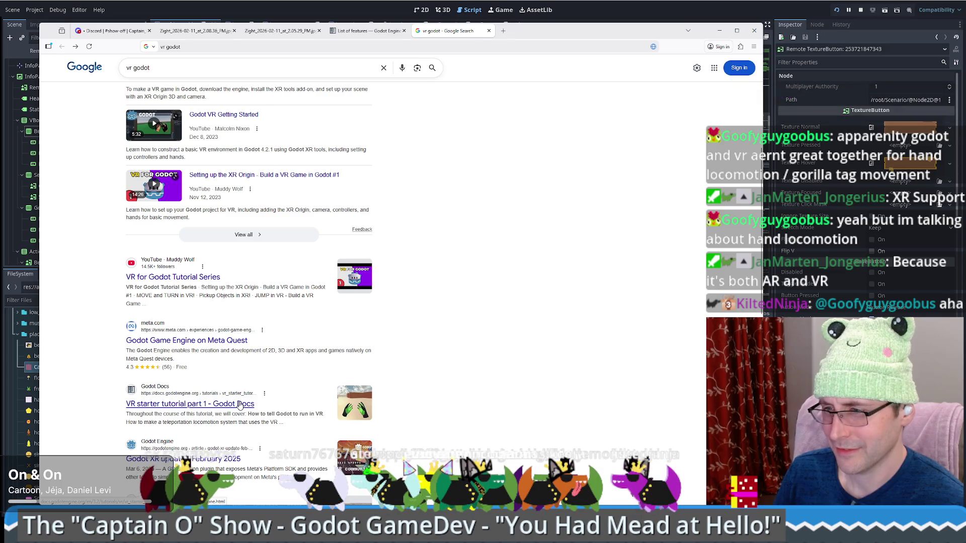
scroll(240, 405, "down", 1)
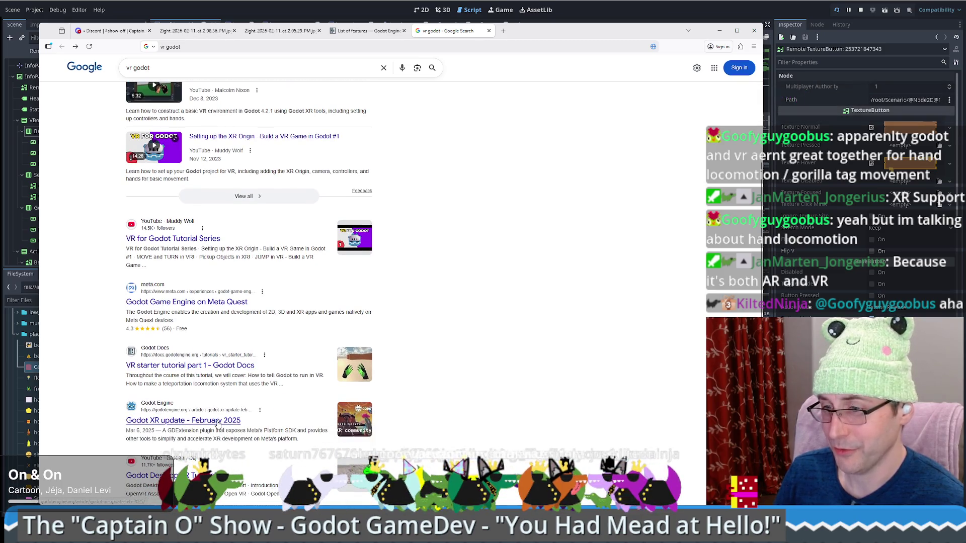
left_click(217, 424)
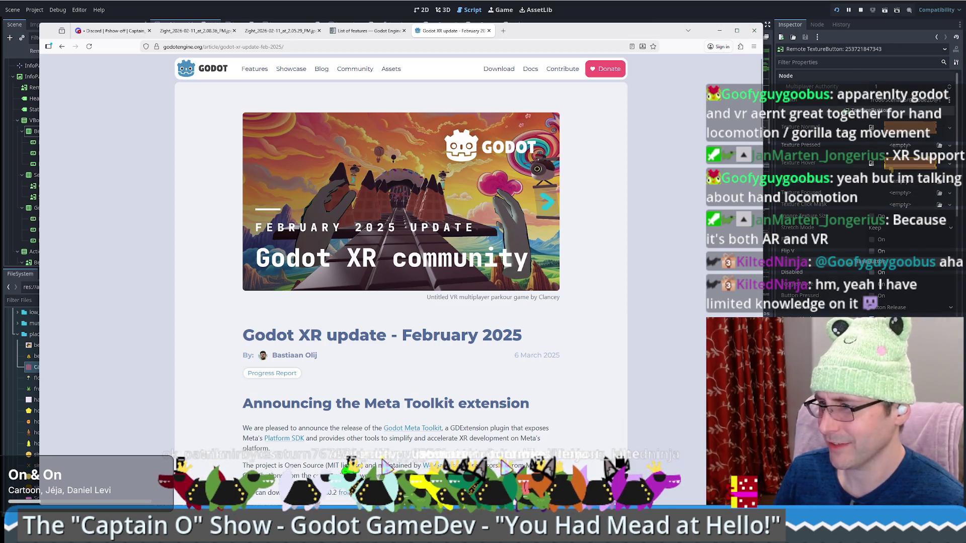
scroll(422, 334, "down", 4)
scroll(505, 312, "down", 2)
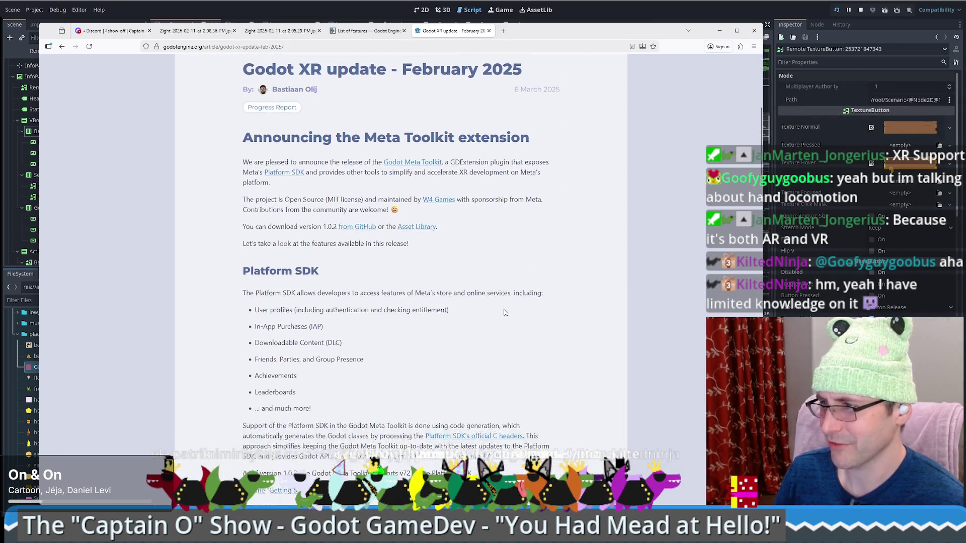
scroll(505, 313, "down", 4)
scroll(596, 274, "down", 3)
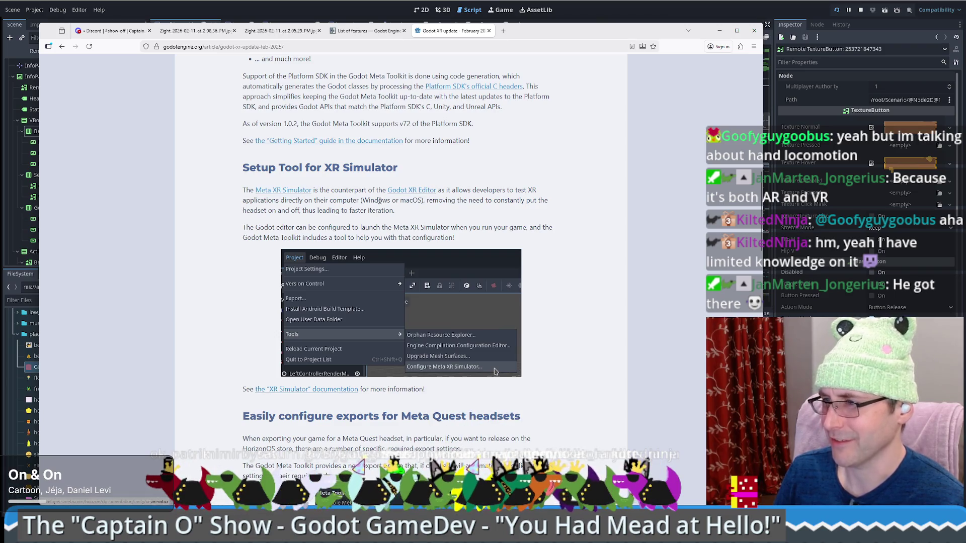
scroll(380, 201, "down", 5)
scroll(374, 213, "down", 12)
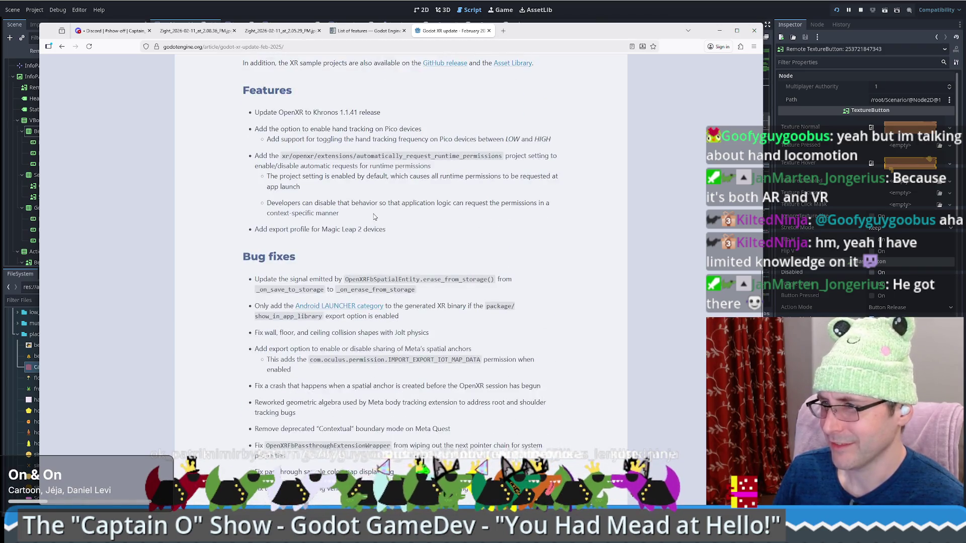
scroll(372, 218, "down", 2)
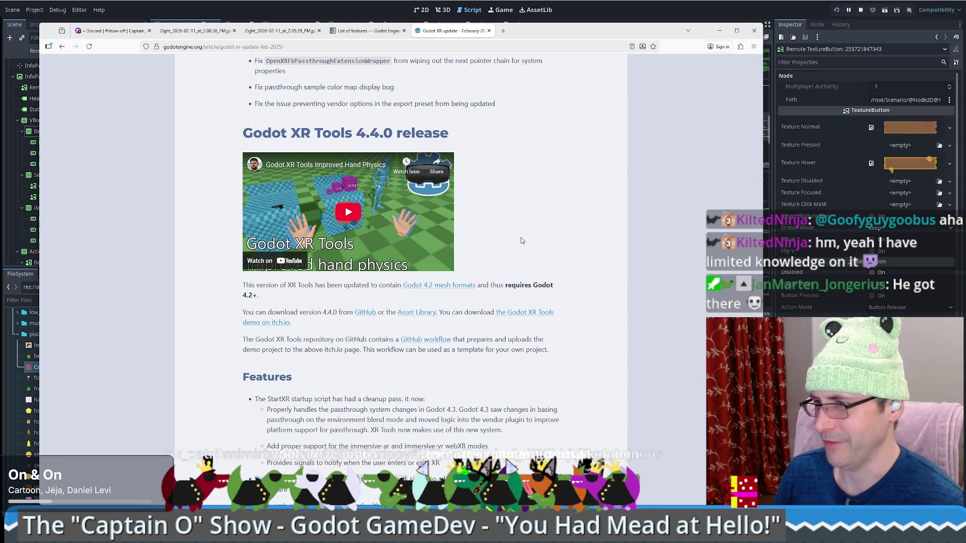
scroll(518, 238, "down", 4)
scroll(509, 245, "up", 20)
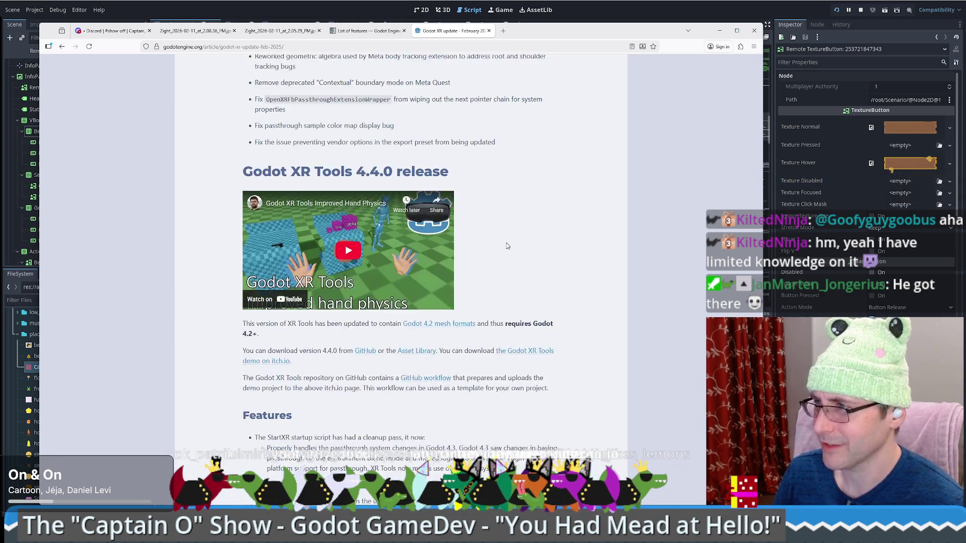
scroll(529, 269, "up", 5)
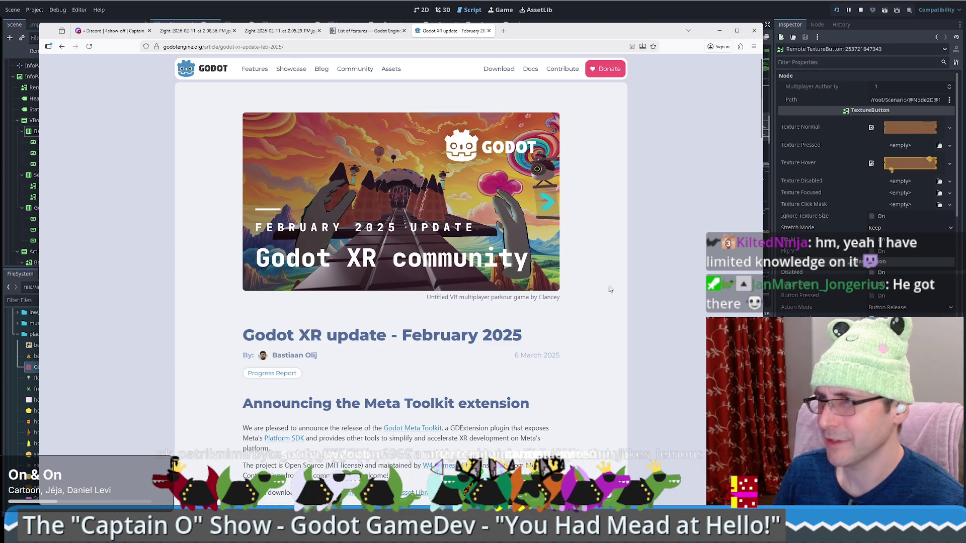
left_click(513, 11)
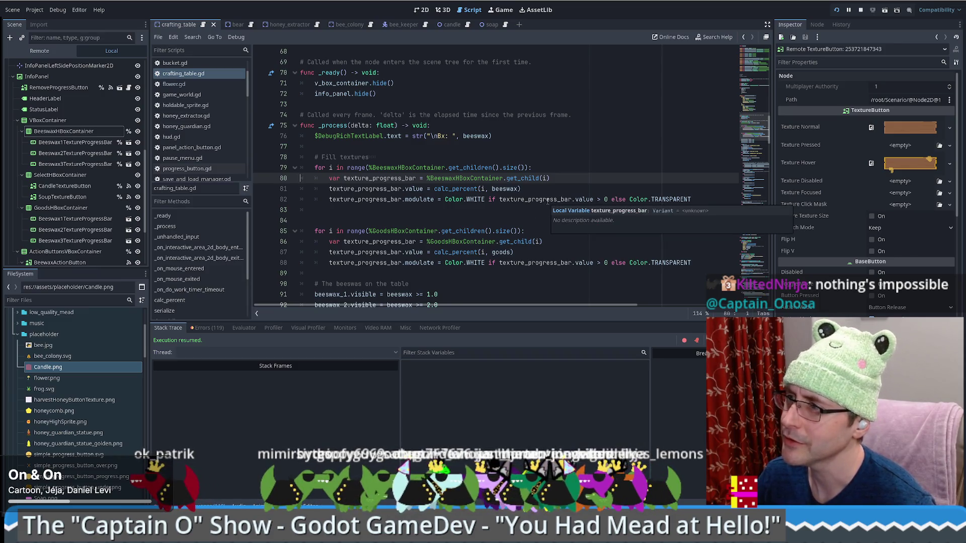
Scroll crafting_table.gd to the beeswax sprites and status-text code around line 83
mouse_move(755, 123)
left_mouse_down()
mouse_move(766, 231)
mouse_move(768, 214)
left_mouse_up()
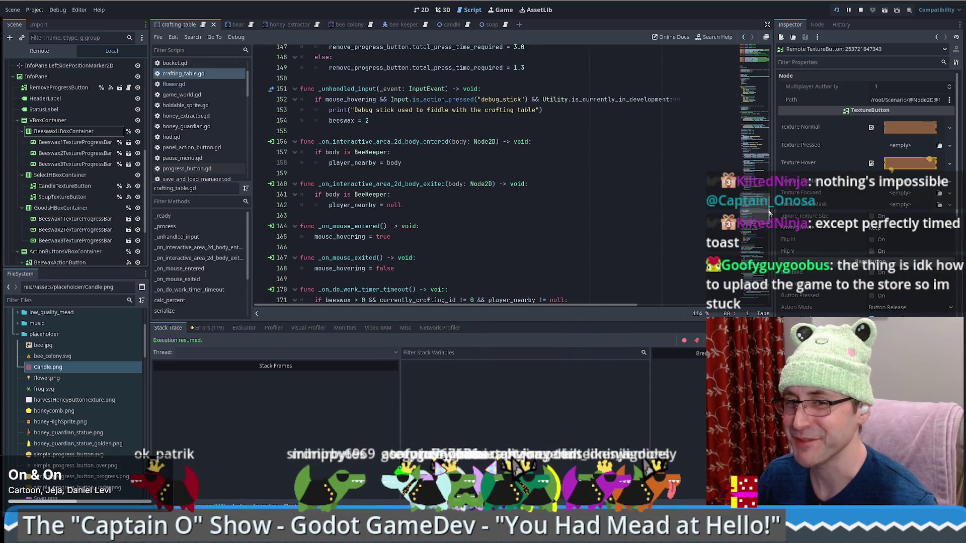
scroll(769, 213, "up", 1)
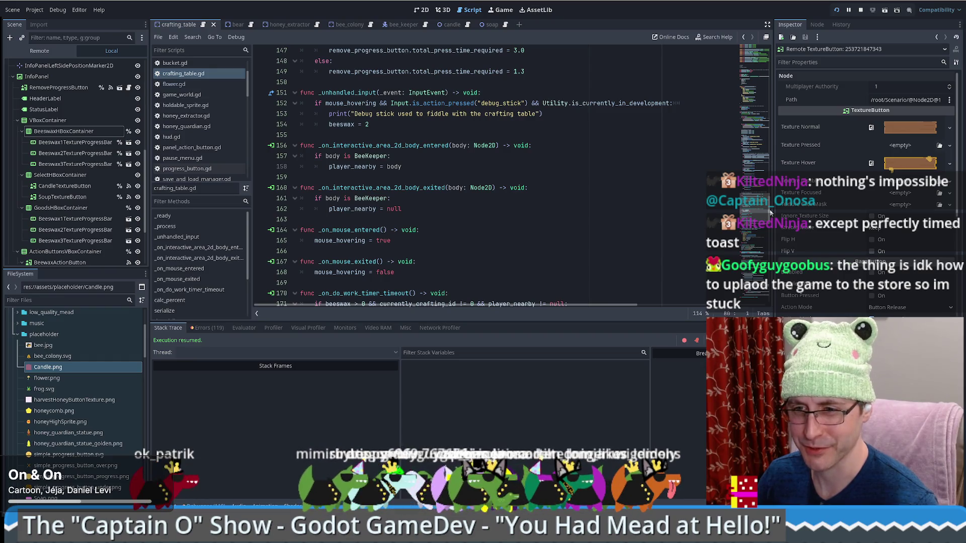
scroll(759, 215, "down", 2)
scroll(759, 211, "up", 6)
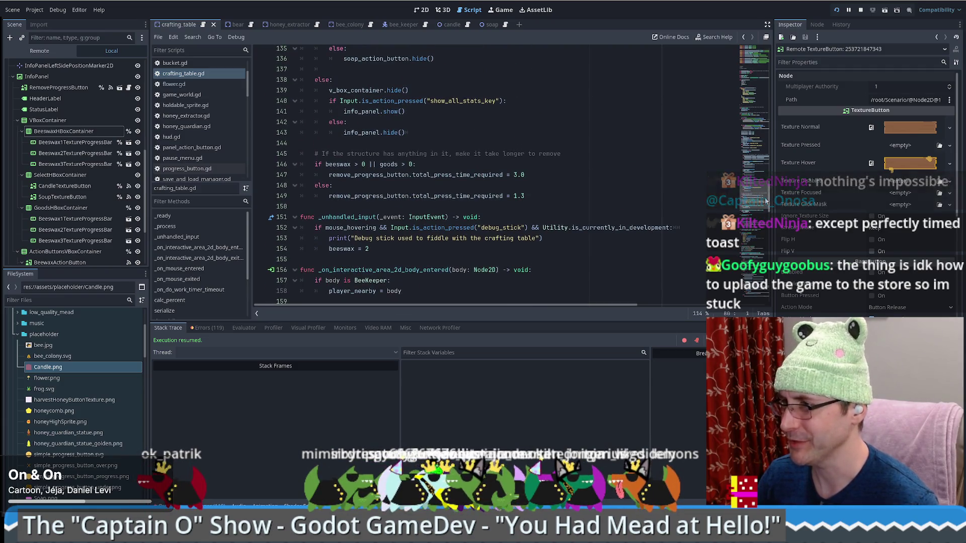
mouse_move(765, 201)
left_mouse_down()
mouse_move(757, 116)
mouse_move(761, 148)
left_mouse_up()
scroll(66, 169, "down", 3)
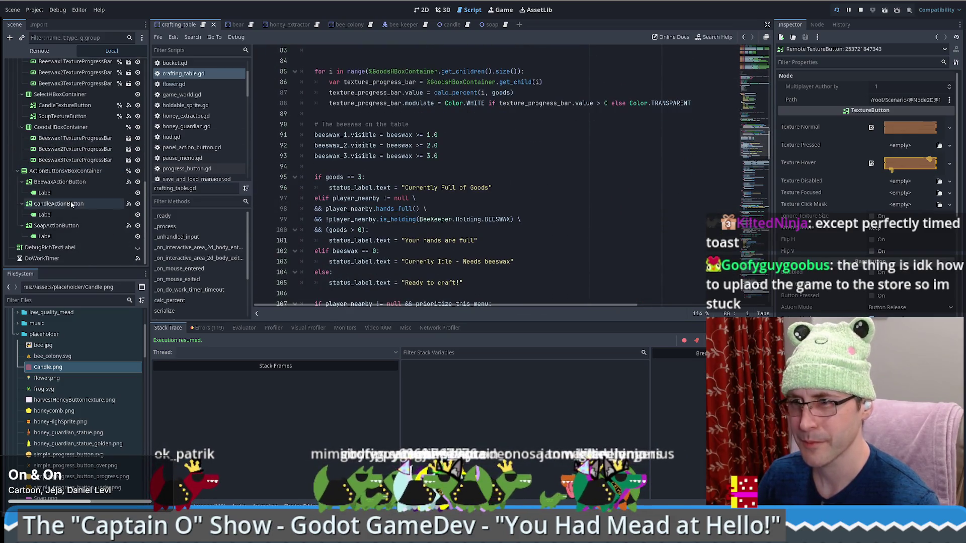
Jump to BeewaxActionButton's pressed() handler via its signal connection, then switch to the game window
left_click(129, 183)
left_click(129, 183)
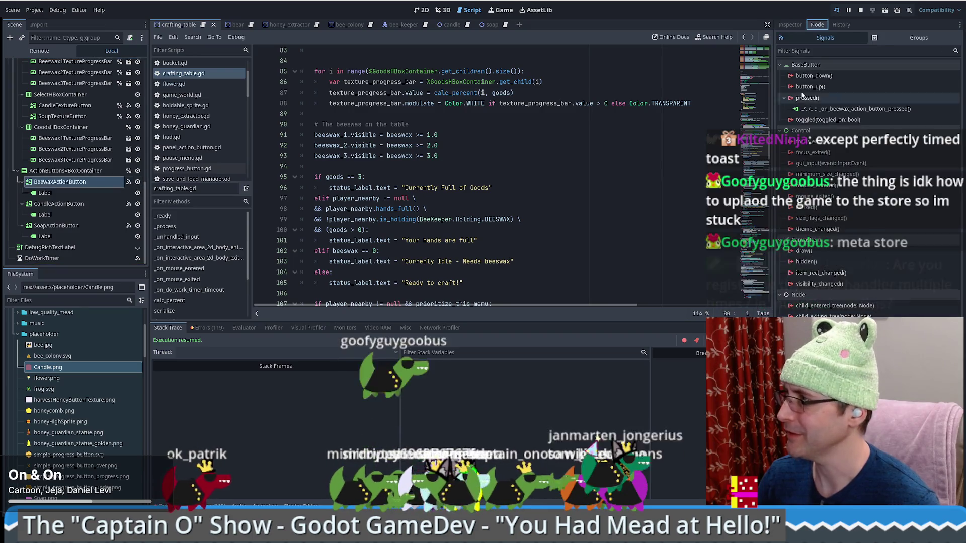
double_click(855, 109)
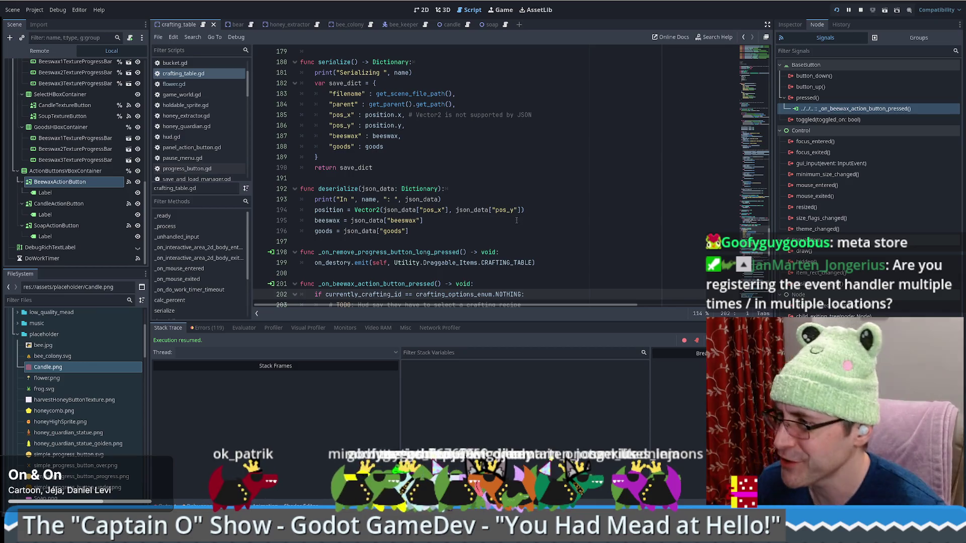
scroll(516, 220, "down", 4)
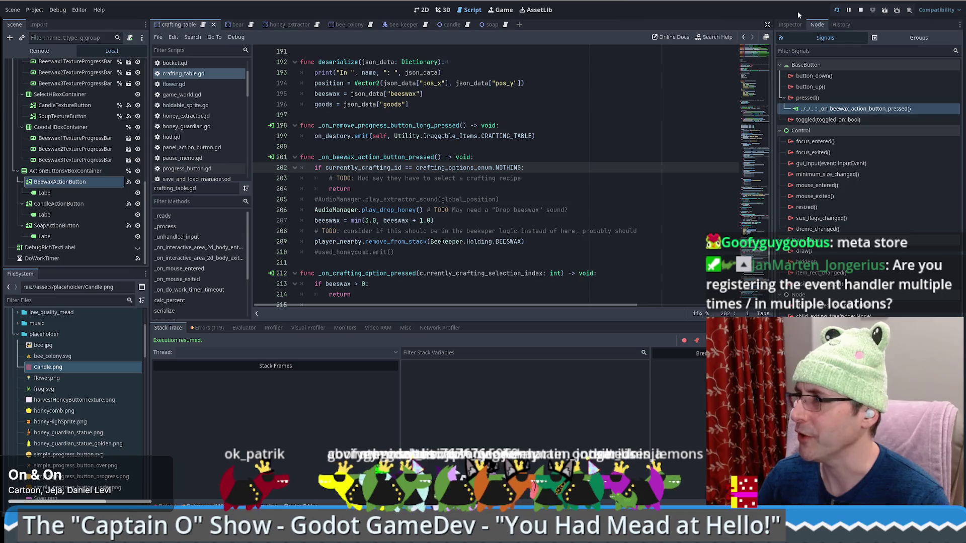
left_click(501, 10)
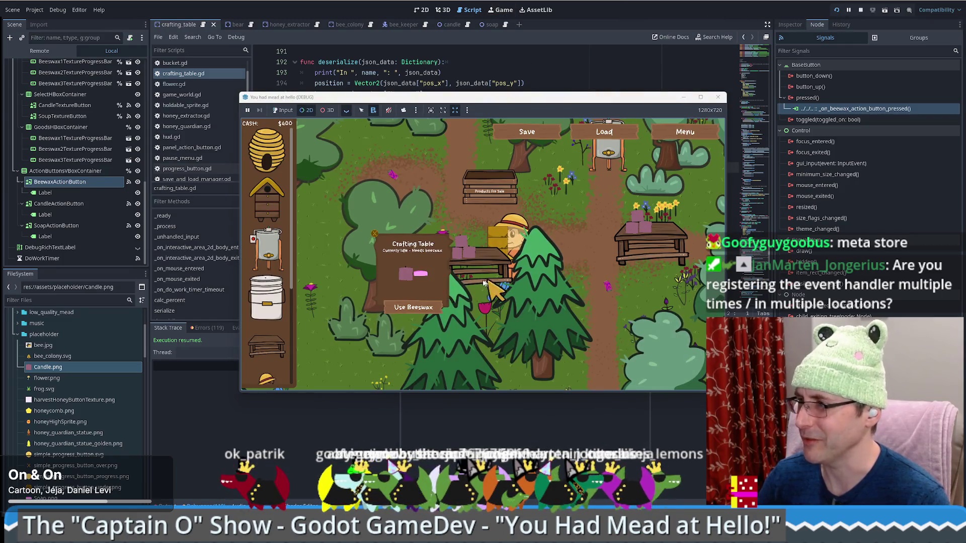
Use beeswax on the crafting table until it reads 'Ready to craft!', then walk right
right_click(409, 273)
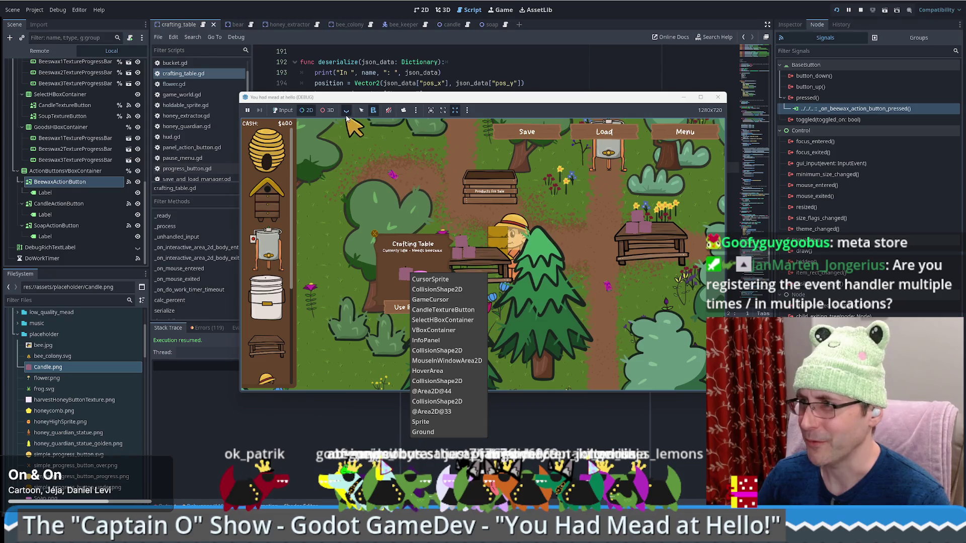
left_click(283, 110)
left_click(416, 275)
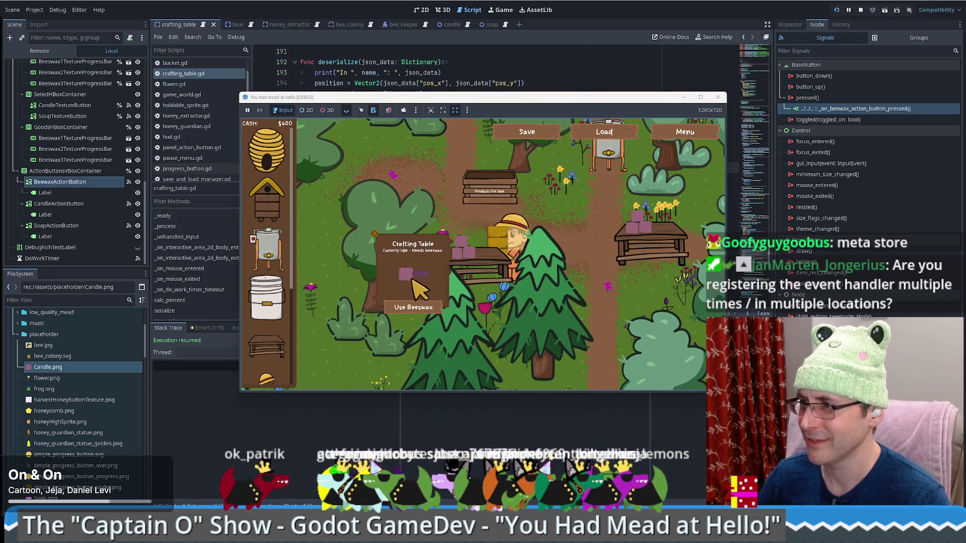
left_click(417, 307)
left_click(417, 307)
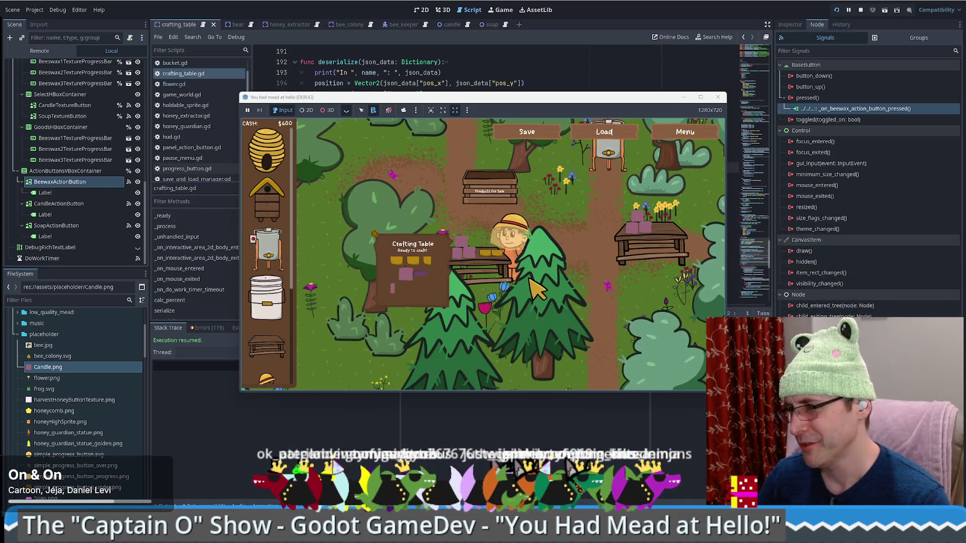
key("d")
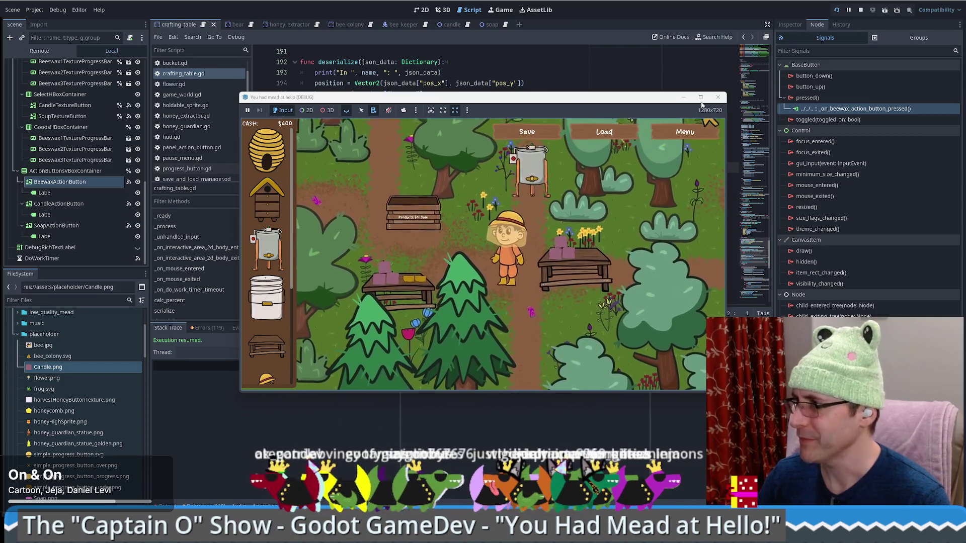
Find and select crafting_options_dictionary at line 52, then return to the bar-fill loops
left_click(574, 79)
scroll(417, 170, "up", 5)
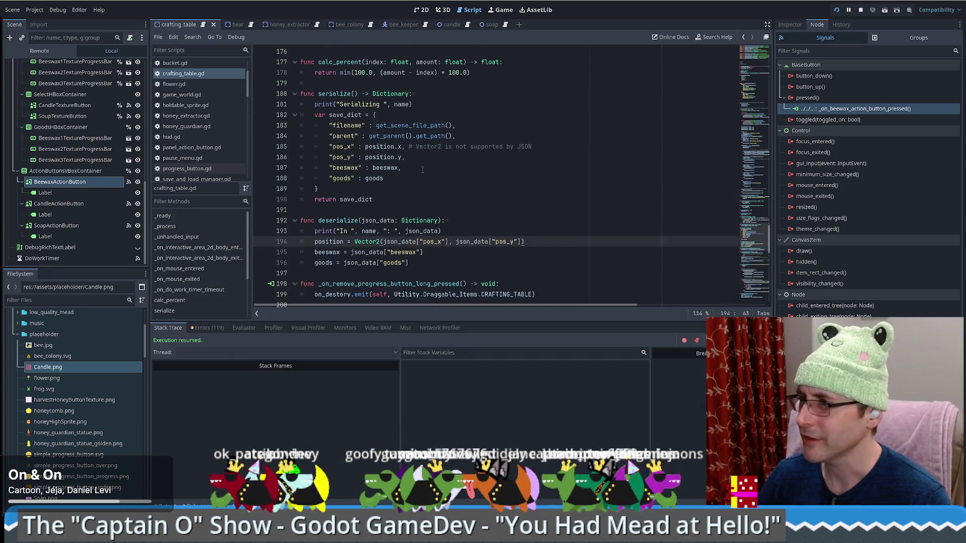
scroll(417, 170, "up", 12)
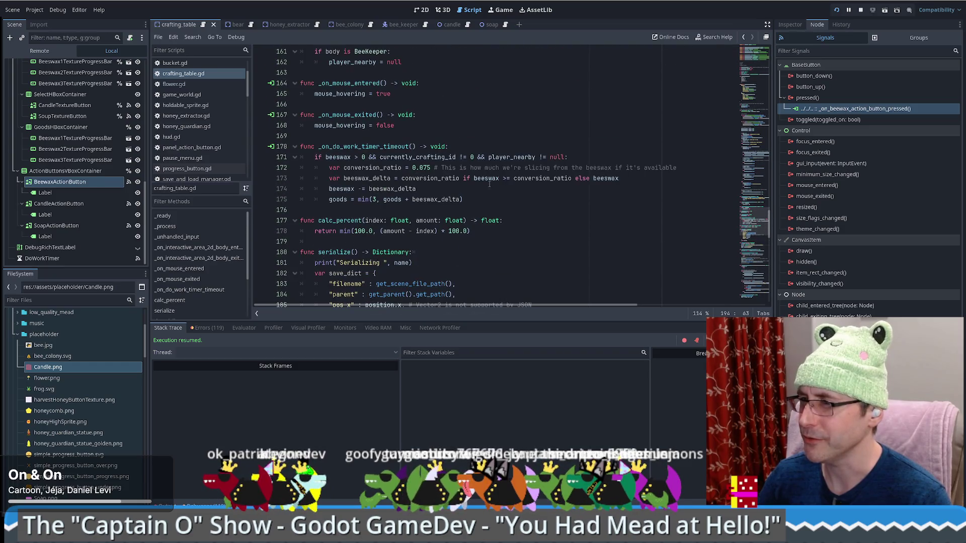
scroll(719, 200, "up", 20)
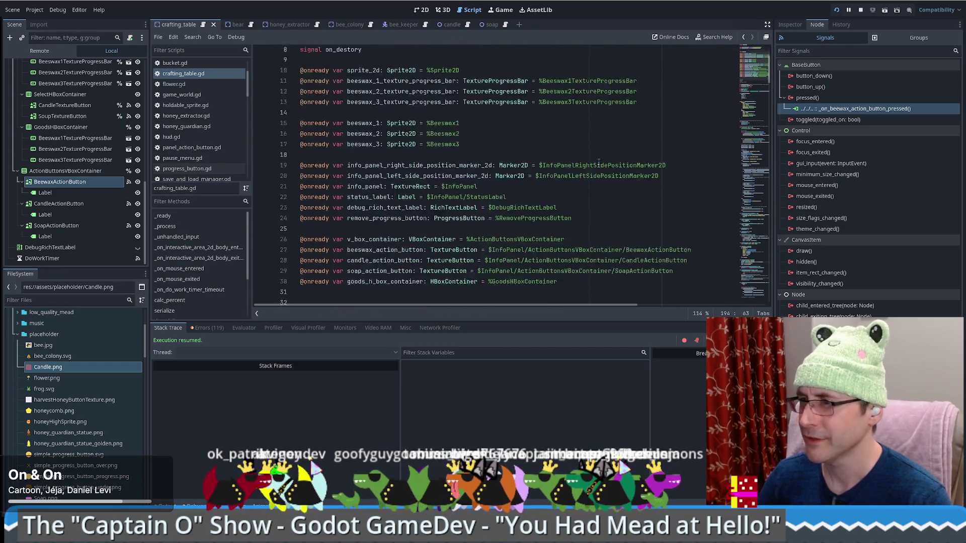
double_click(396, 72)
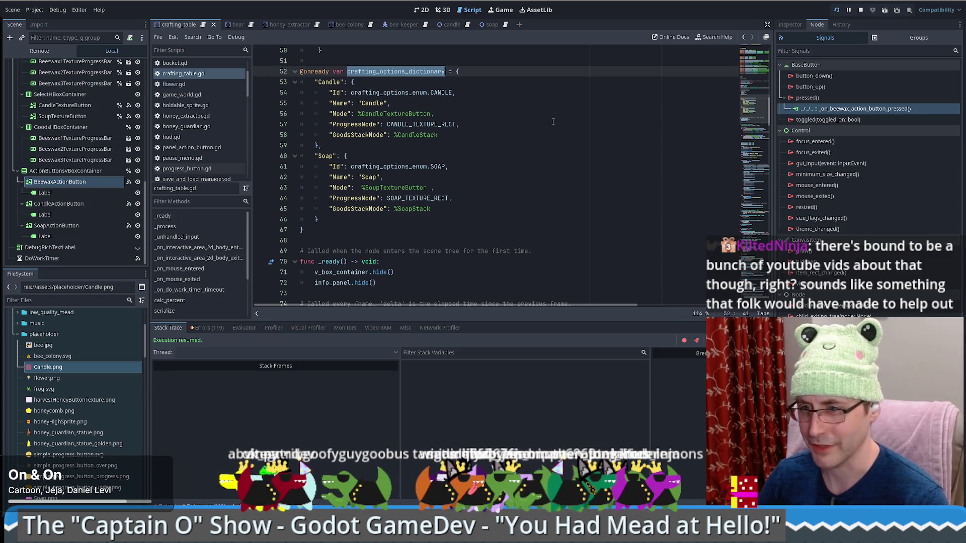
left_click(442, 135)
left_click(416, 72)
double_click(417, 72)
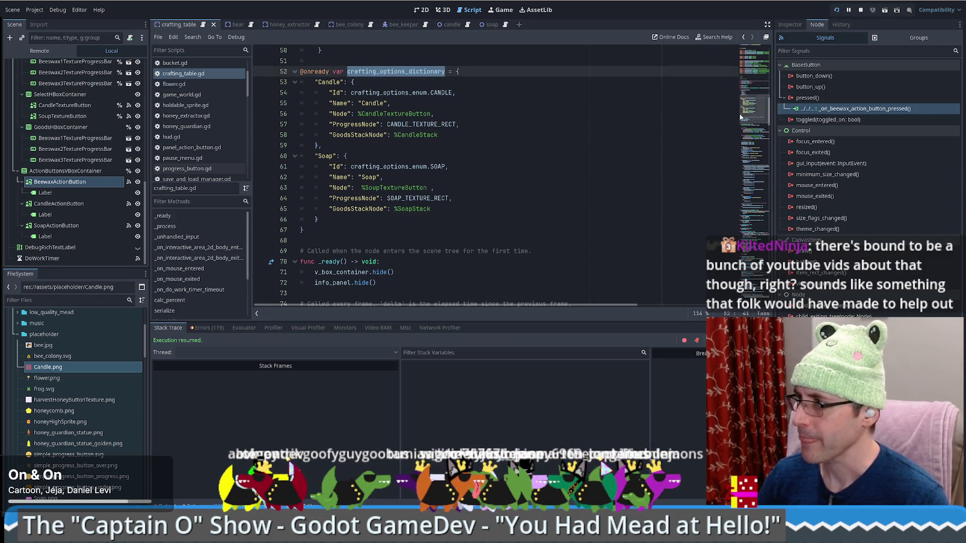
mouse_move(753, 118)
left_mouse_down()
mouse_move(760, 189)
mouse_move(761, 131)
left_mouse_up()
scroll(510, 166, "down", 1)
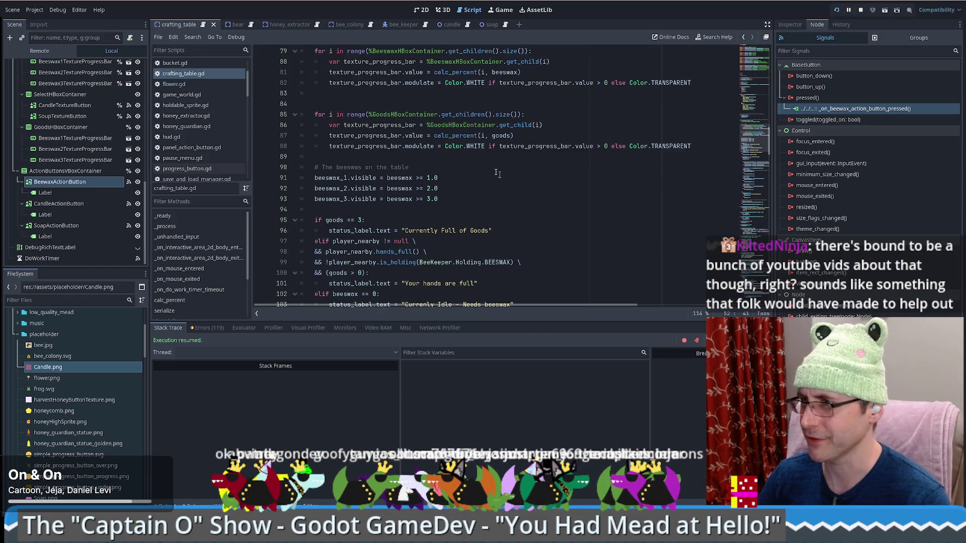
Delete the blank line between the two loops and add an empty line below the table comment
left_click(382, 94)
key("Delete")
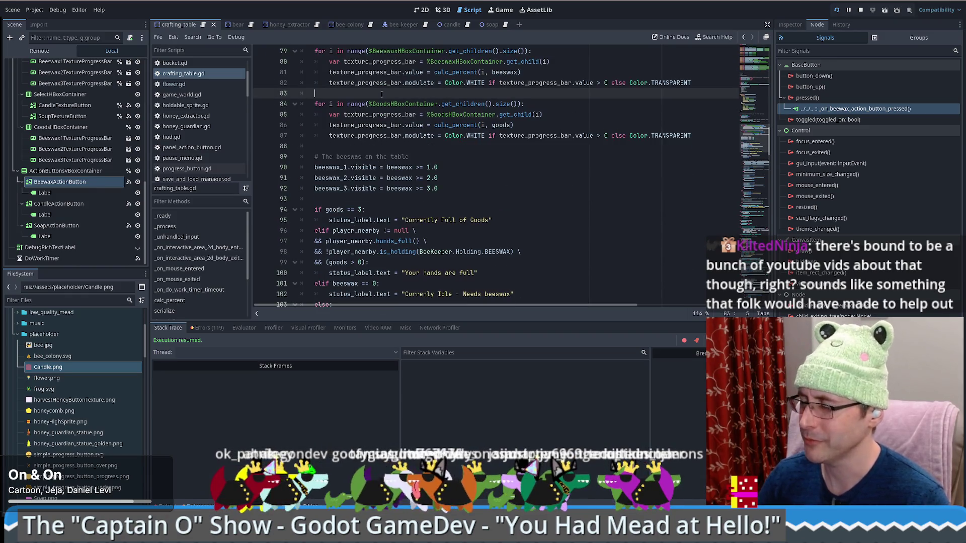
left_click(438, 157)
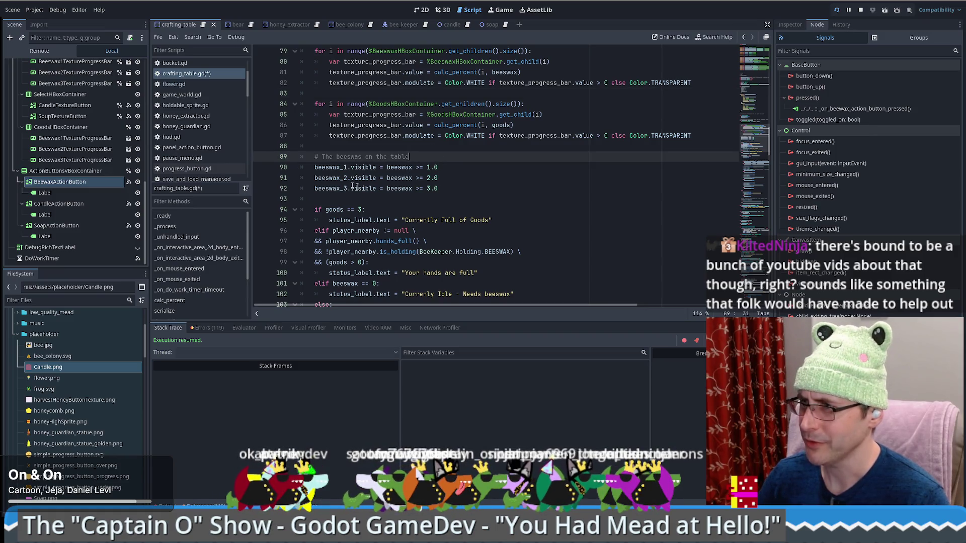
key("Return")
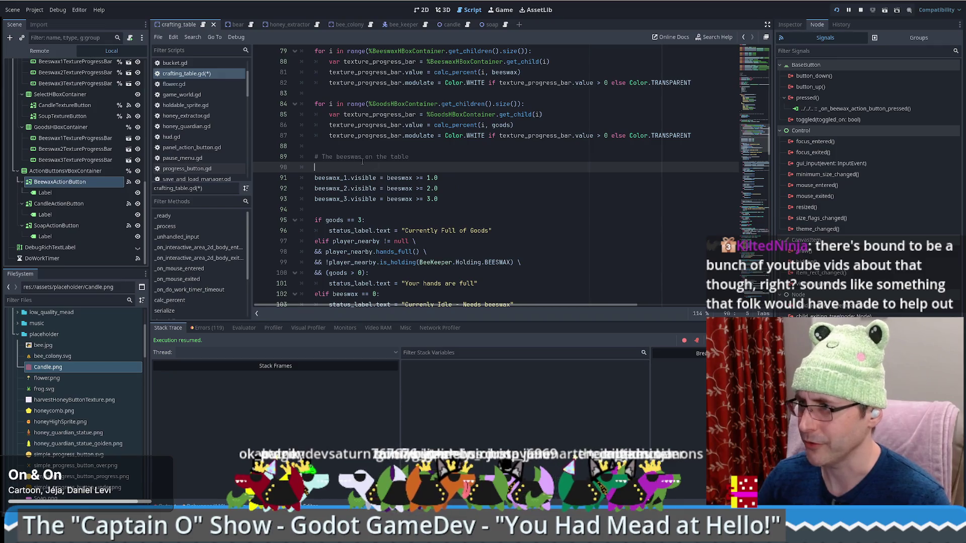
Change 'beeswas' to 'stuff' in the comment and start typing 'for' on line 90
double_click(358, 158)
type("stuff")
left_click(453, 160)
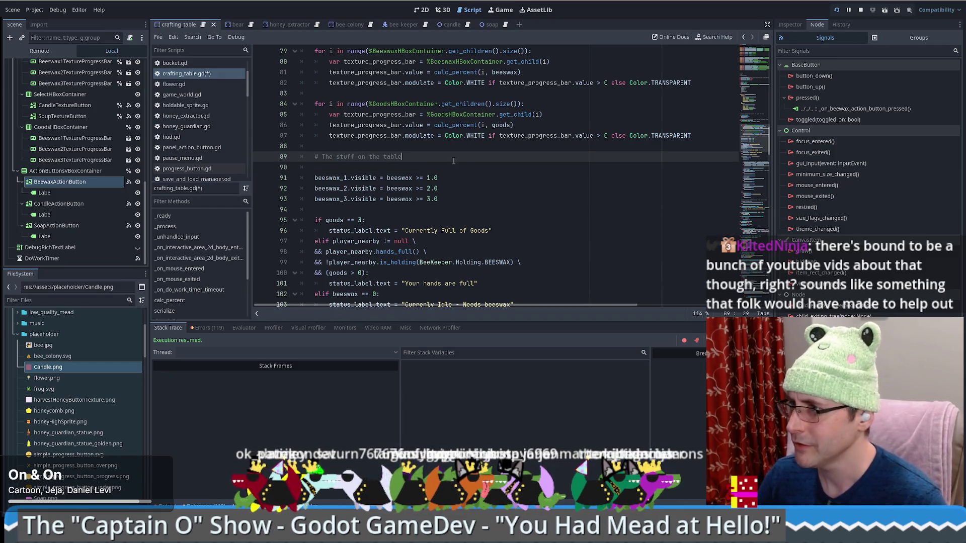
left_click(465, 168)
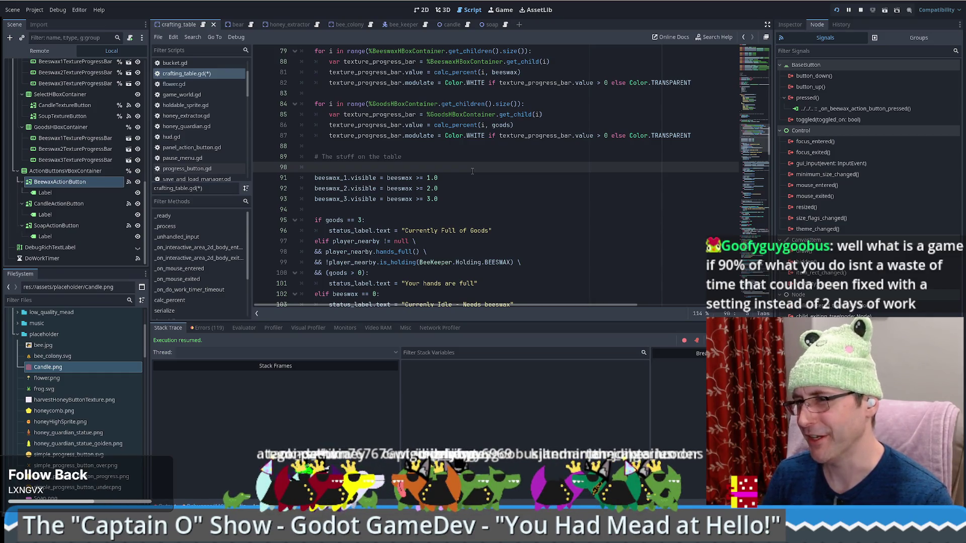
type("f")
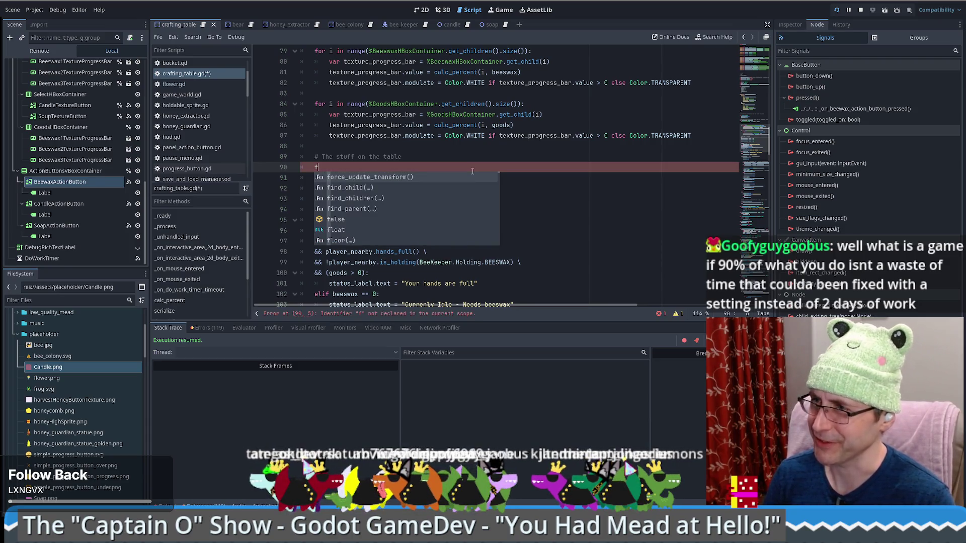
type("or")
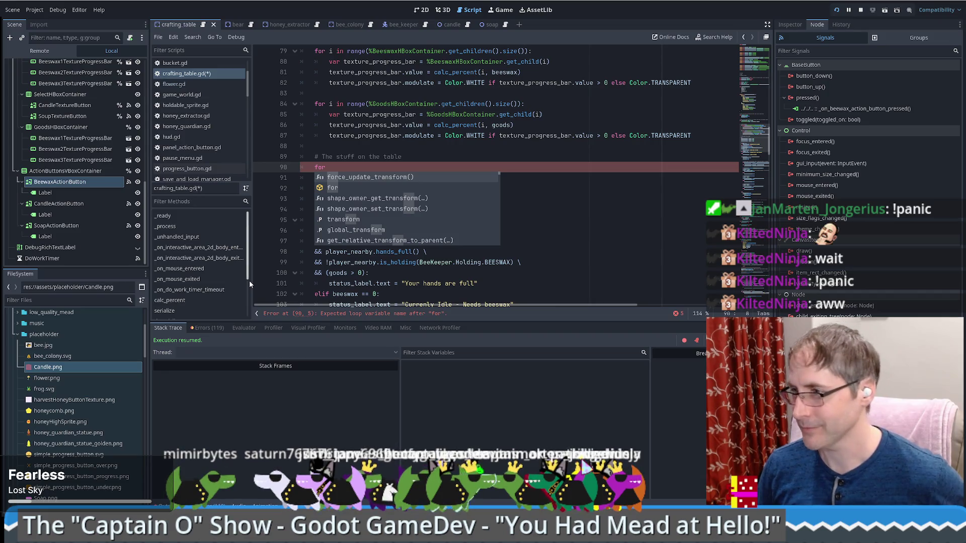
Continue the line-90 loop header by typing 'i in range(bees'
scroll(430, 195, "up", 1)
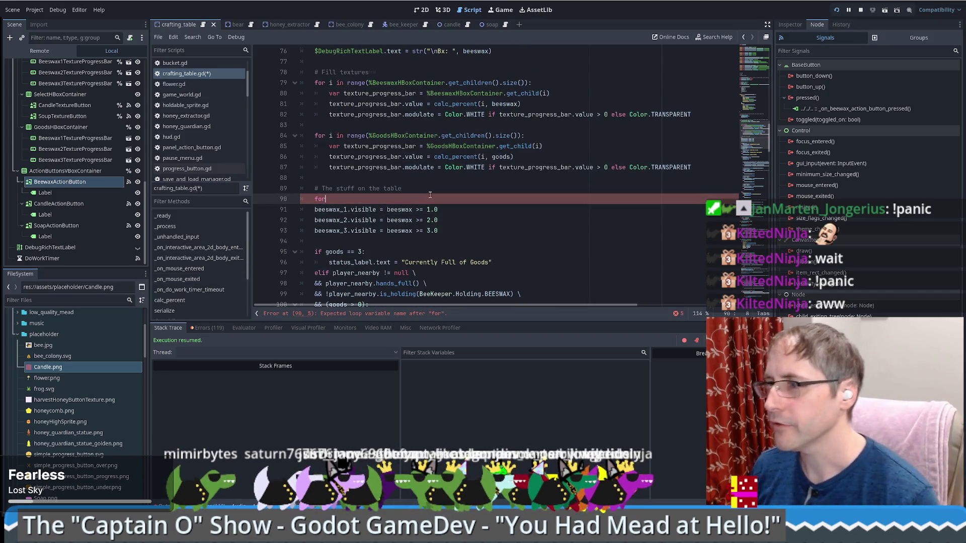
type(" i in r")
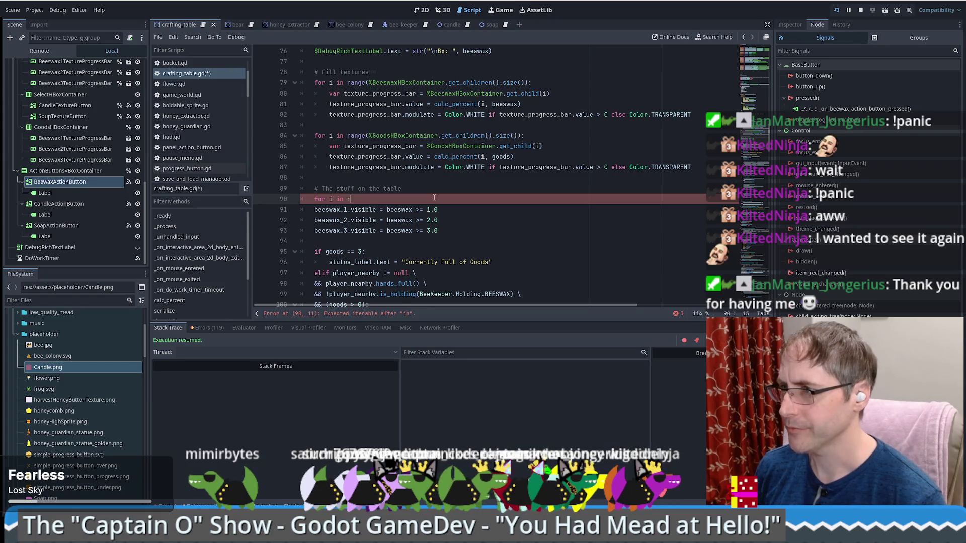
type("ange(bees")
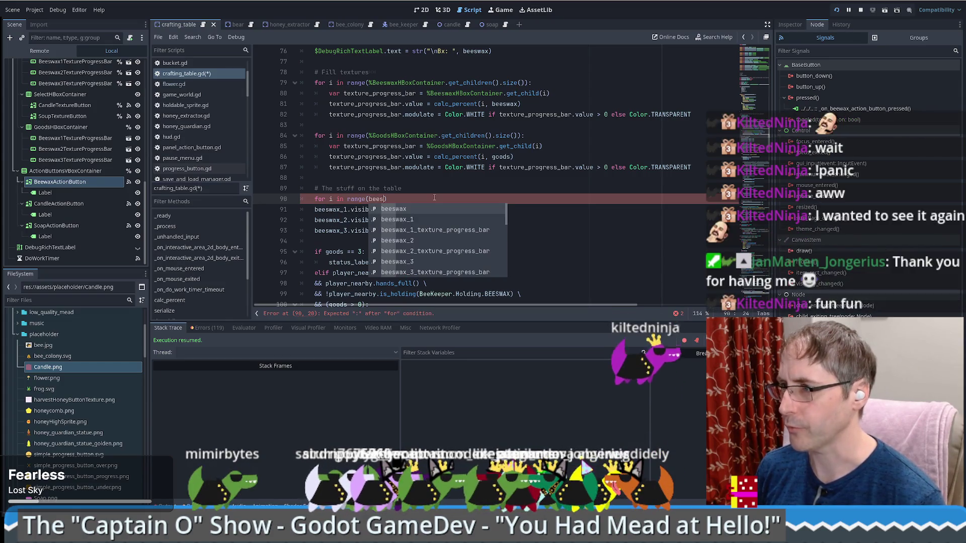
Complete the header as 'for i in range(beeswax)' and bring up the range() help
key("Return")
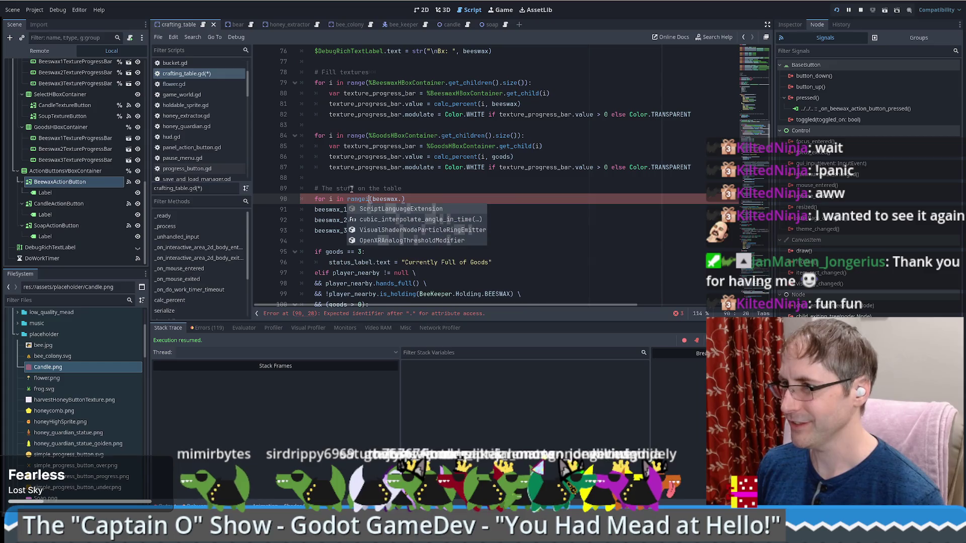
key("BackSpace")
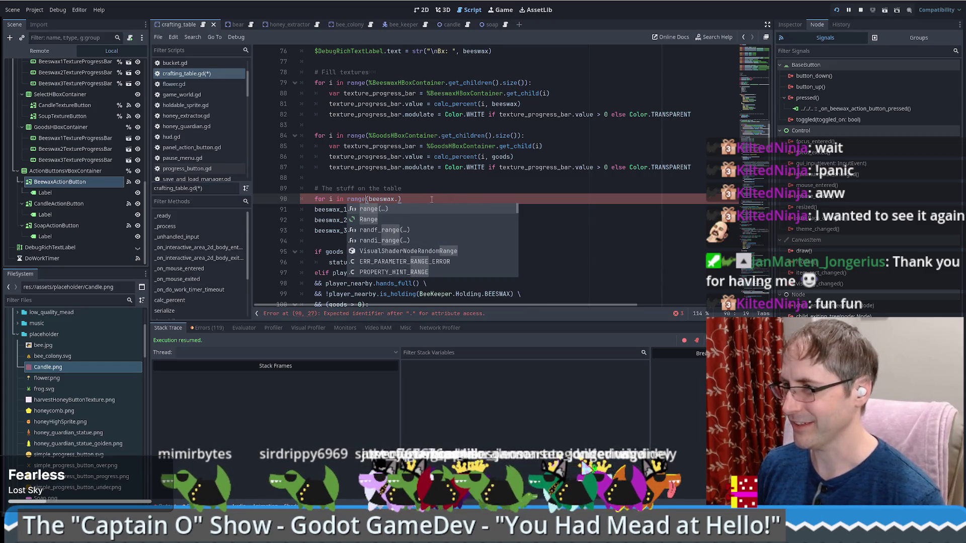
left_click(356, 200, "ctrl")
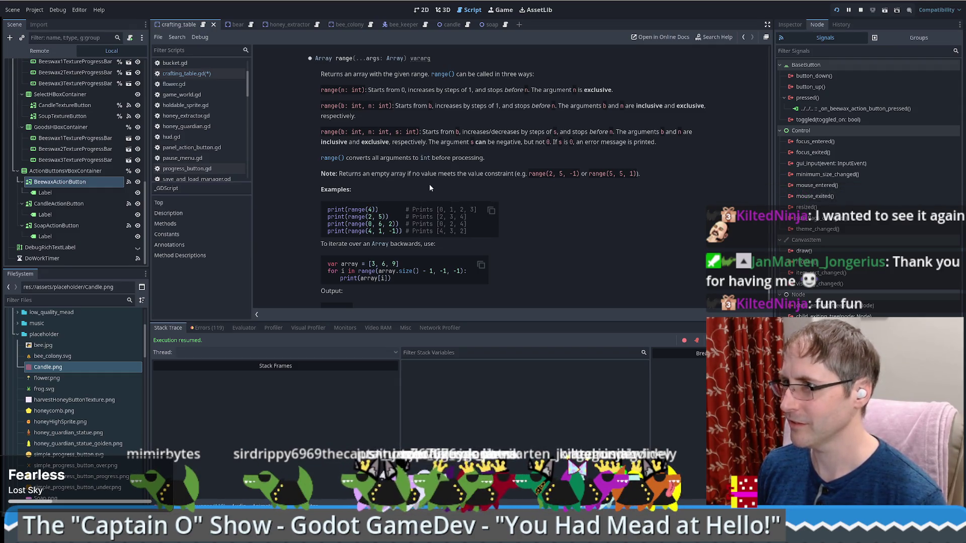
Read the range() reference, marking the int-conversion note, then go back to crafting_table.gd
scroll(430, 188, "down", 3)
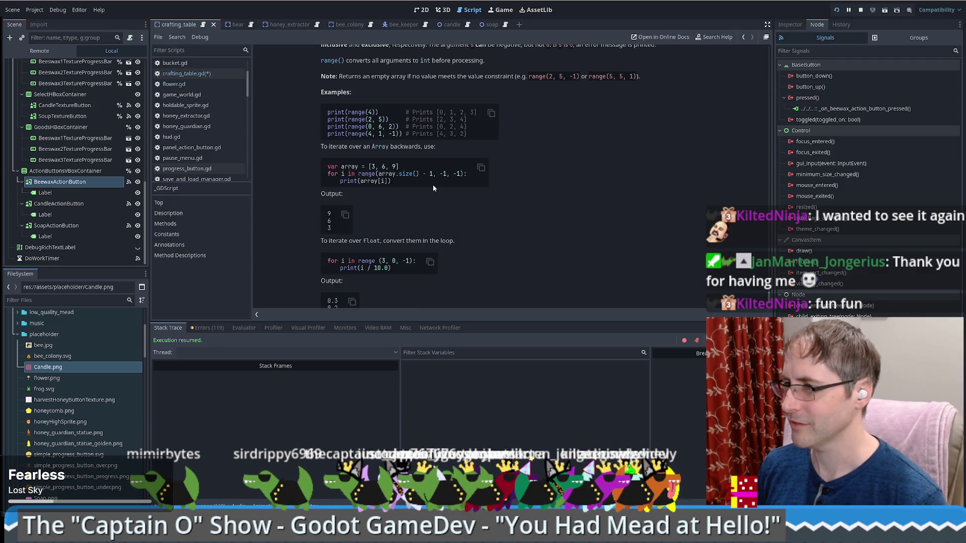
scroll(433, 187, "down", 3)
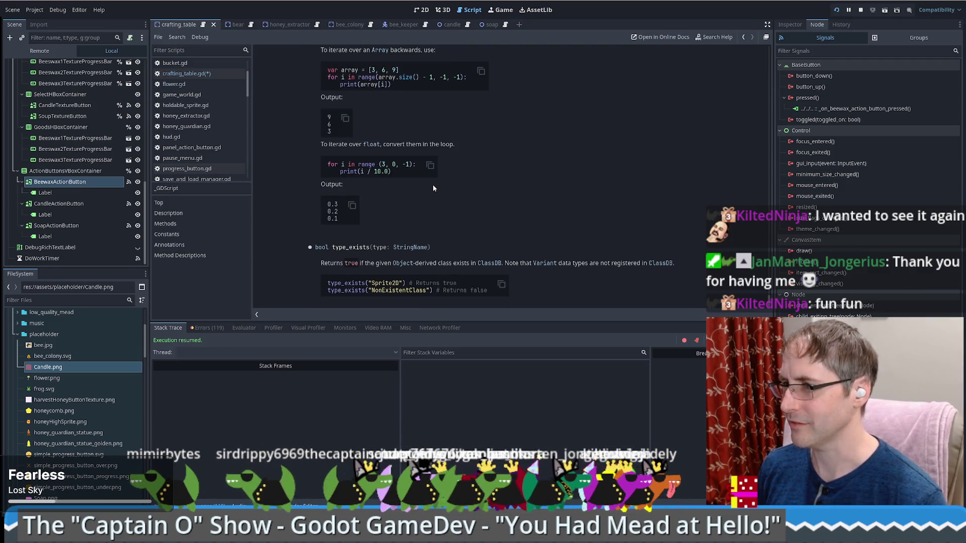
scroll(433, 188, "up", 3)
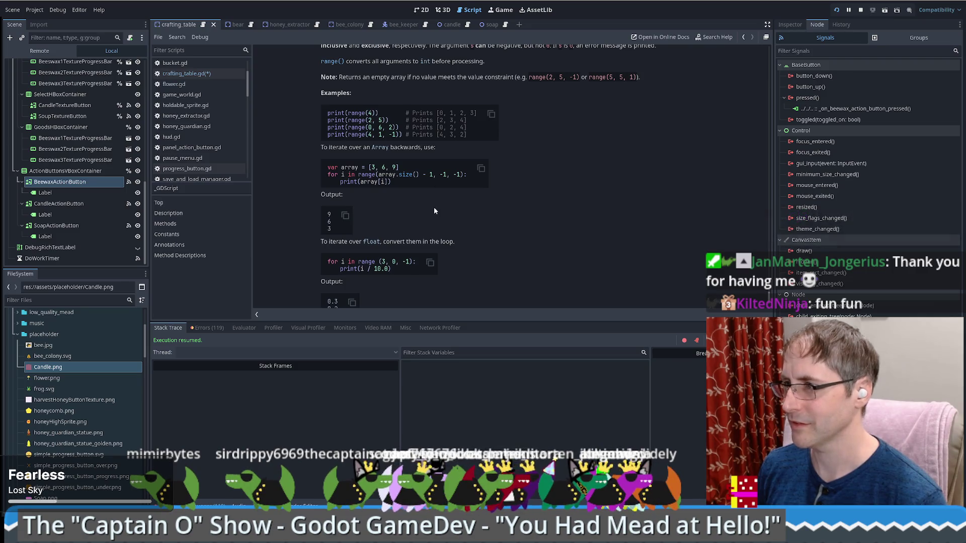
scroll(435, 210, "up", 1)
scroll(435, 210, "up", 1)
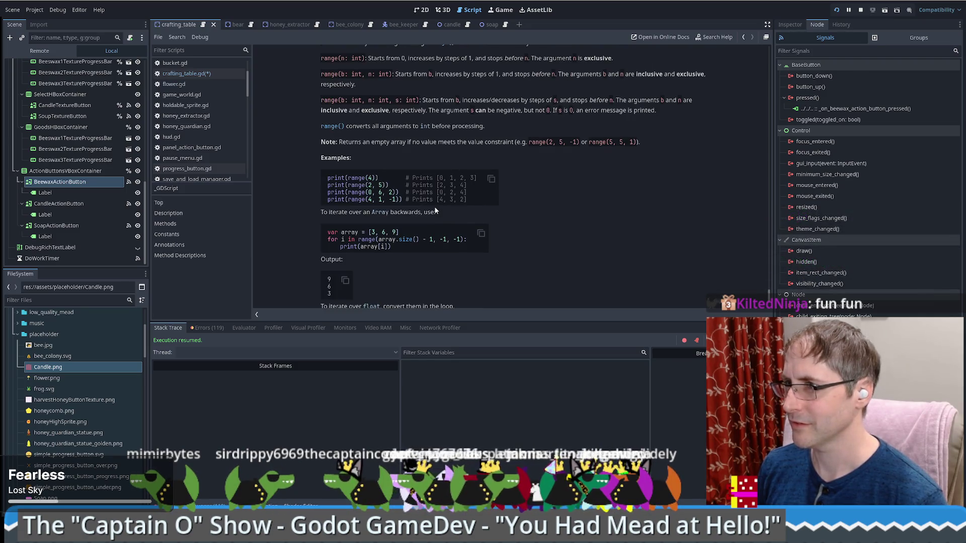
scroll(434, 209, "up", 1)
left_click_drag(365, 159, 428, 160)
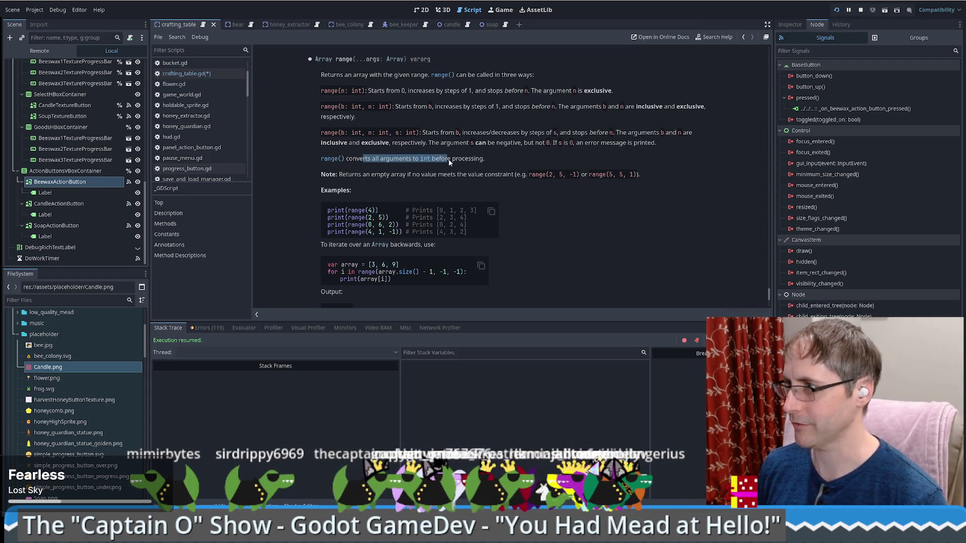
key("alt+Left")
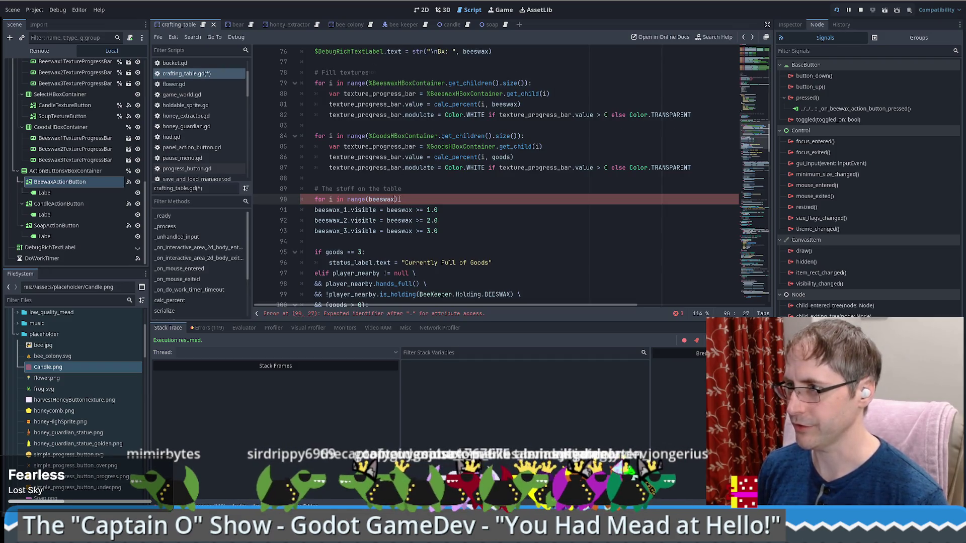
Complete the beeswax loop so each child's visible is set to beeswax >= i
type(")")
type(":")
key("Return")
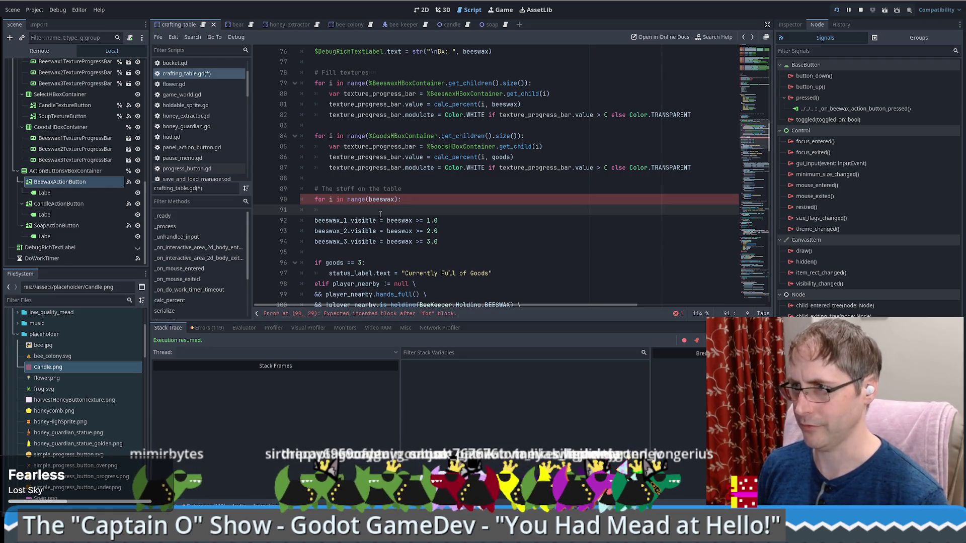
scroll(76, 151, "up", 2)
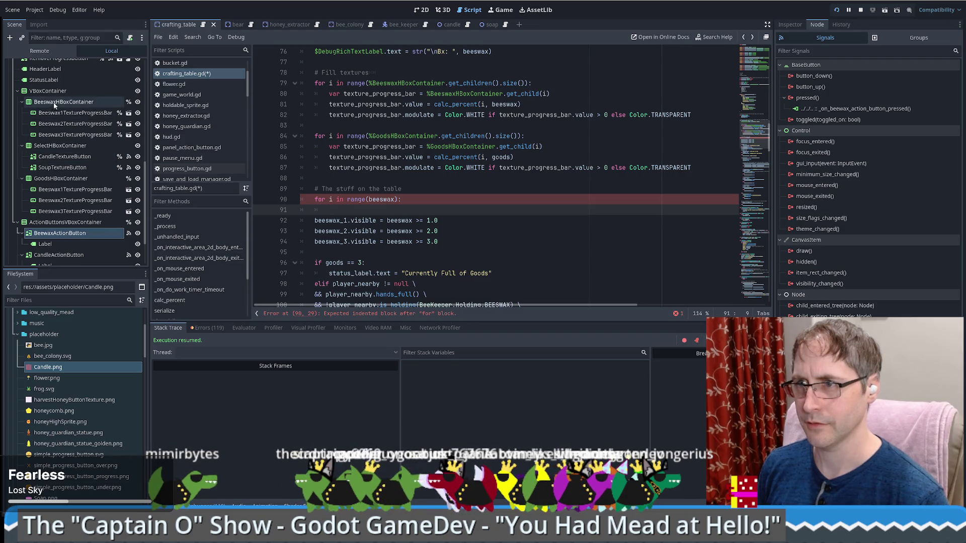
mouse_move(61, 101)
left_mouse_down()
mouse_move(416, 224)
mouse_move(428, 211)
left_mouse_up()
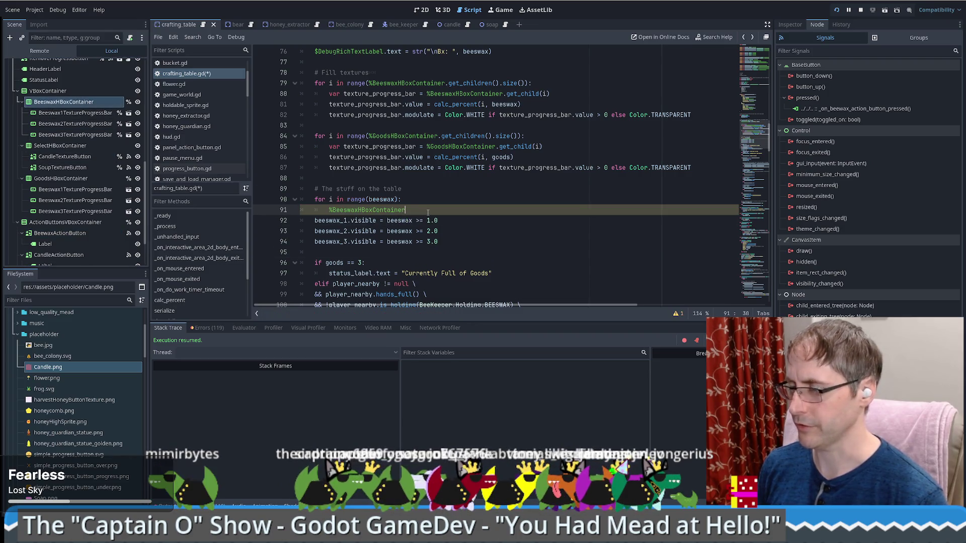
type(".")
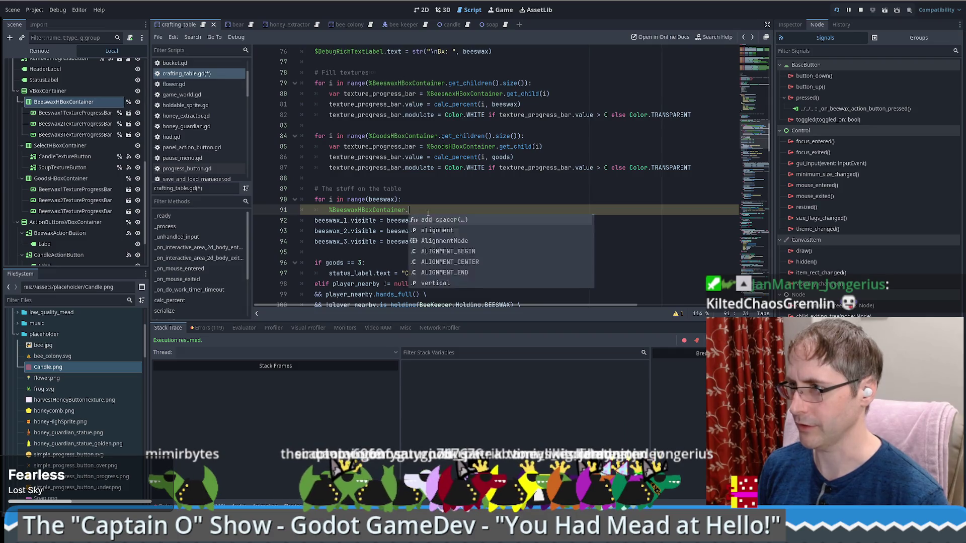
type("get_chil")
key("Return")
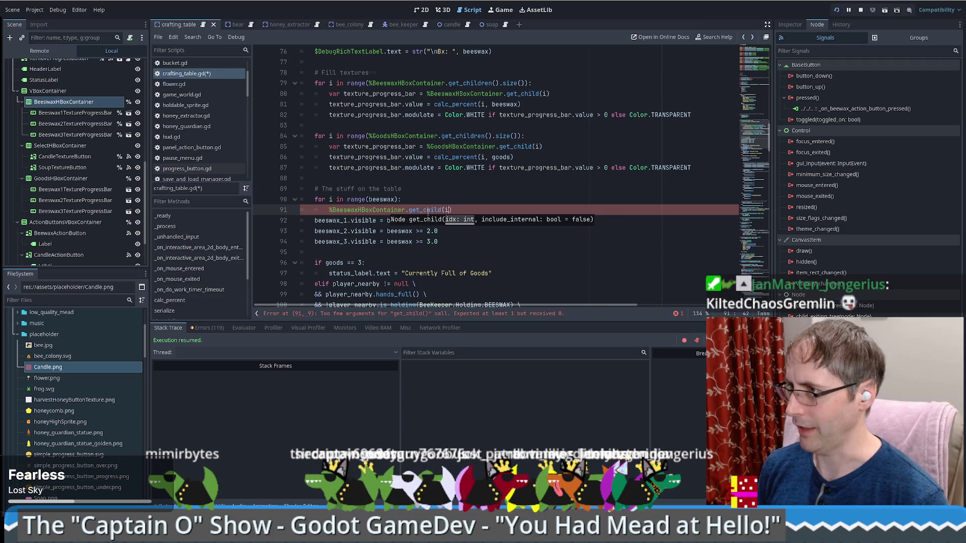
type(").visible")
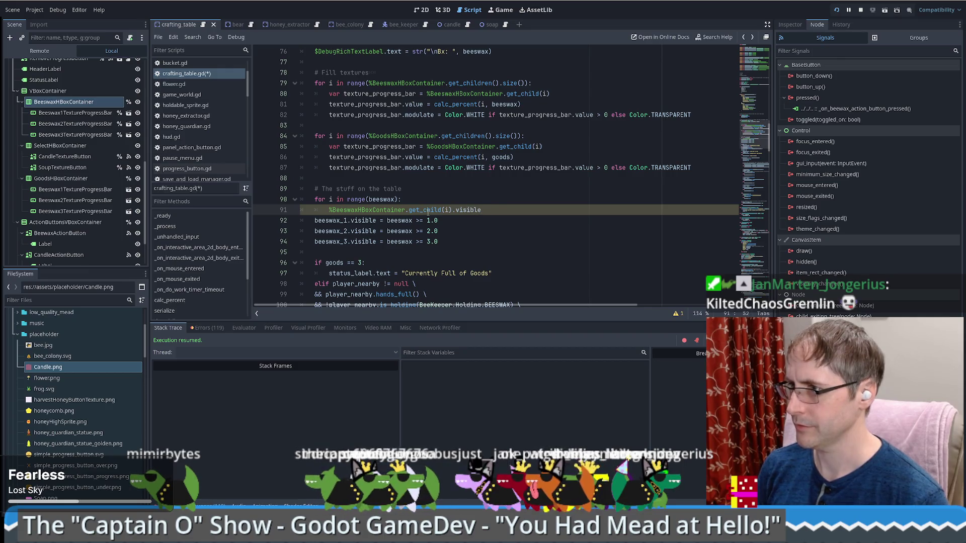
type("= ")
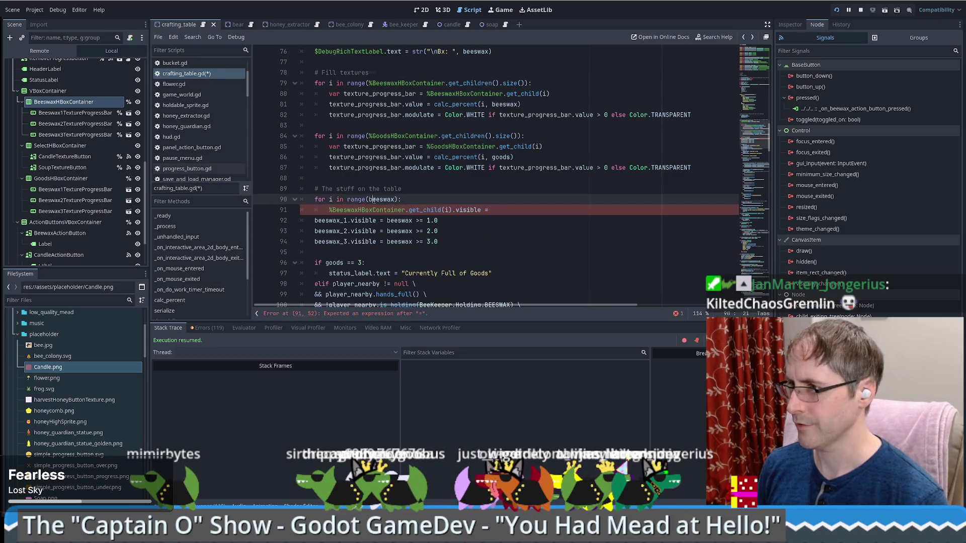
type("beeswax >=")
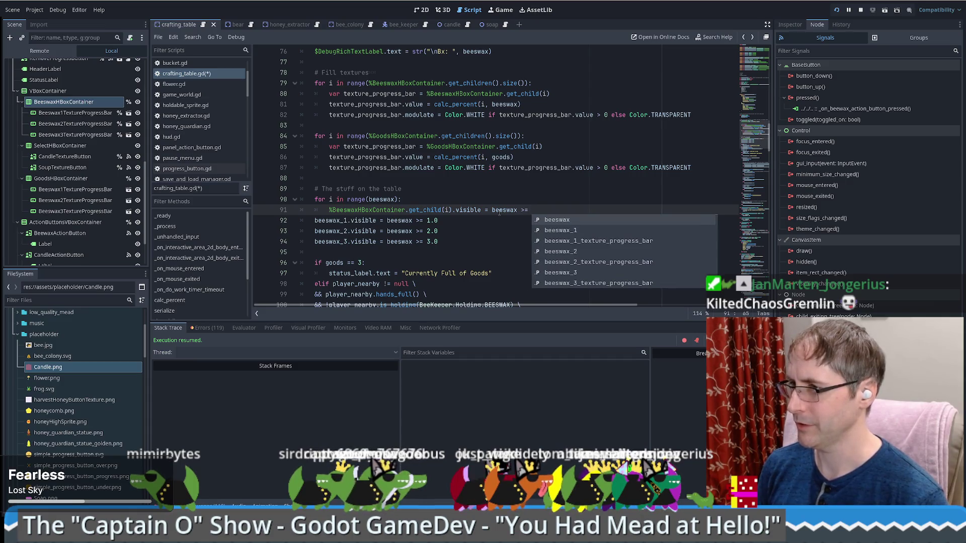
type(" i")
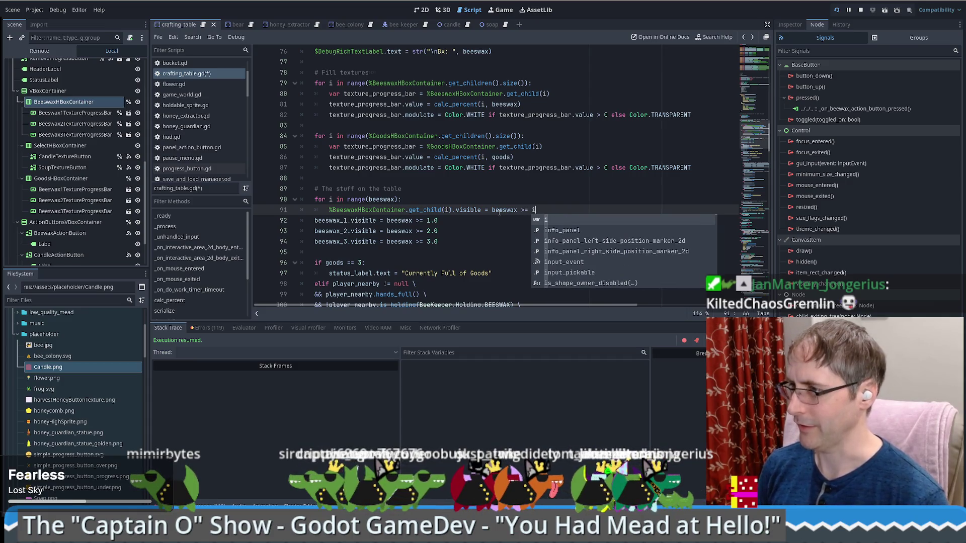
Delete the old beeswax_1/2/3 visibility lines and duplicate the loop as a goods loop
left_click_drag(440, 241, 539, 209)
key("BackSpace")
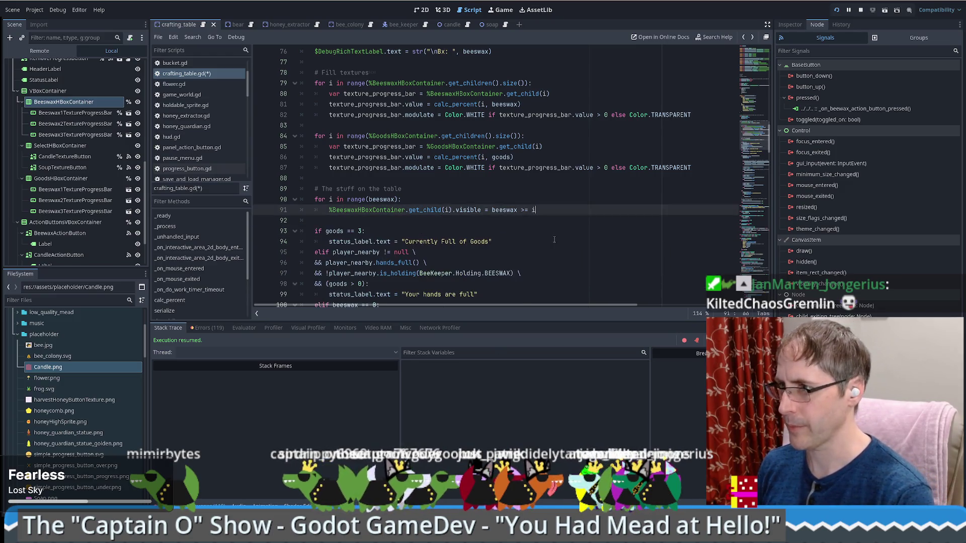
key("shift+Up")
key("shift+Up")
key("ctrl+c")
left_click(553, 211)
key("ctrl+v")
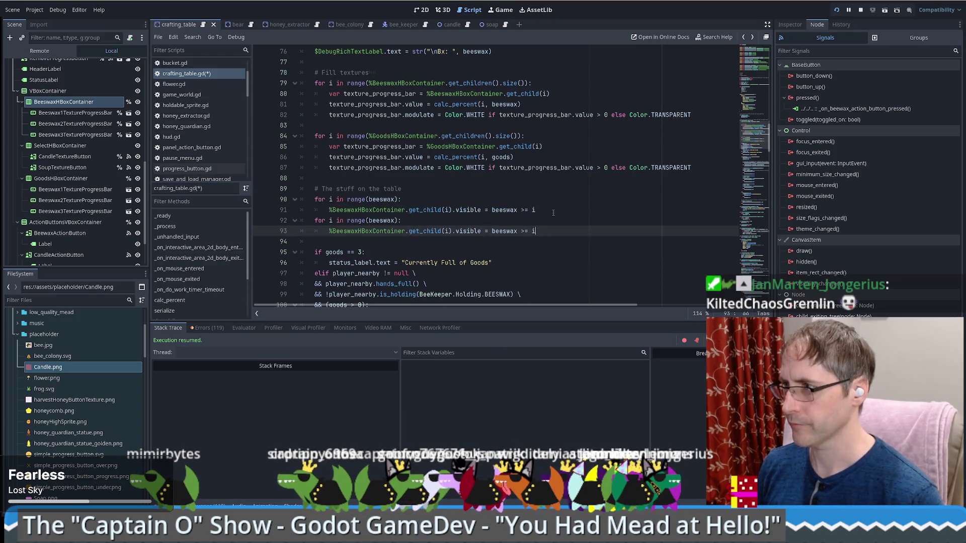
double_click(382, 220)
type("goods")
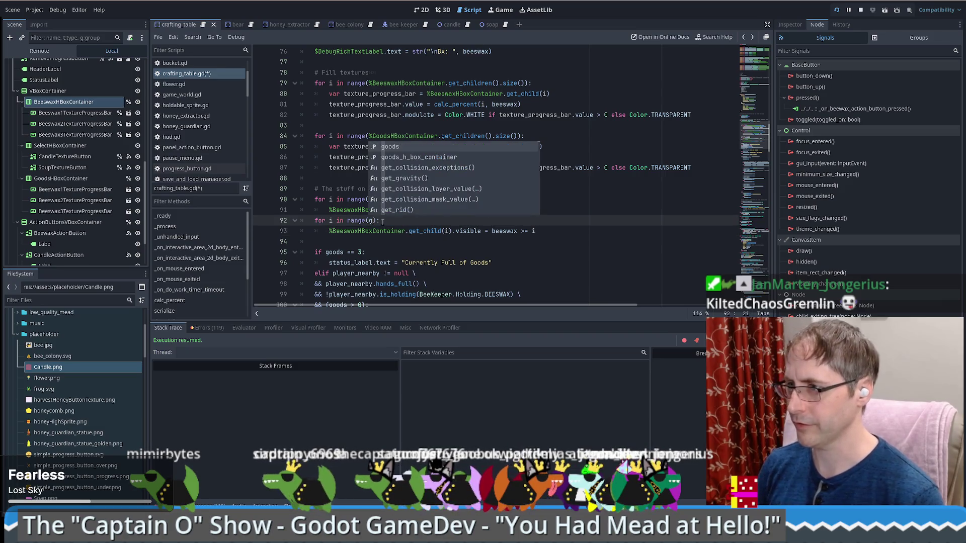
Start a goodsStackNode variable in the goods loop and an if line after the beeswax loop
left_click(414, 220)
key("Return")
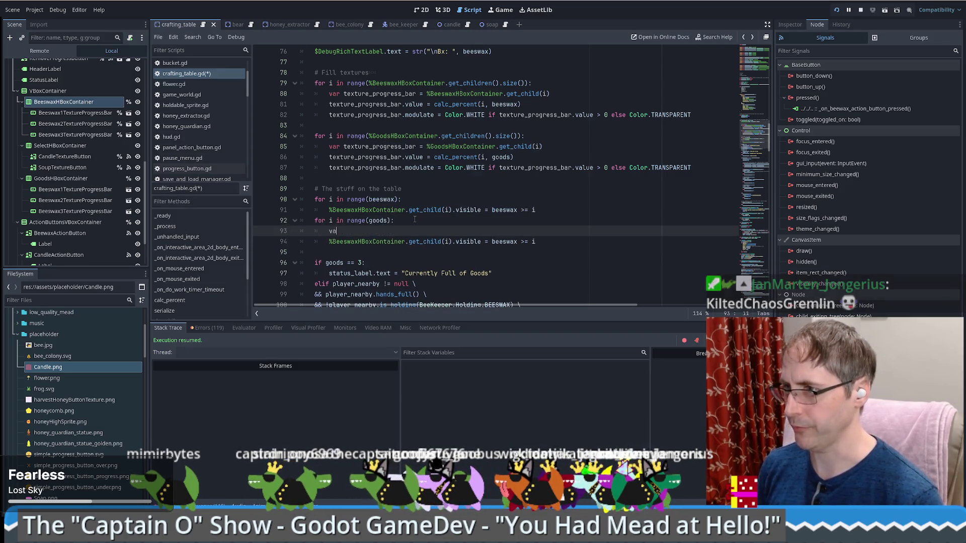
type("var goodsStackNode =")
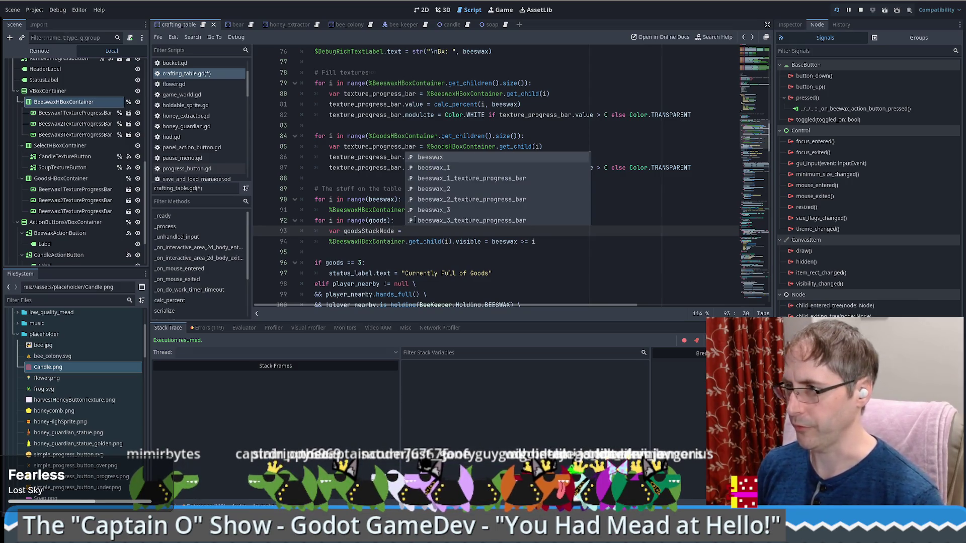
scroll(380, 184, "down", 2)
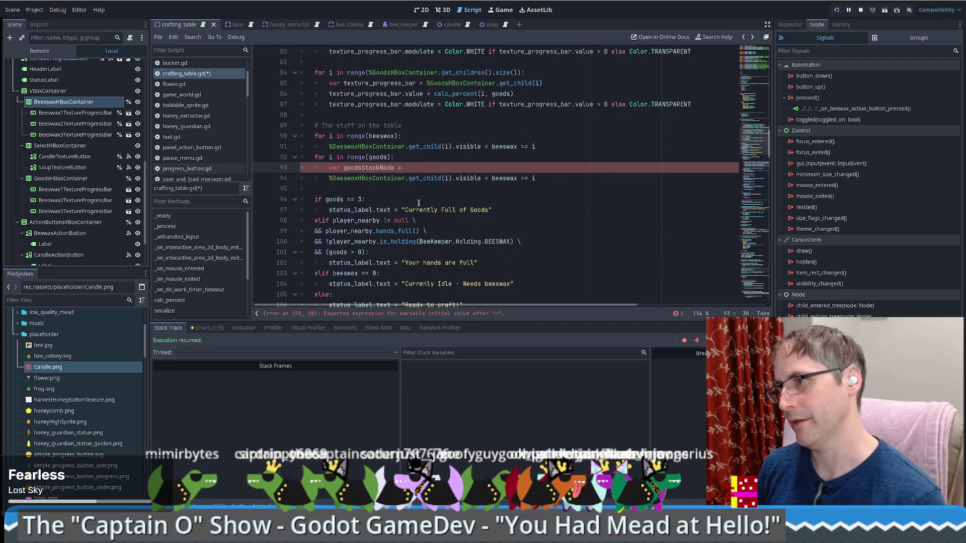
left_click(574, 146)
key("Return")
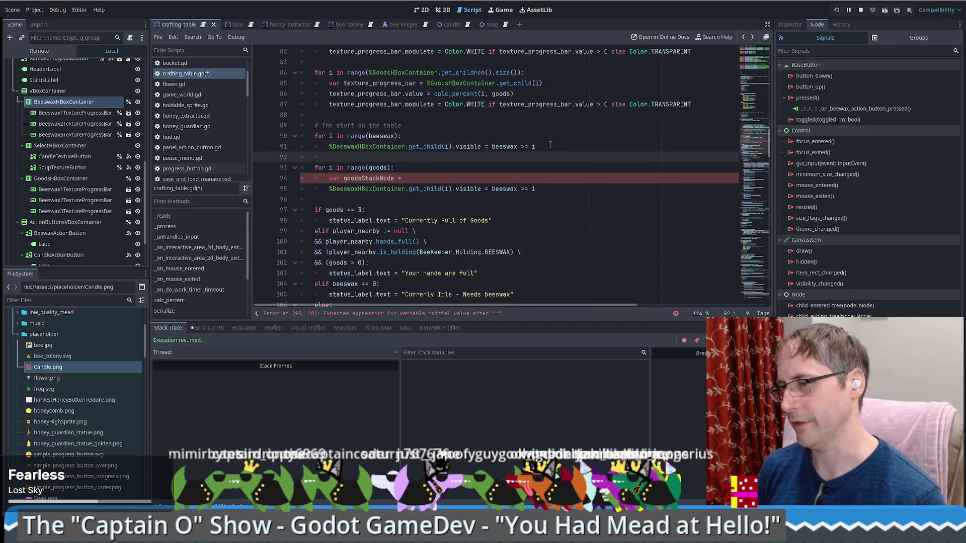
key("Return")
type("if")
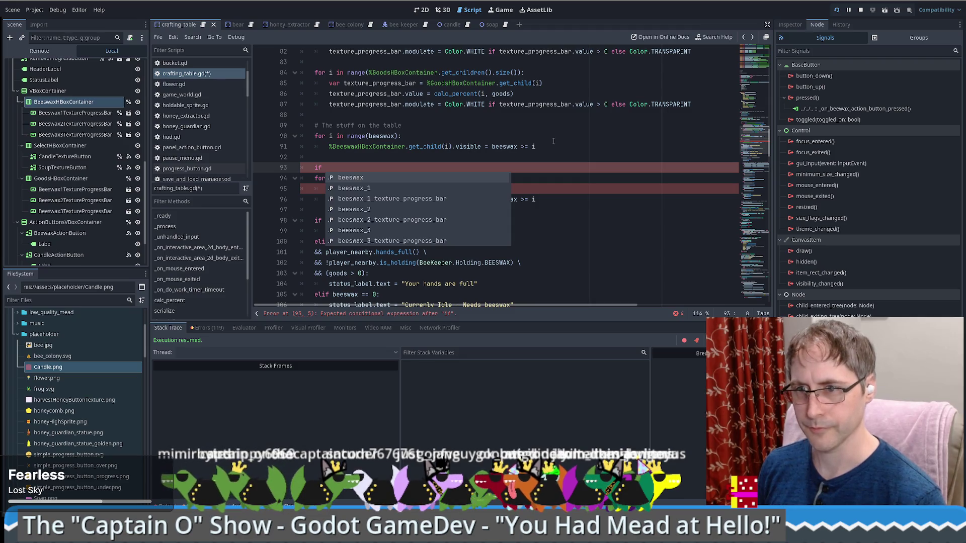
Review the crafting_options_dictionary and currently_crafting_id declarations, then trim the dictionary name from the if
scroll(553, 141, "up", 4)
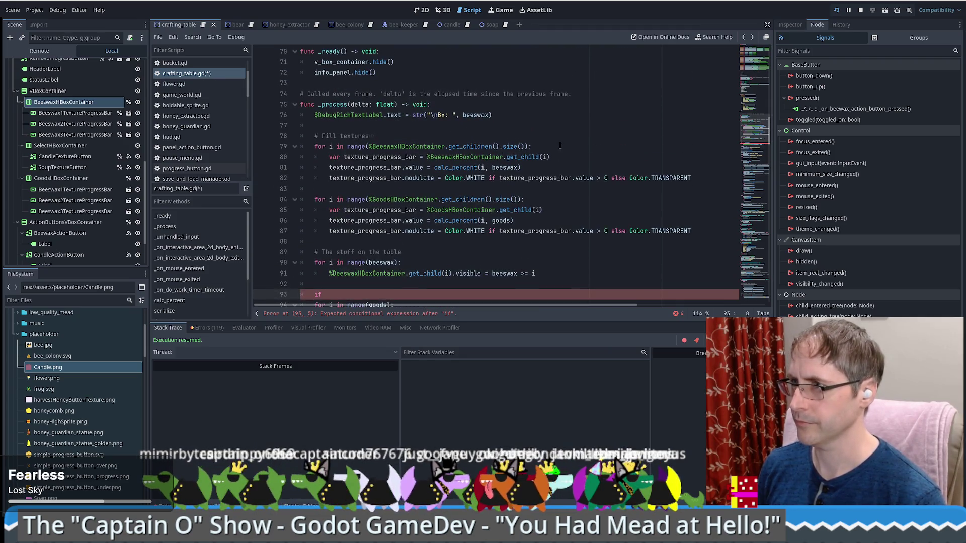
scroll(559, 146, "up", 5)
scroll(566, 150, "up", 5)
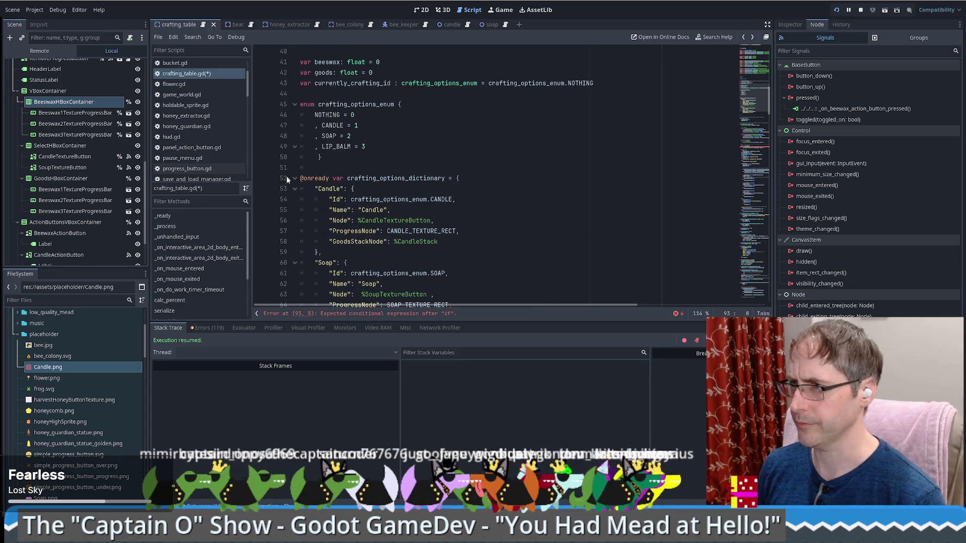
double_click(403, 178)
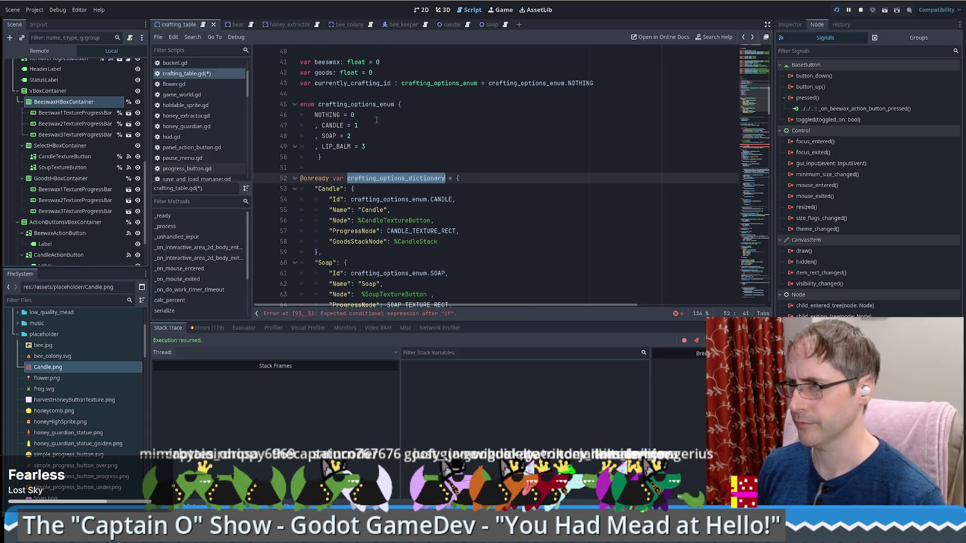
left_click(391, 83)
double_click(411, 178)
key("Home")
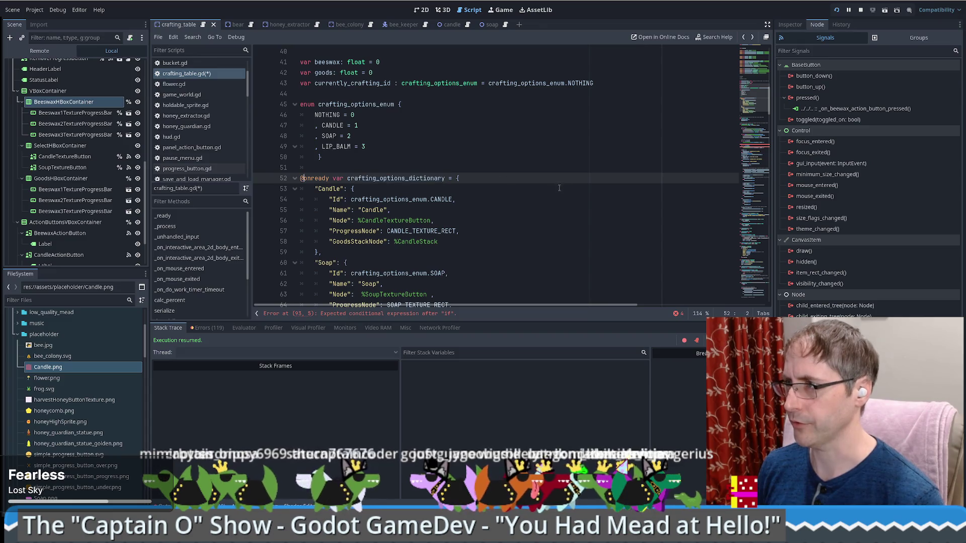
scroll(333, 160, "down", 9)
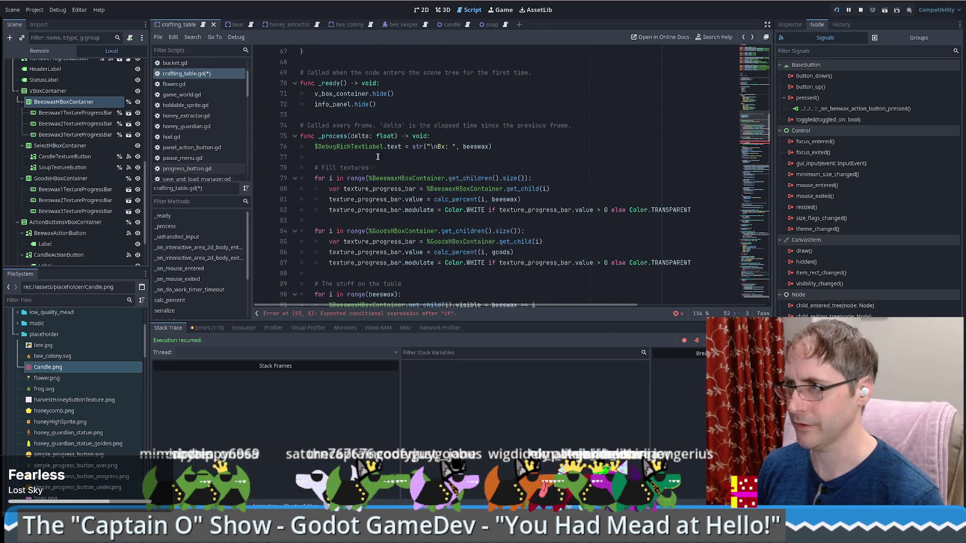
key("Home")
key("Page_Down")
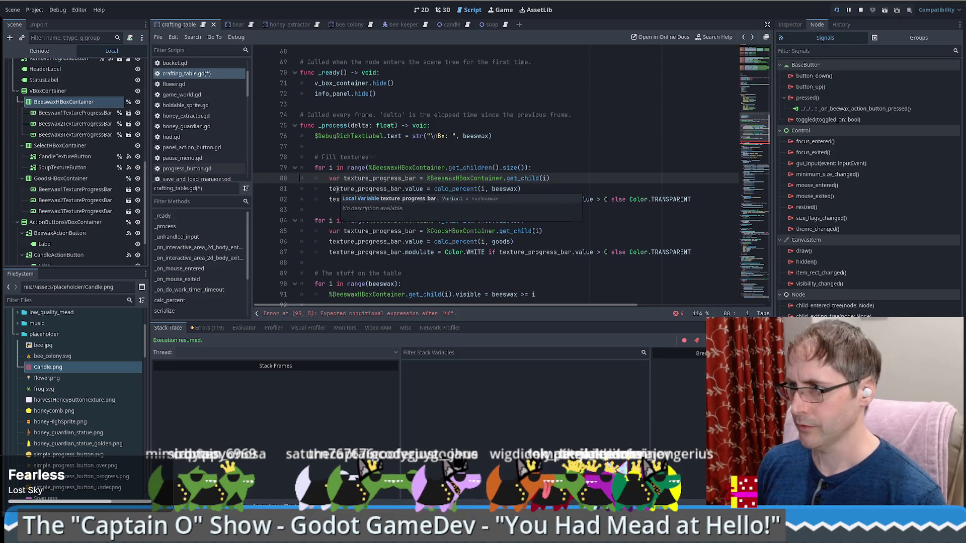
scroll(370, 236, "down", 7)
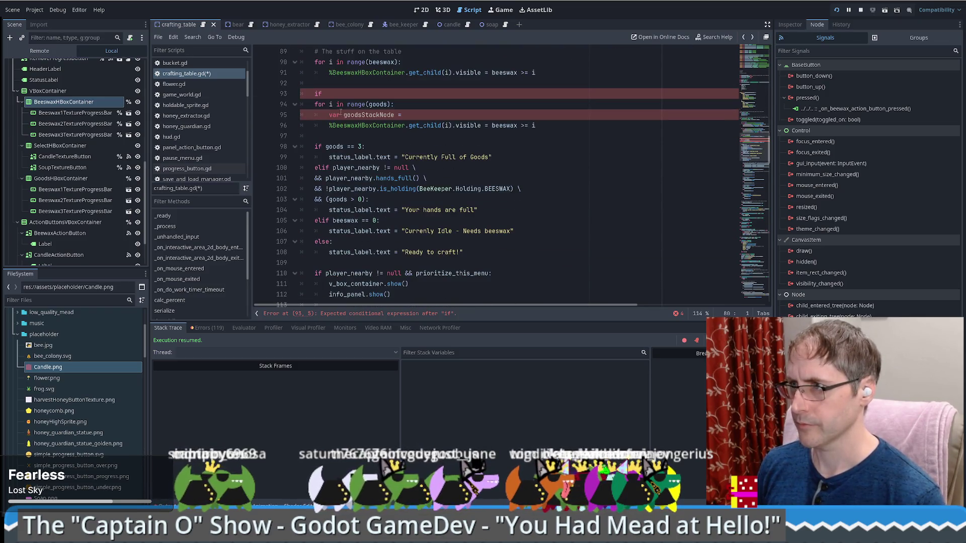
left_click(353, 94)
key("End")
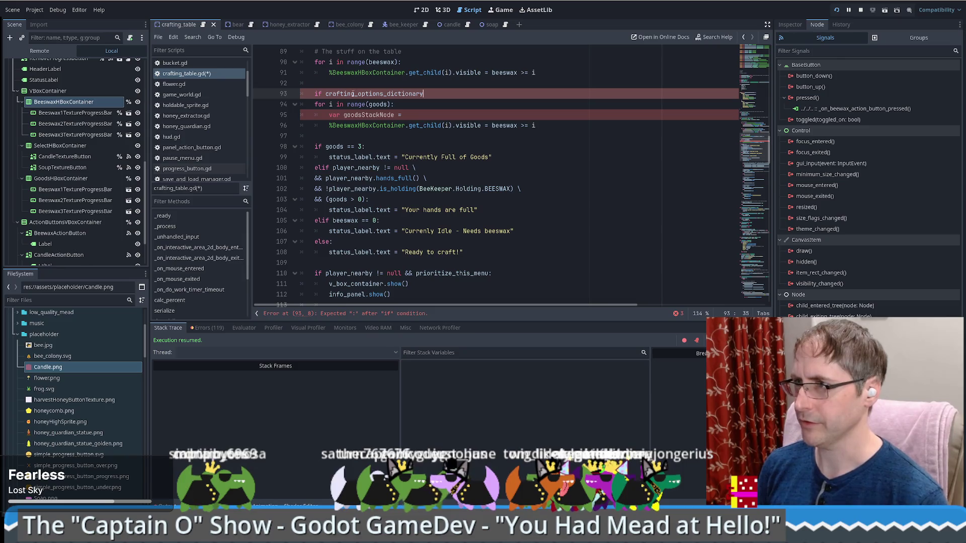
key("ctrl+BackSpace")
Write the line 93 check as 'if currently_crafting_id !=' using the copied name
scroll(379, 91, "up", 18)
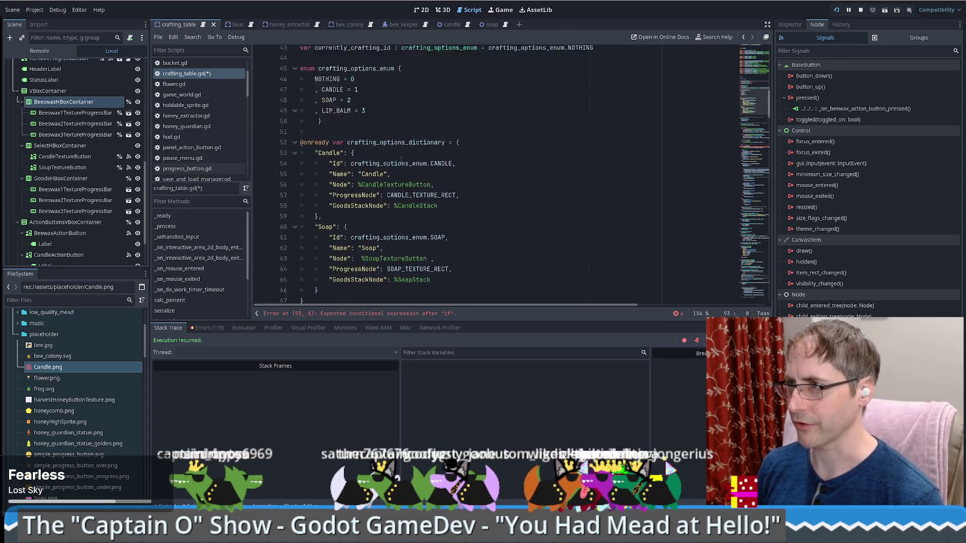
left_click(357, 136)
double_click(357, 136)
scroll(347, 176, "down", 14)
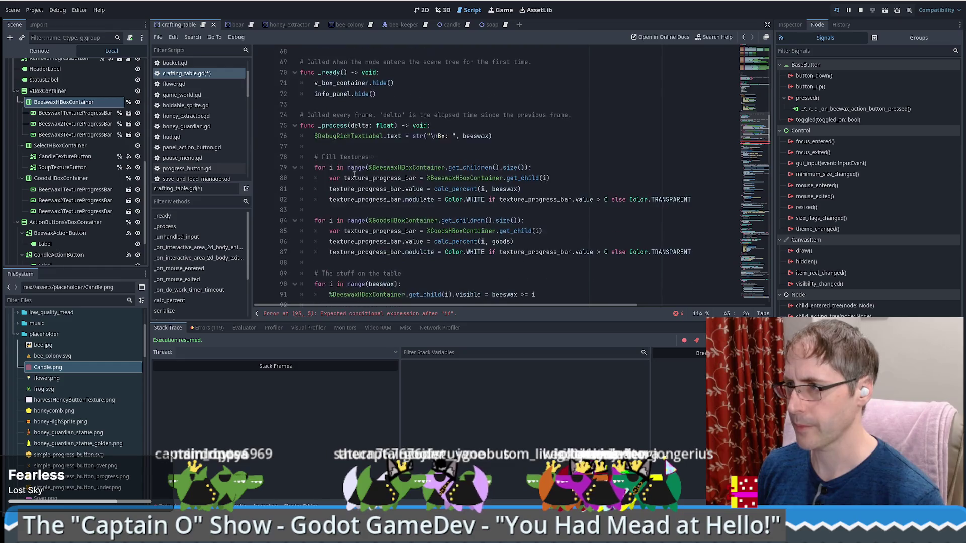
left_click(343, 219)
key("ctrl+v")
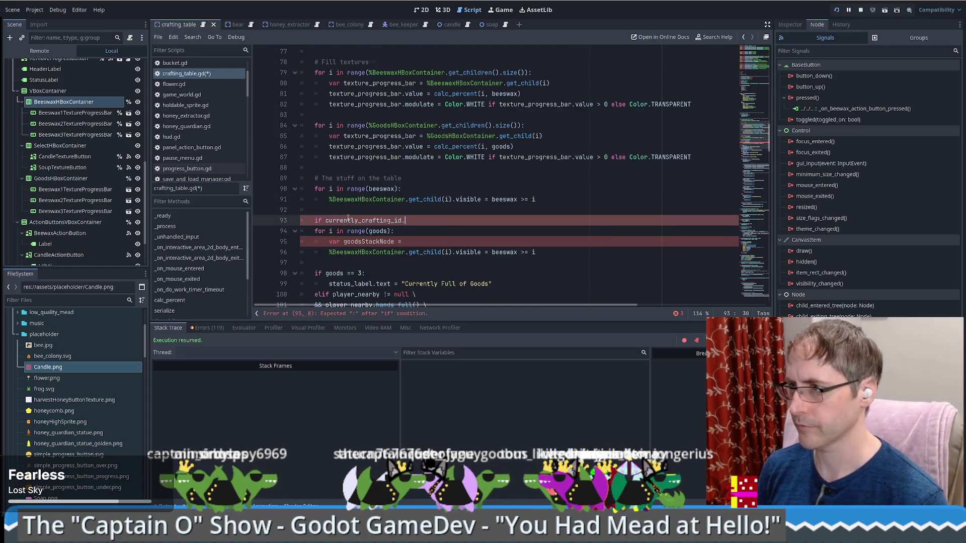
type(".")
key("BackSpace")
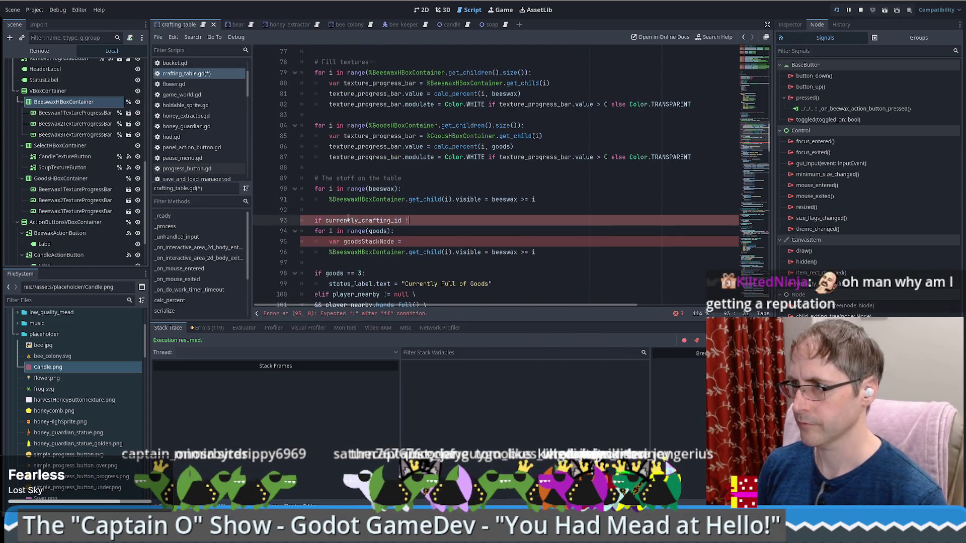
type("!=")
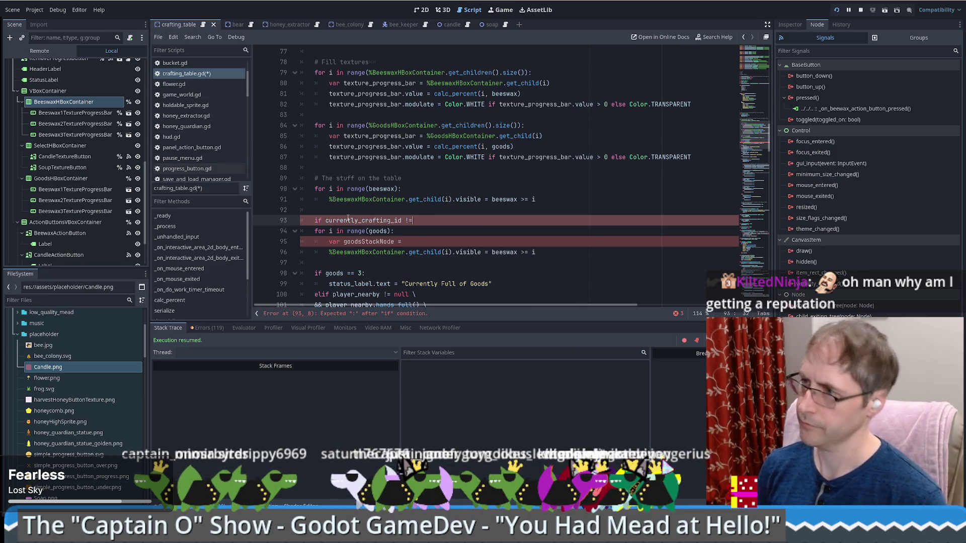
key("ctrl+space")
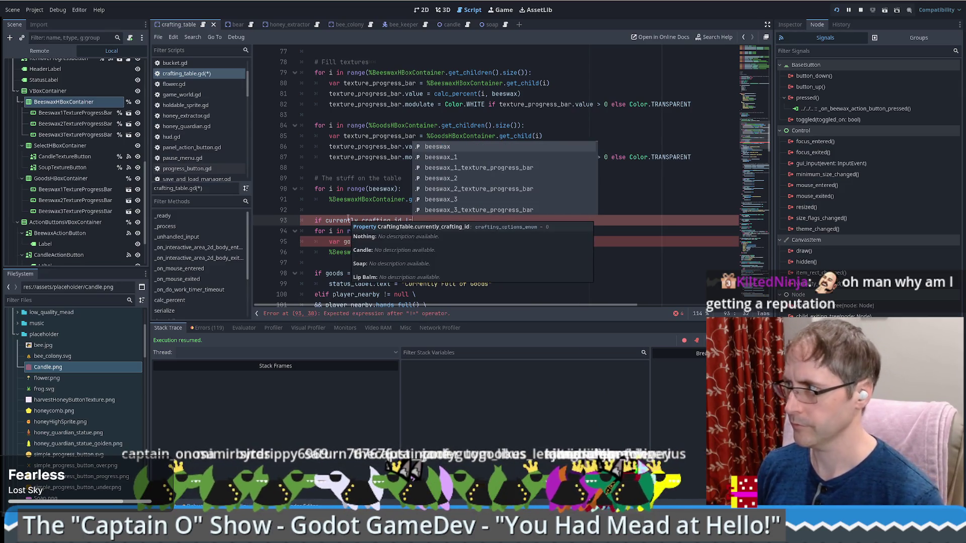
Replace the line 93 if check with a 'var goodsValue =' declaration
left_click_drag(413, 220, 313, 220)
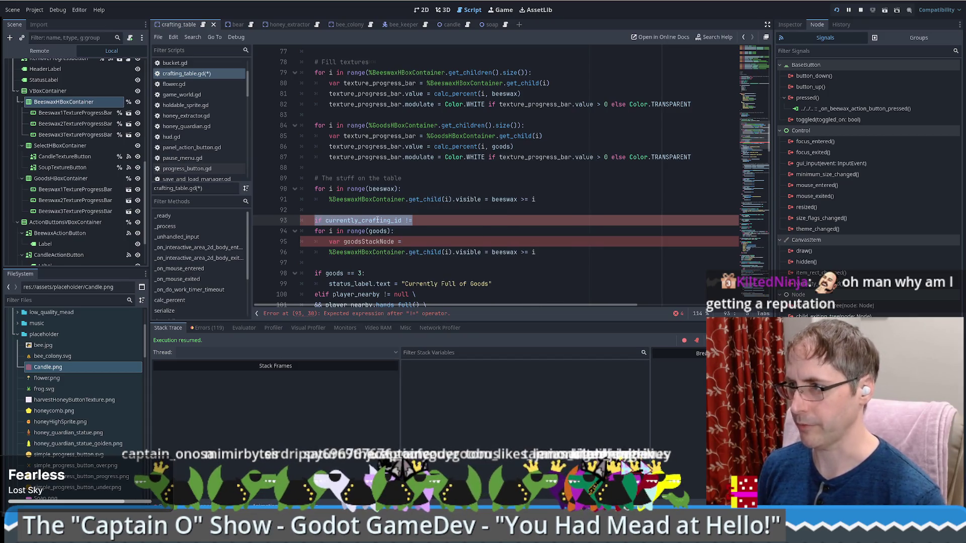
type("var")
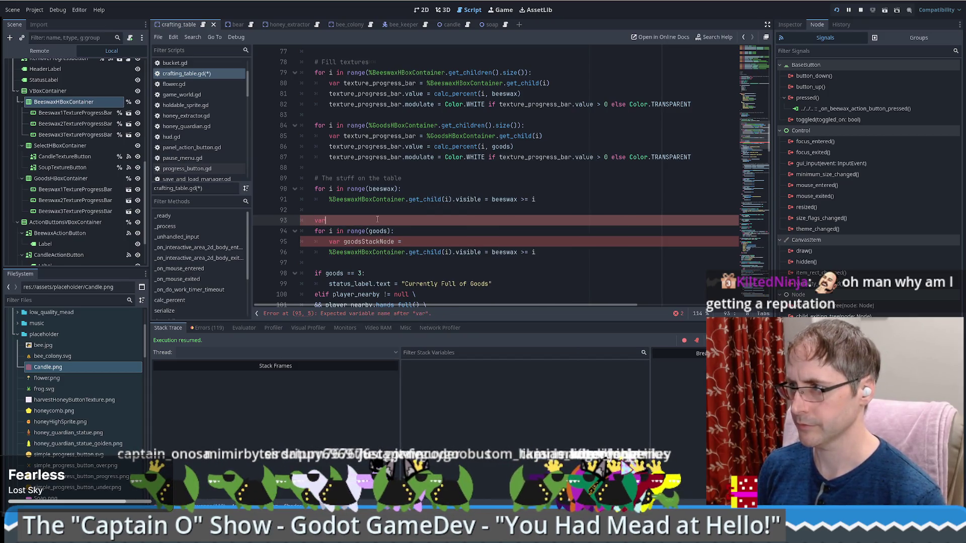
type(" val")
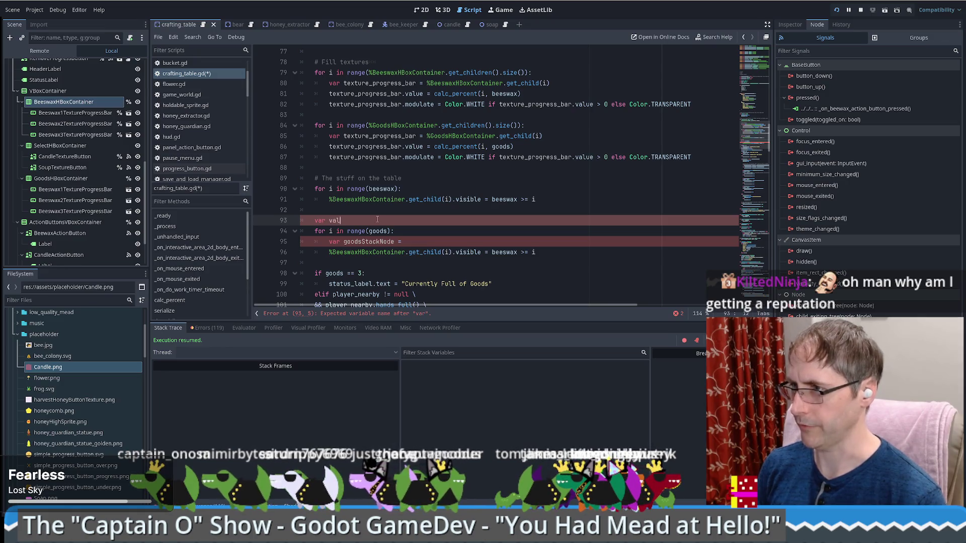
key("BackSpace")
key("BackSpace")
key("BackSpace")
type("goodsValue =")
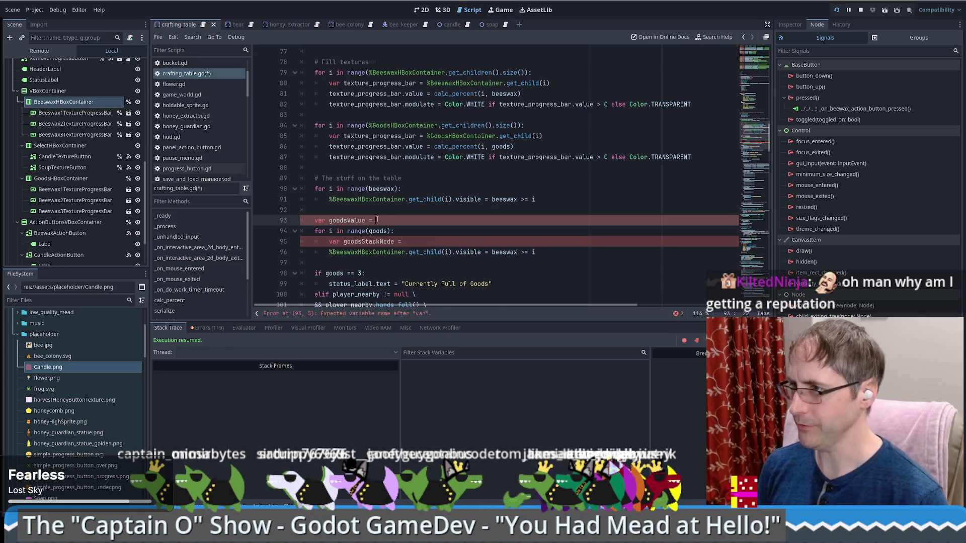
scroll(337, 155, "up", 10)
left_click(381, 104)
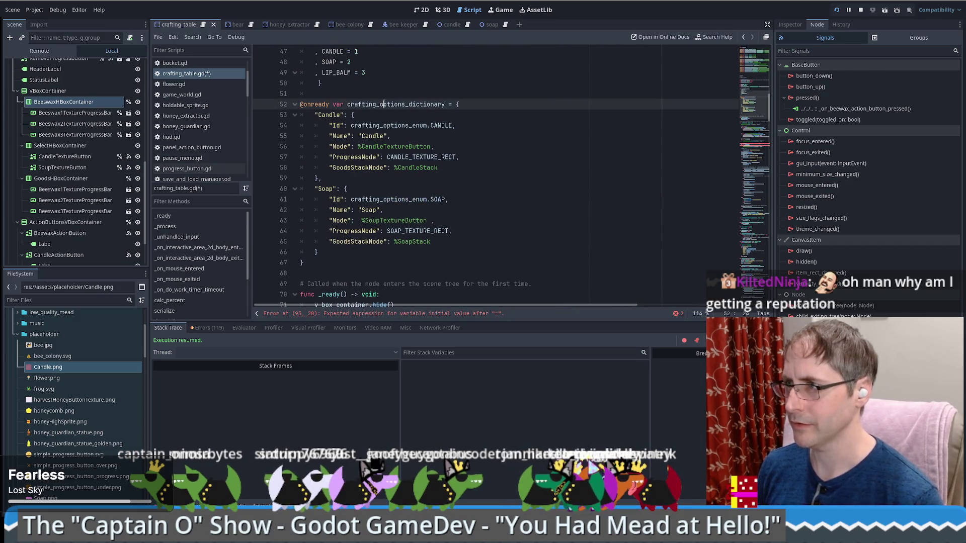
double_click(380, 104)
scroll(392, 201, "down", 9)
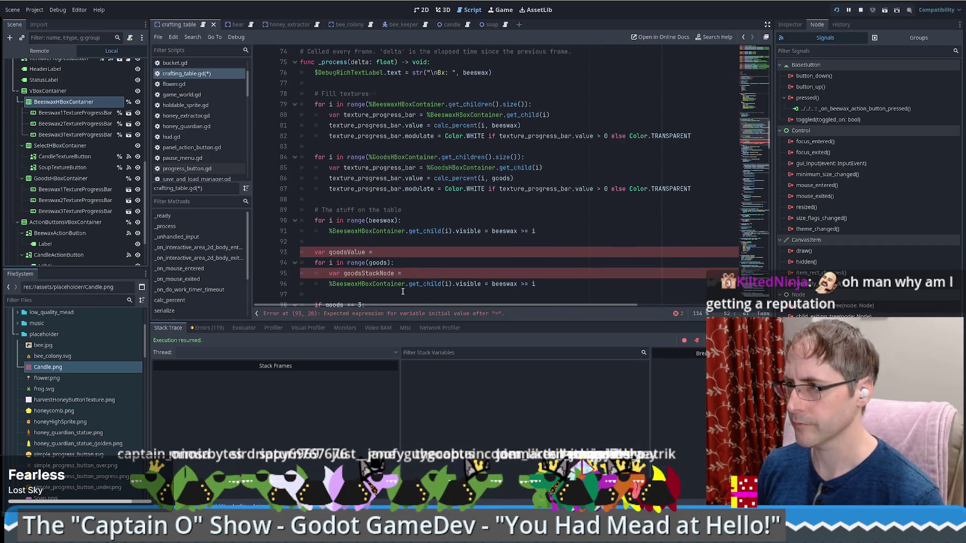
left_click(391, 248)
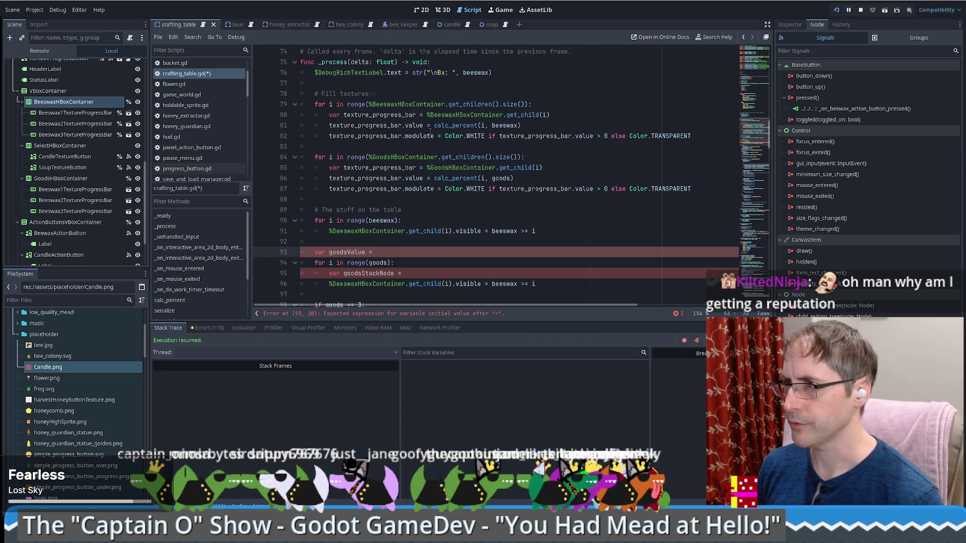
scroll(429, 131, "down", 3)
scroll(429, 210, "down", 3)
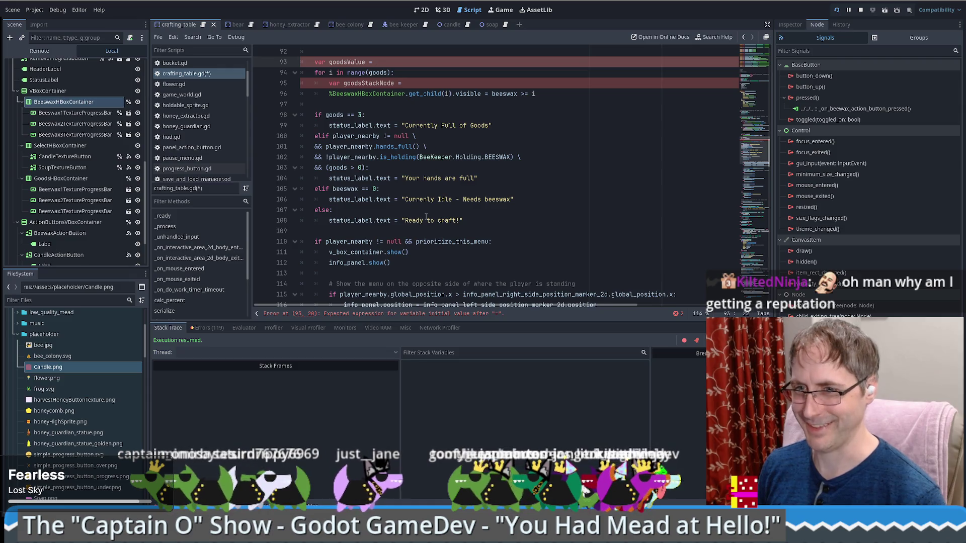
Scroll through crafting_table.gd's _process logic and open the Find bar with Ctrl+F
scroll(471, 205, "down", 1)
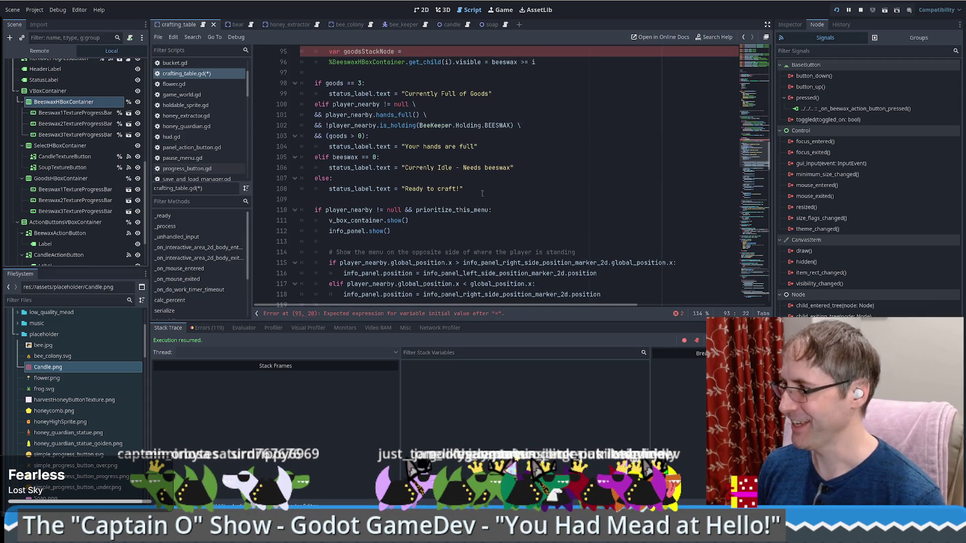
scroll(481, 193, "up", 3)
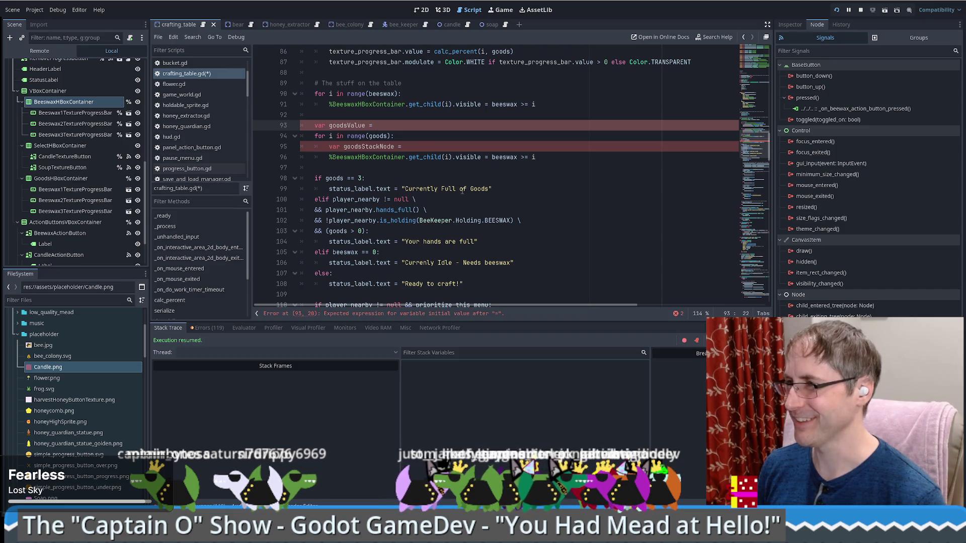
scroll(462, 190, "down", 5)
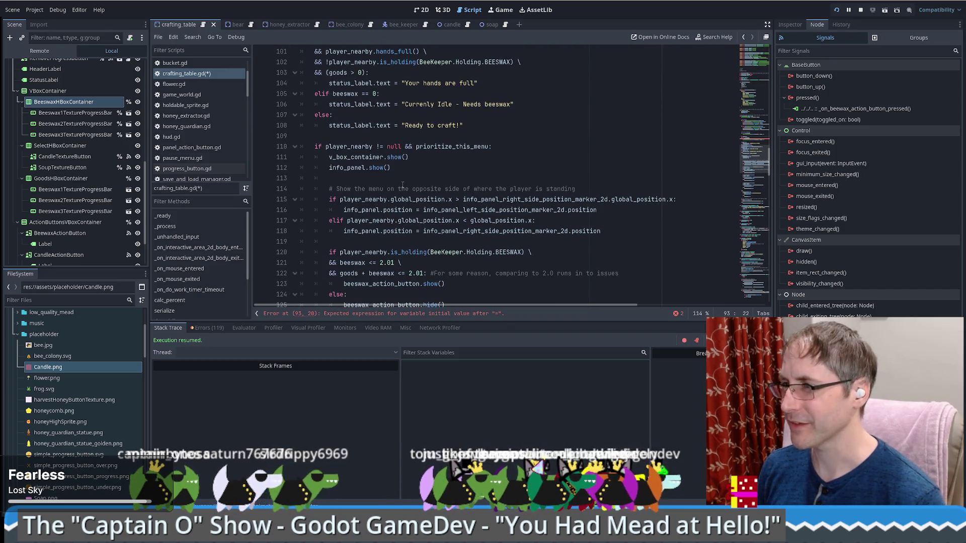
scroll(402, 186, "down", 4)
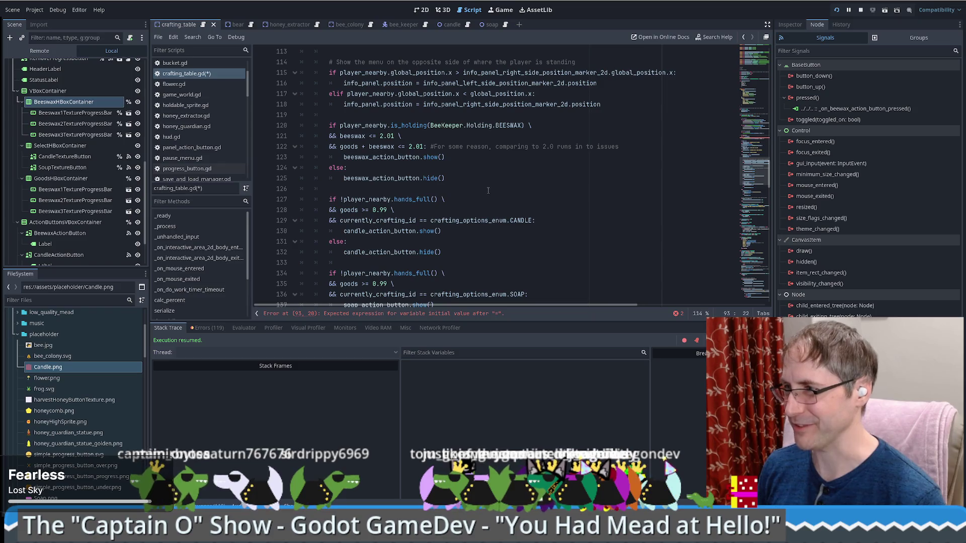
scroll(477, 190, "down", 4)
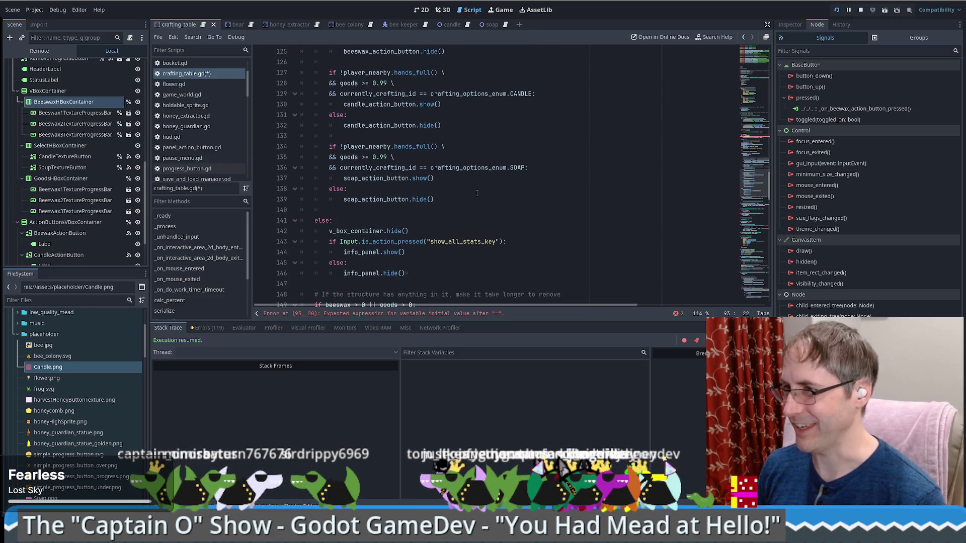
scroll(475, 193, "down", 1)
scroll(475, 201, "down", 5)
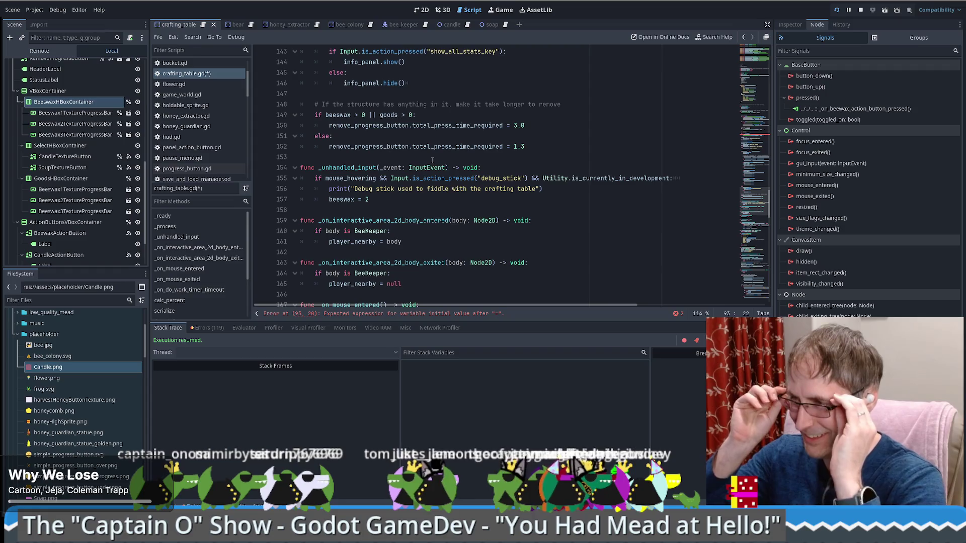
scroll(432, 160, "down", 10)
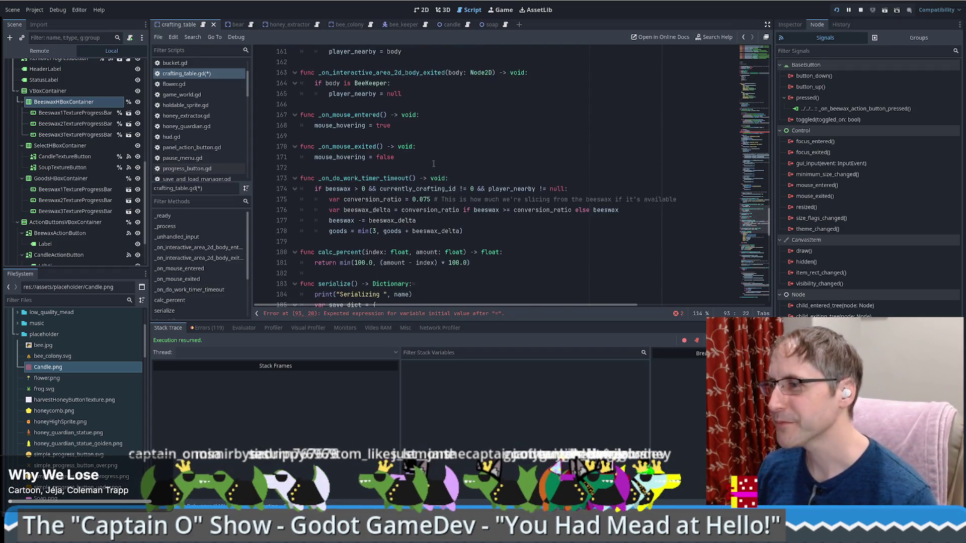
scroll(435, 166, "up", 3)
key("ctrl+f")
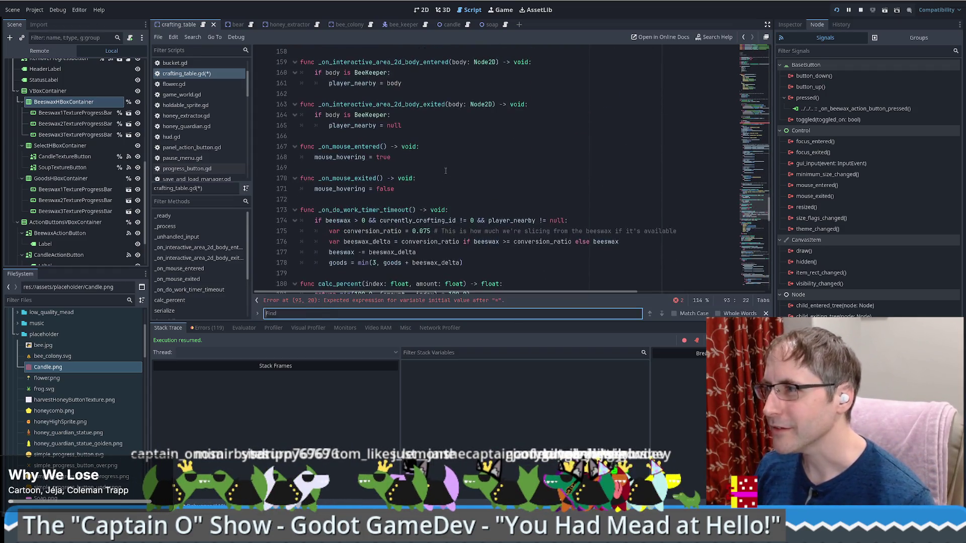
key("Return")
key("Return")
key("Return")
key("Return")
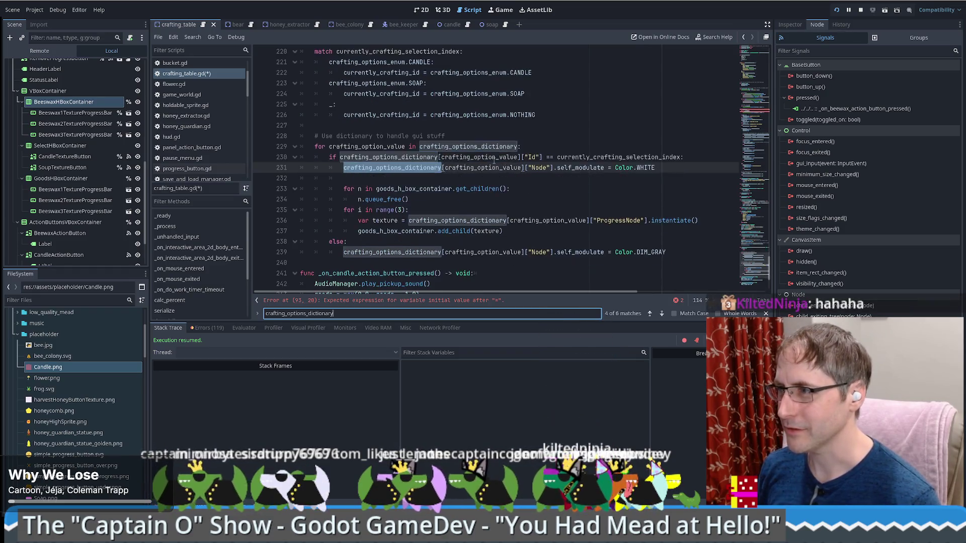
key("Return")
key("Return")
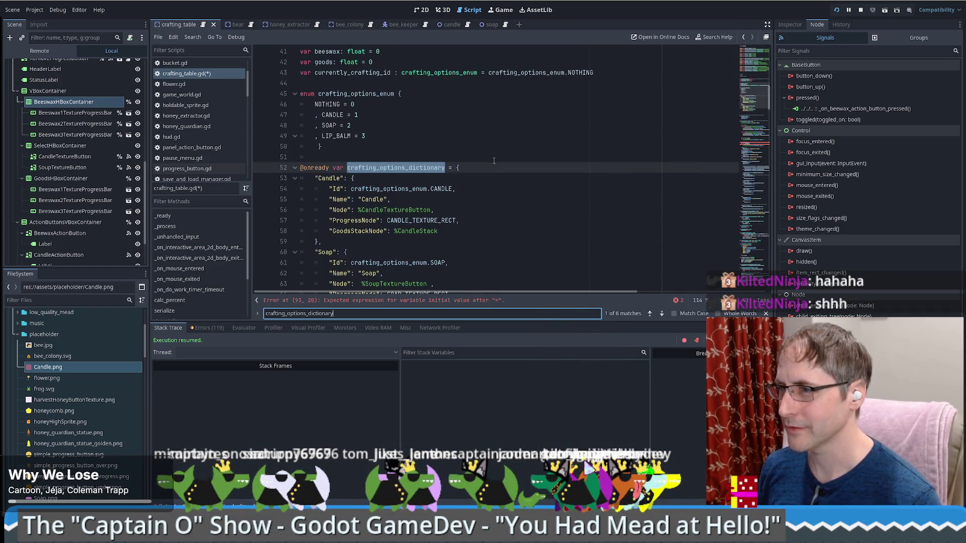
key("Return")
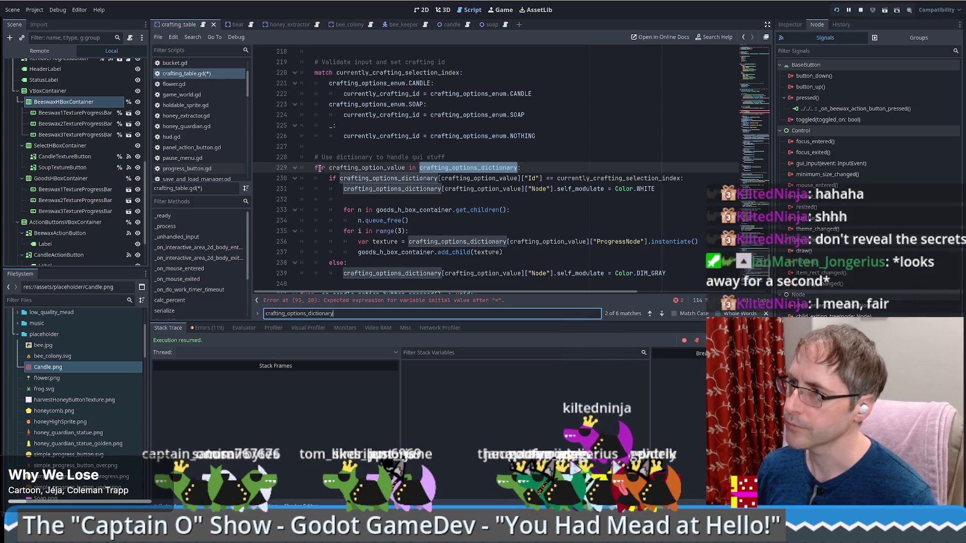
left_click_drag(312, 167, 629, 174)
key("ctrl+c")
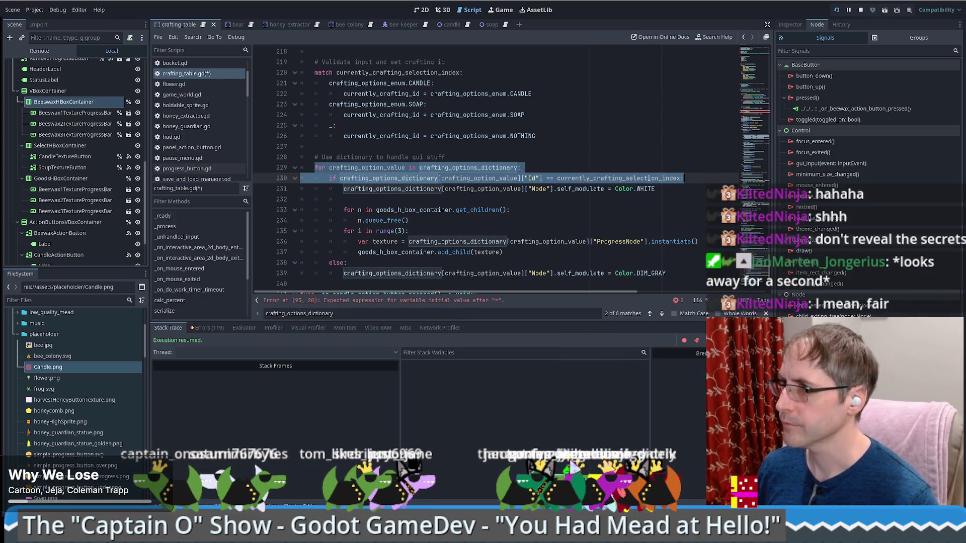
scroll(629, 172, "up", 6)
scroll(630, 193, "up", 20)
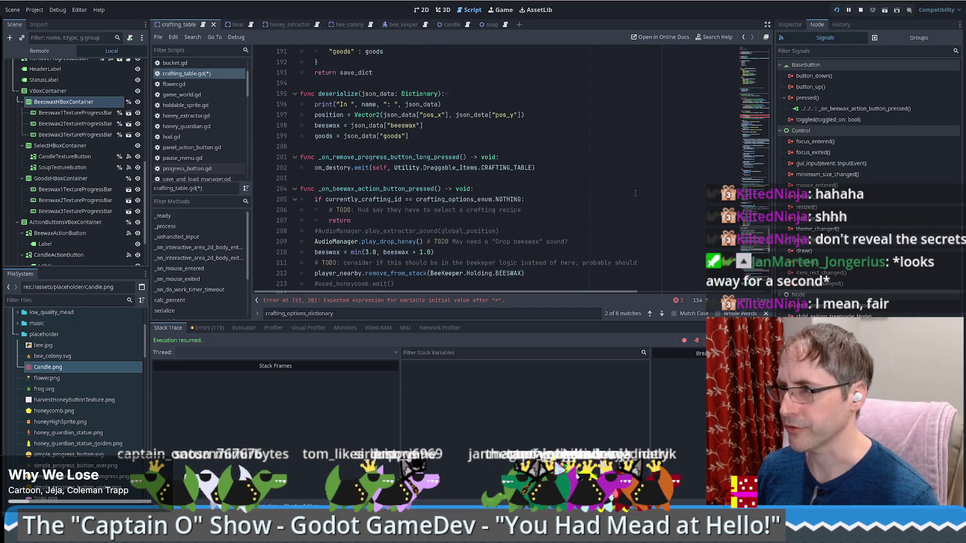
scroll(635, 199, "up", 15)
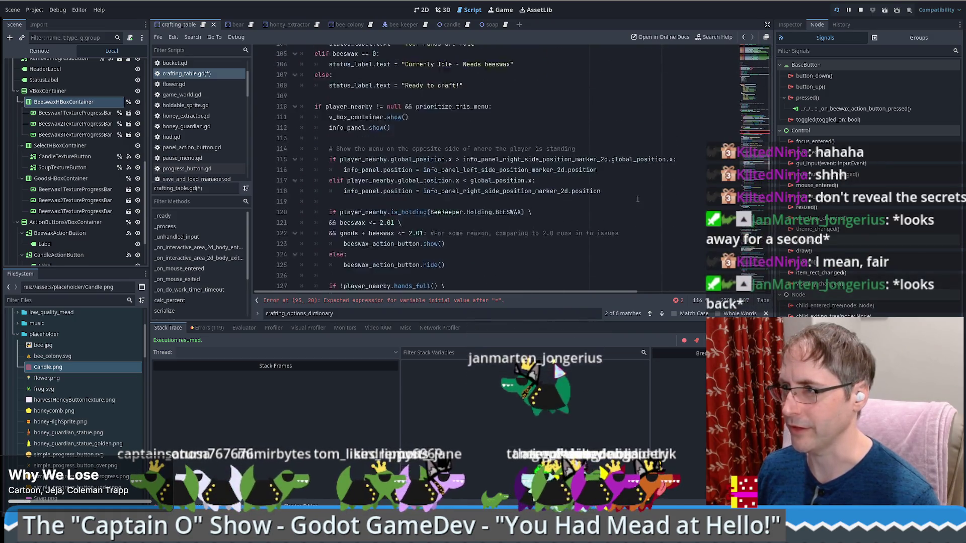
scroll(486, 262, "up", 3)
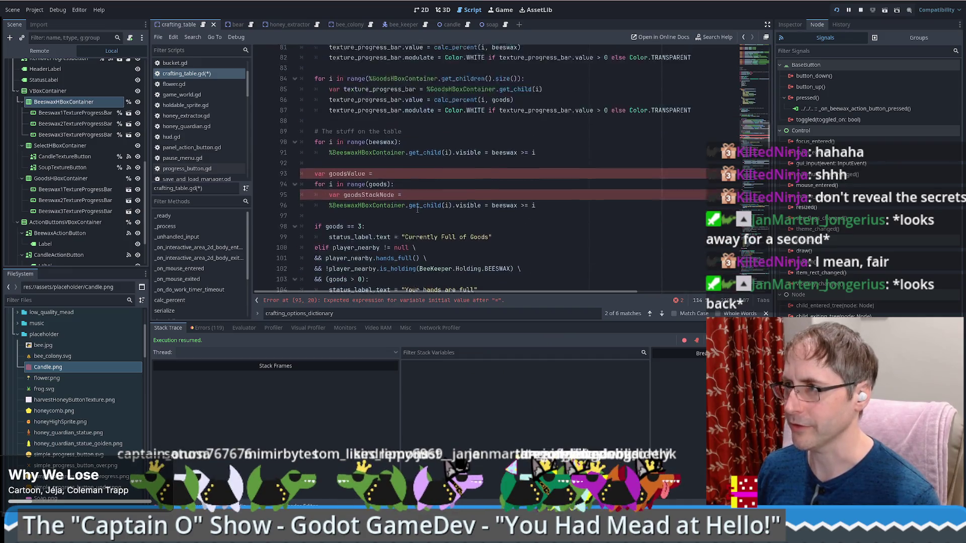
scroll(433, 224, "down", 5)
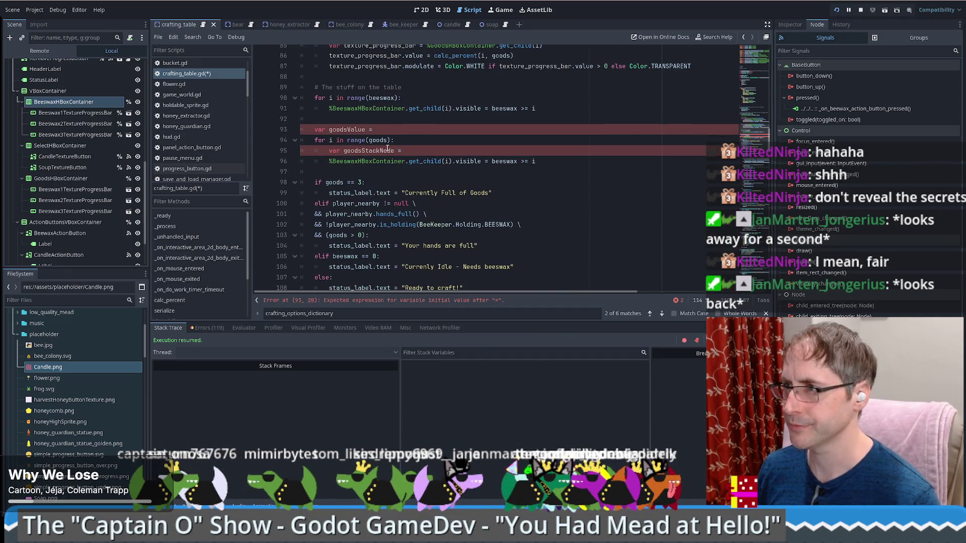
left_click(394, 118)
key("Return")
key("ctrl+v")
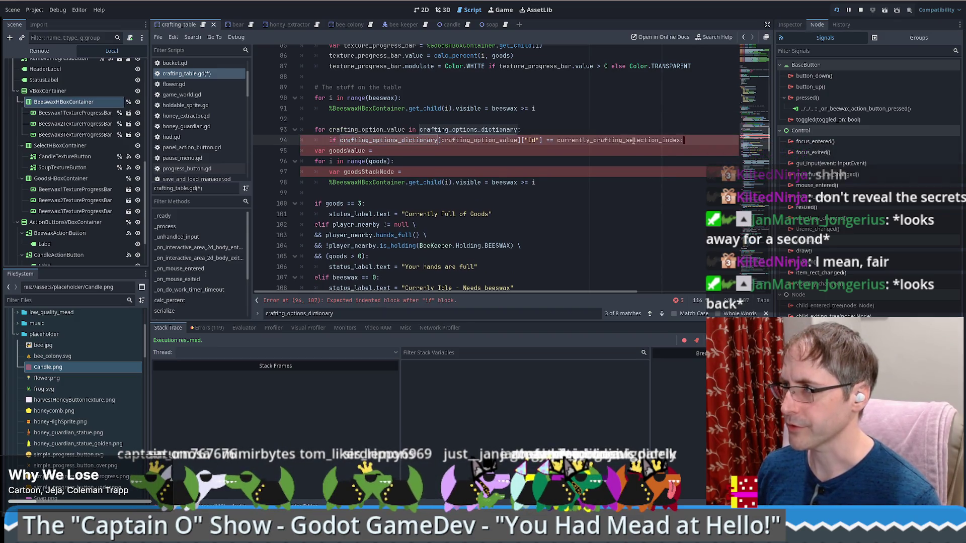
Declare 'var current_crafting_options : Dictionary = null' above the crafting options loop
left_click(335, 117)
key("Return")
type("var ")
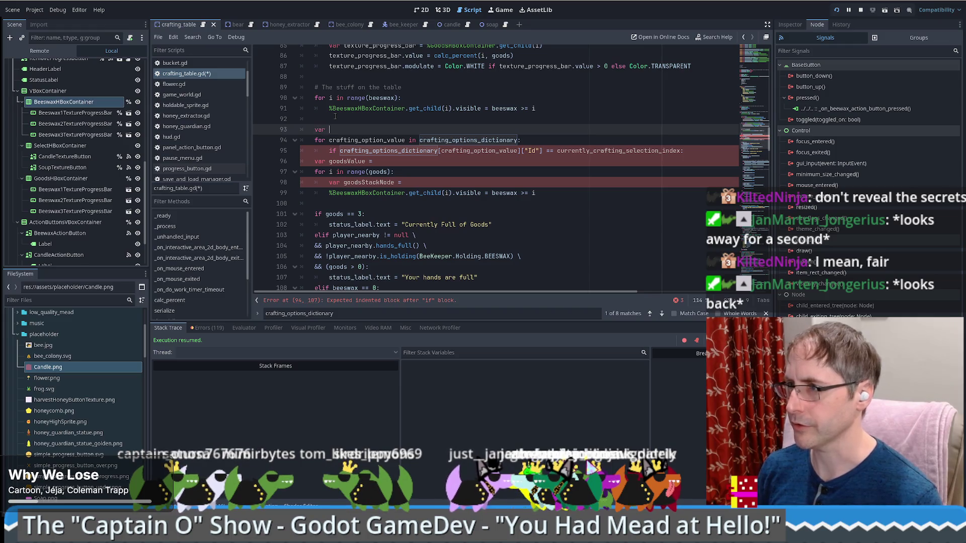
type("current_")
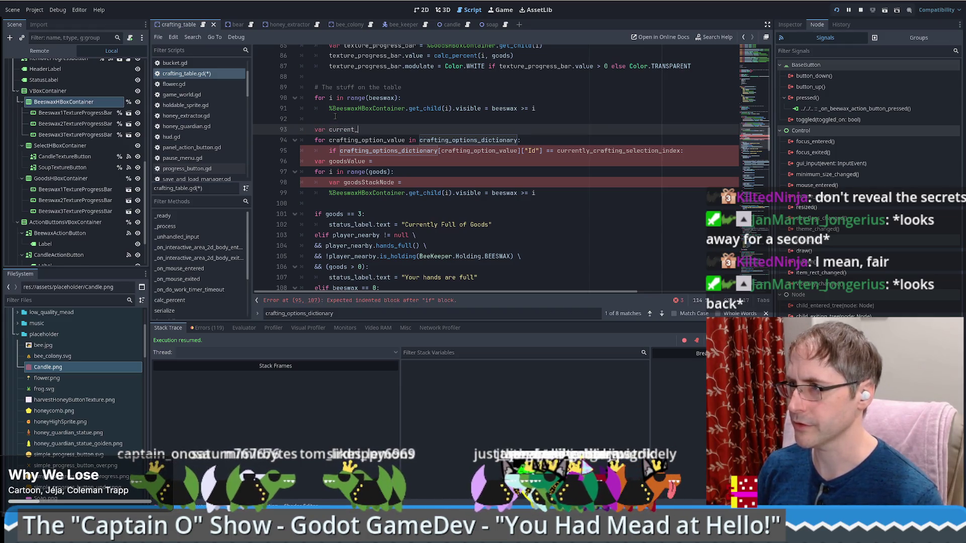
type("crafting_options")
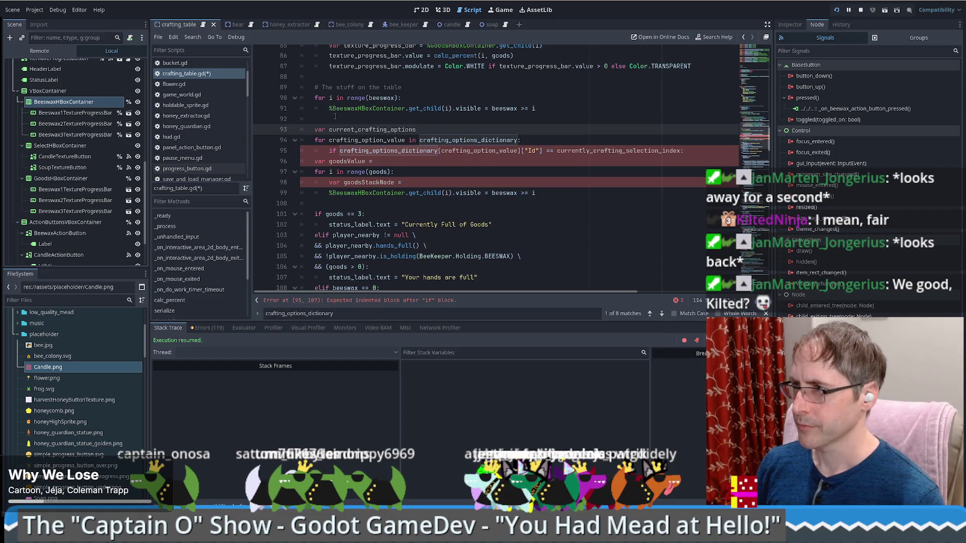
type(" = nu")
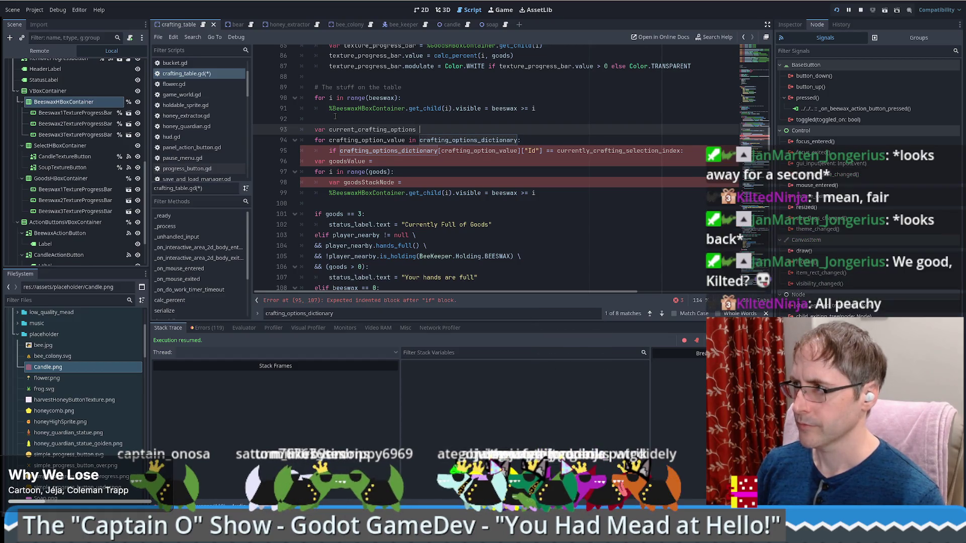
type("ll")
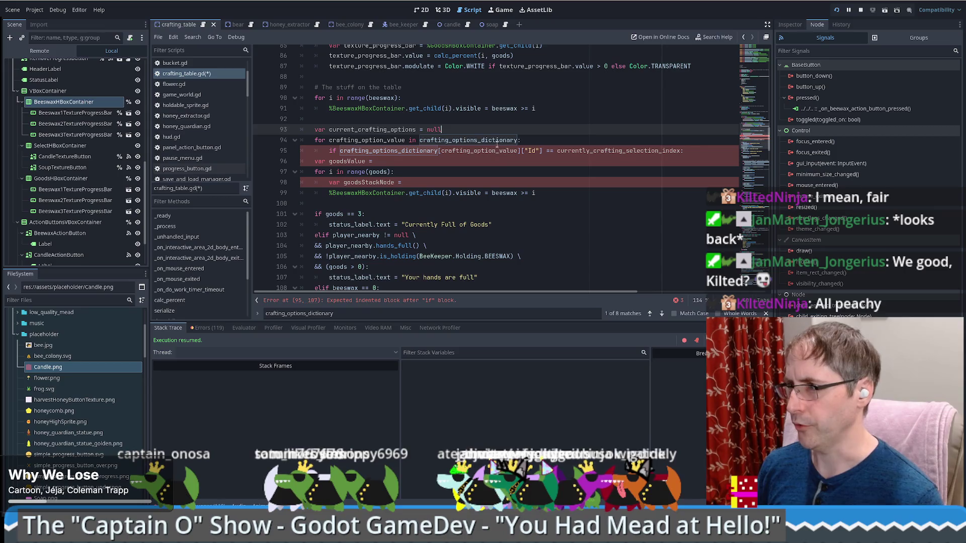
scroll(416, 168, "up", 13)
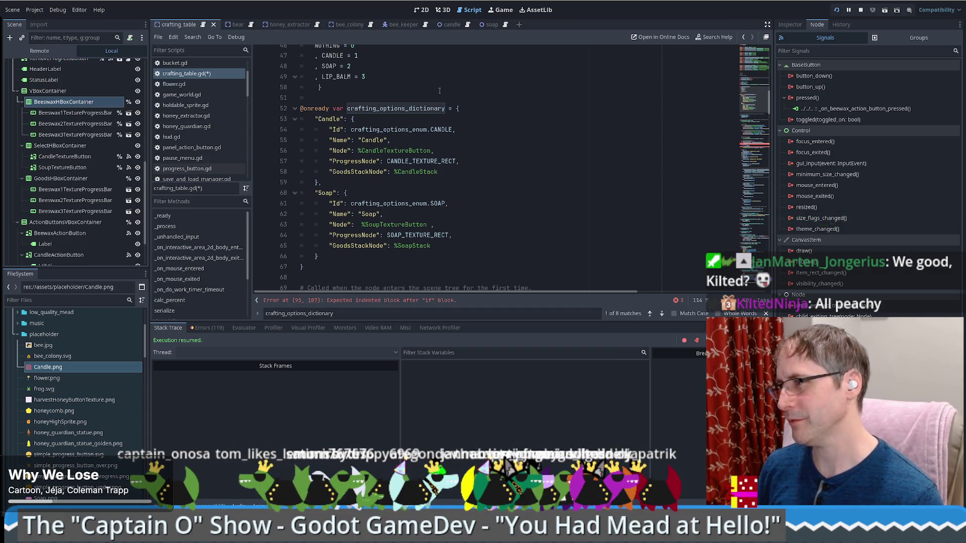
left_click(426, 108)
left_click_drag(355, 119, 342, 184)
mouse_move(352, 120)
left_mouse_down()
mouse_move(432, 172)
mouse_move(318, 182)
left_mouse_up()
scroll(423, 173, "down", 15)
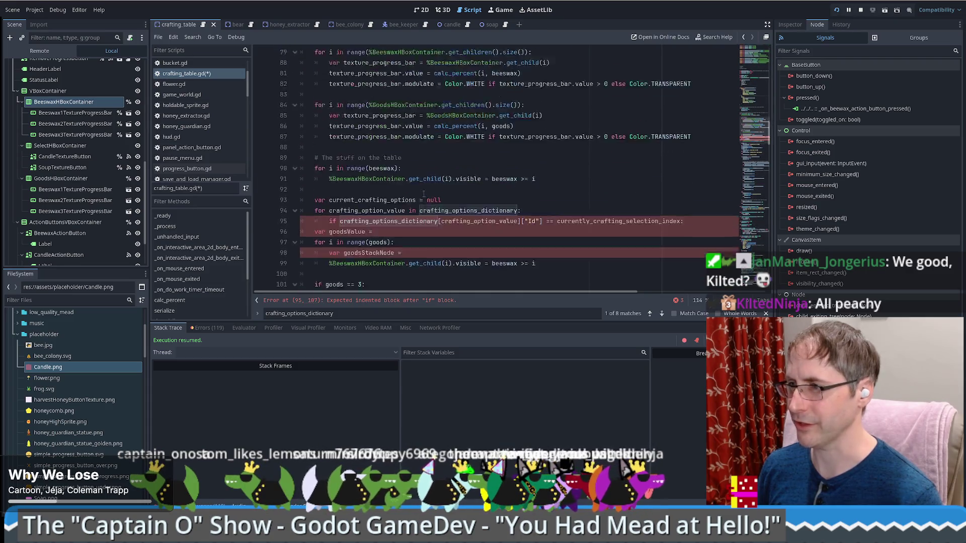
left_click(441, 119)
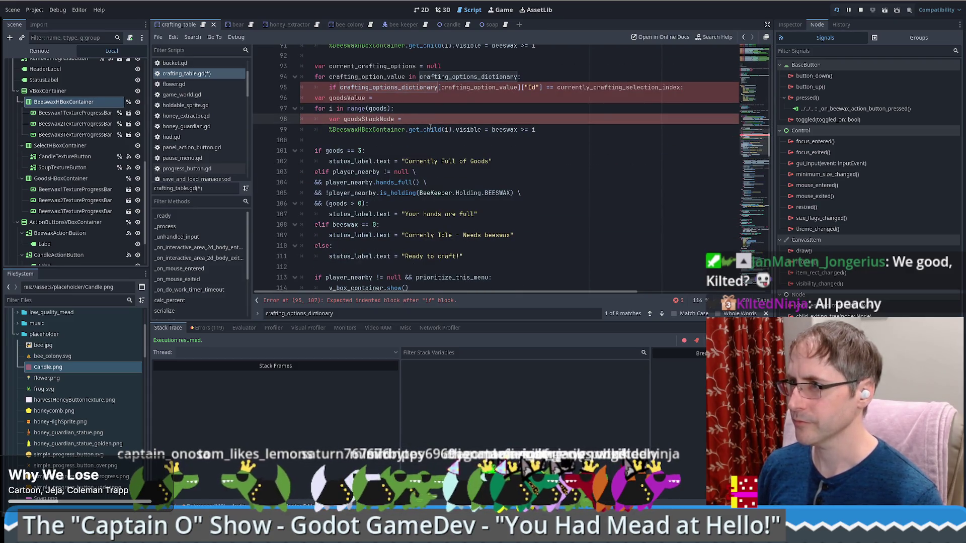
scroll(433, 126, "up", 5)
left_click(429, 224)
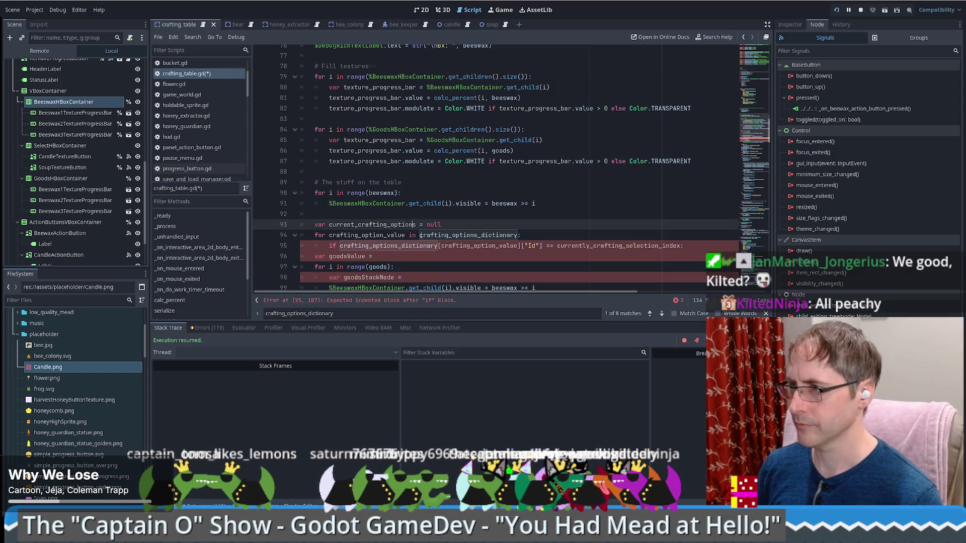
type(": Dictiona")
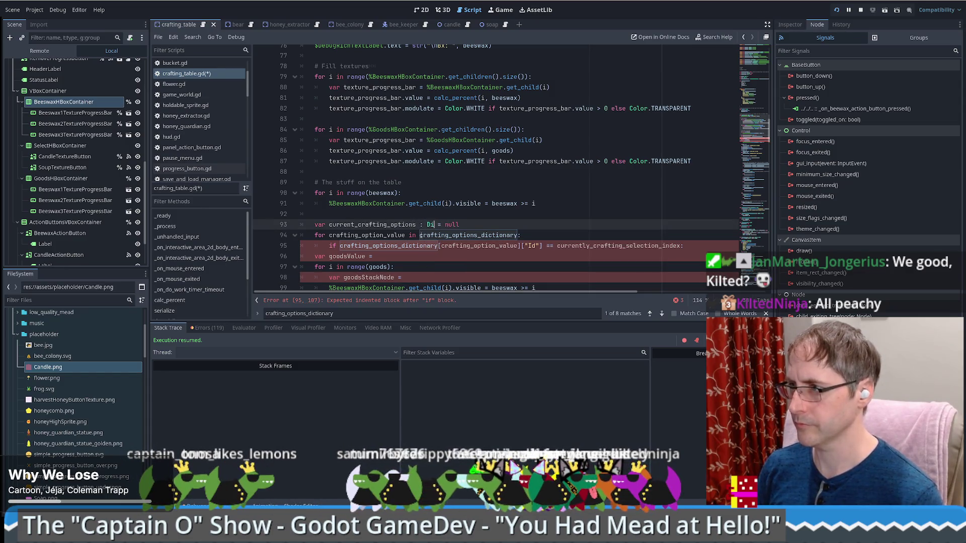
type("ry")
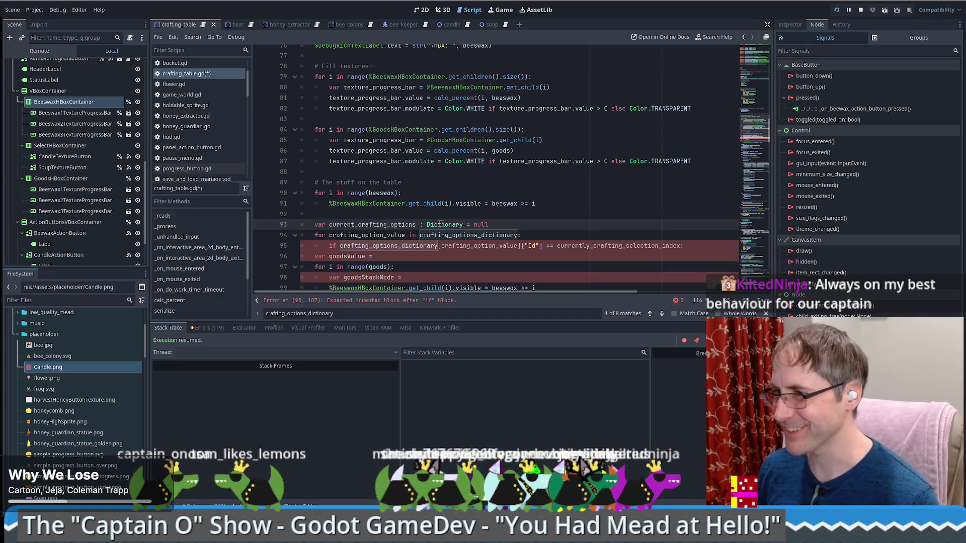
Begin a current_crafting_options line inside the Id check
scroll(533, 208, "down", 2)
left_click(693, 182)
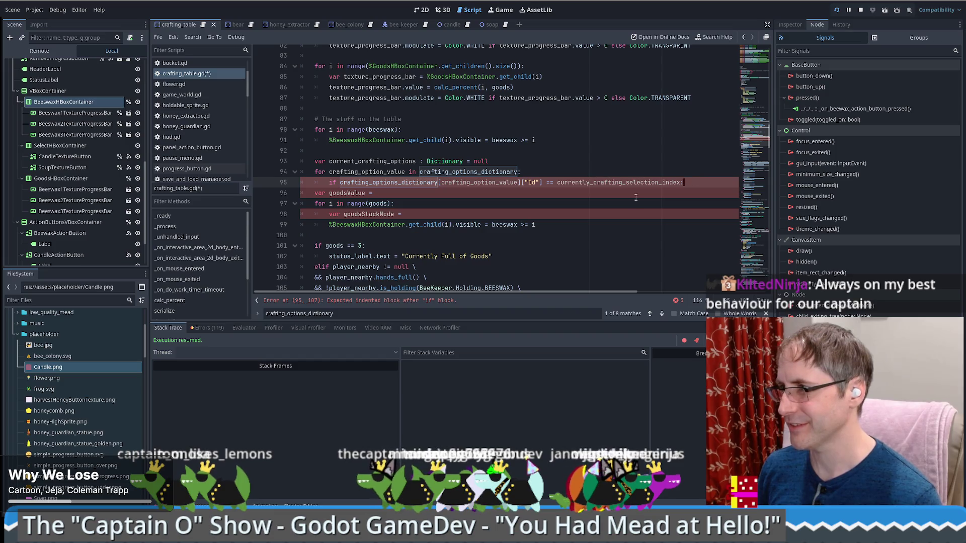
key("Return")
type("current_crafting_options =")
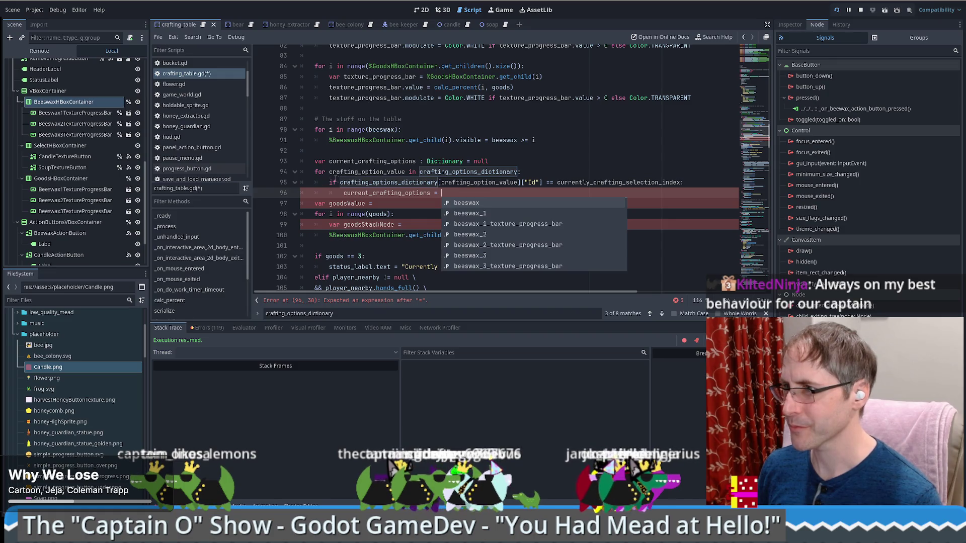
Assign crafting_options_dictionary[crafting_option_value] to current_crafting_options inside the Id check
left_click_drag(341, 182, 521, 182)
key("ctrl+c")
left_click(487, 194)
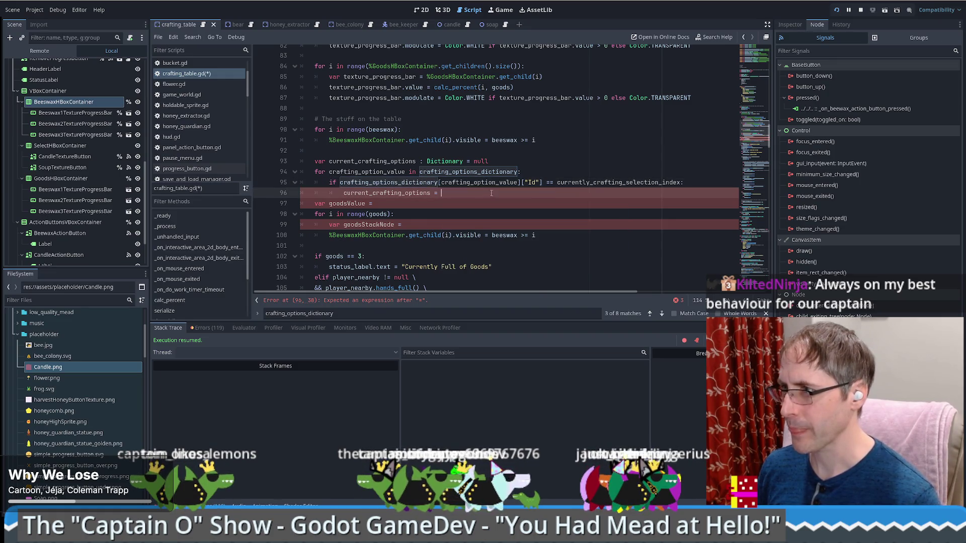
key("ctrl+v")
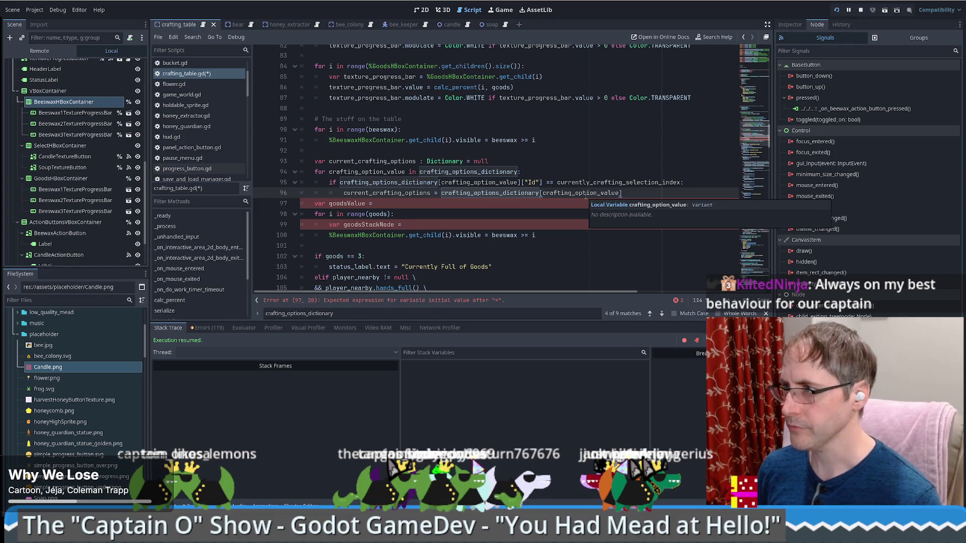
key("Return")
type("break")
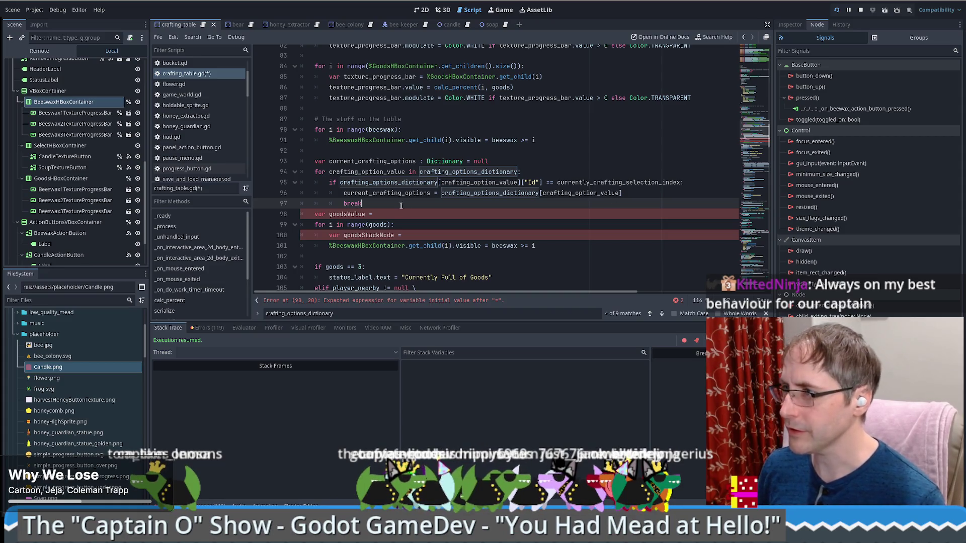
Delete the leftover var goodsValue line
double_click(372, 161)
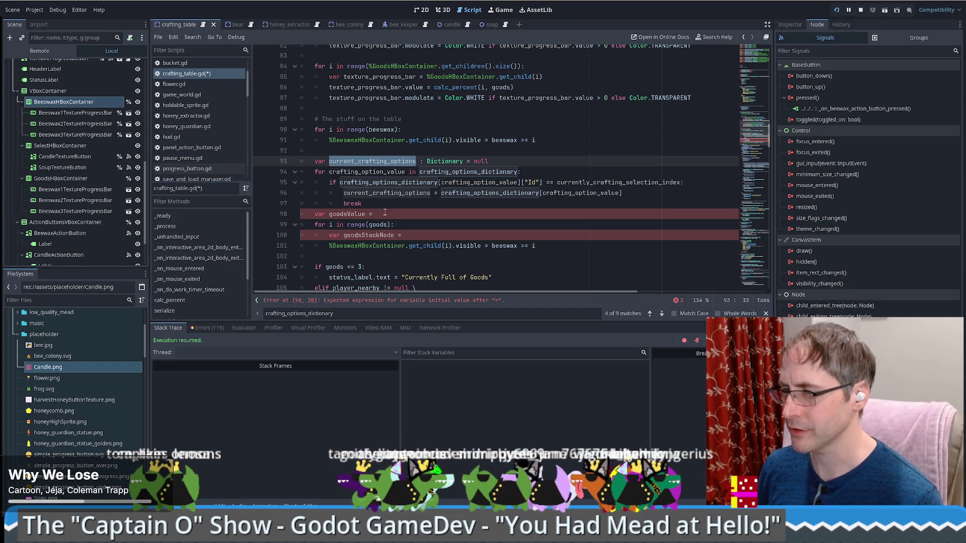
mouse_move(367, 204)
left_mouse_down()
mouse_move(391, 212)
mouse_move(308, 211)
left_mouse_up()
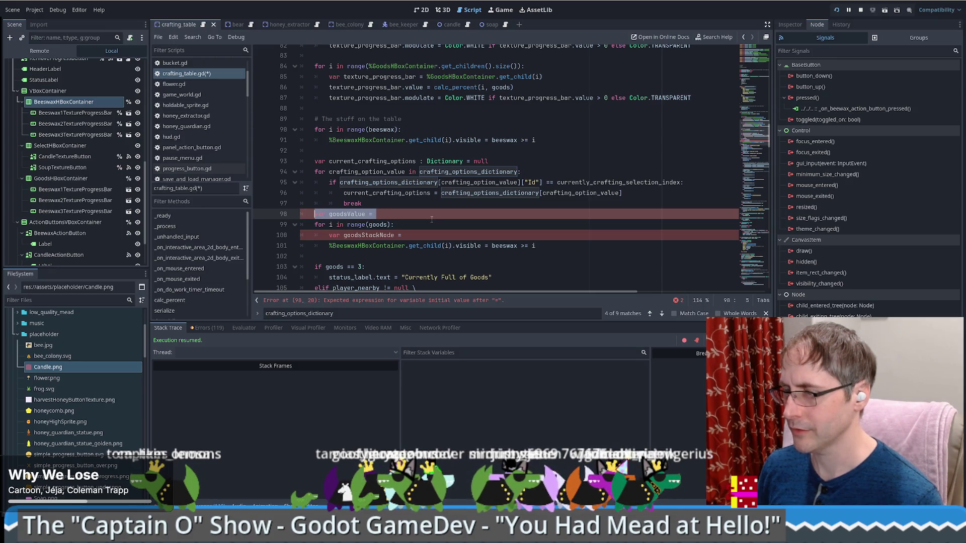
key("BackSpace")
Add 'if current_crafting_options != null:' and indent the goods loop beneath it
key("Return")
type("if current_crafting_options !=")
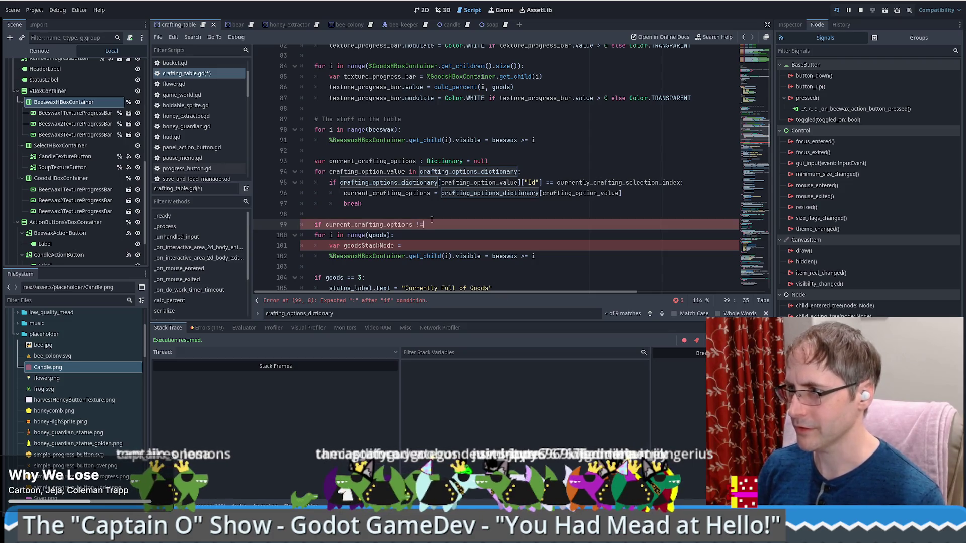
type(" null:")
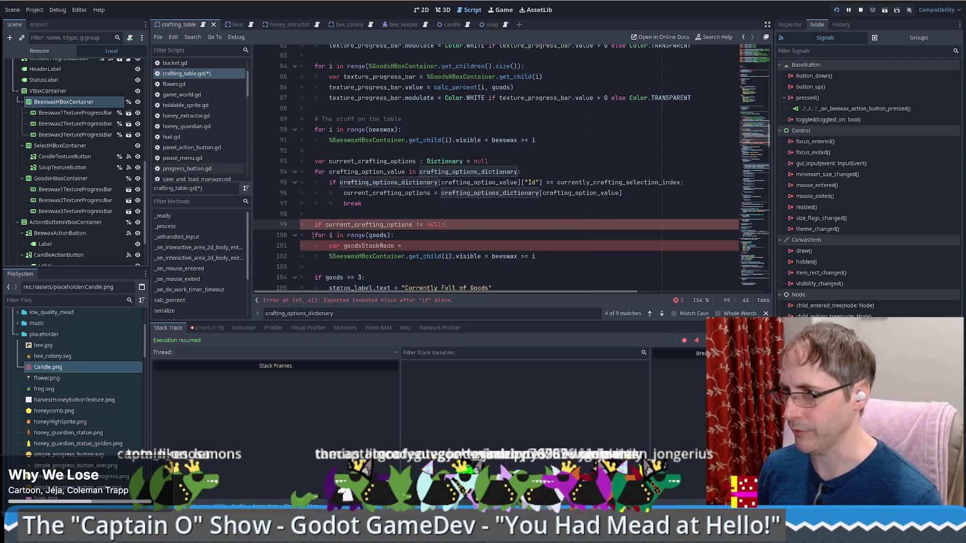
left_click_drag(407, 221, 413, 257)
key("Tab")
Set goodsStackNode to current_crafting_options[""] and copy the GoodsStackNode key name
left_click(418, 246)
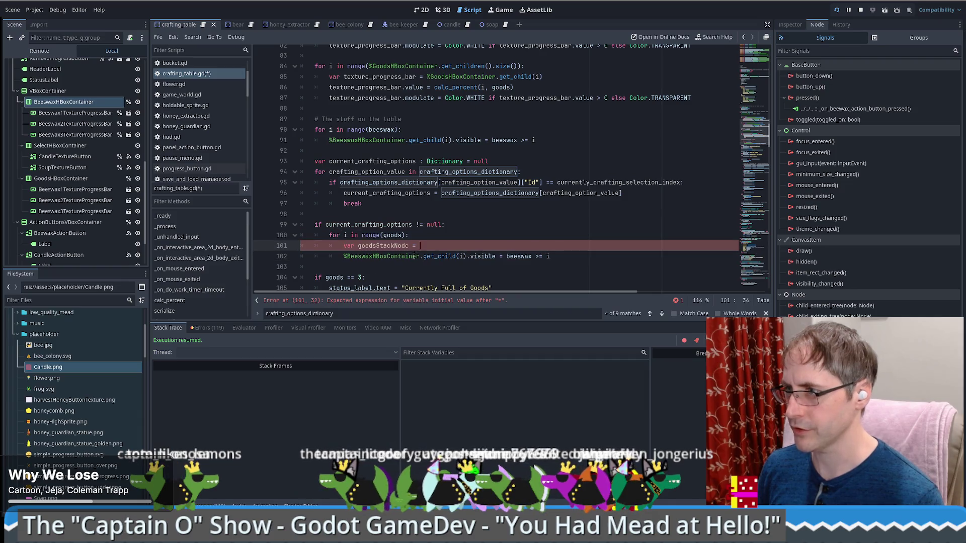
double_click(369, 224)
key("ctrl+c")
left_click(423, 246)
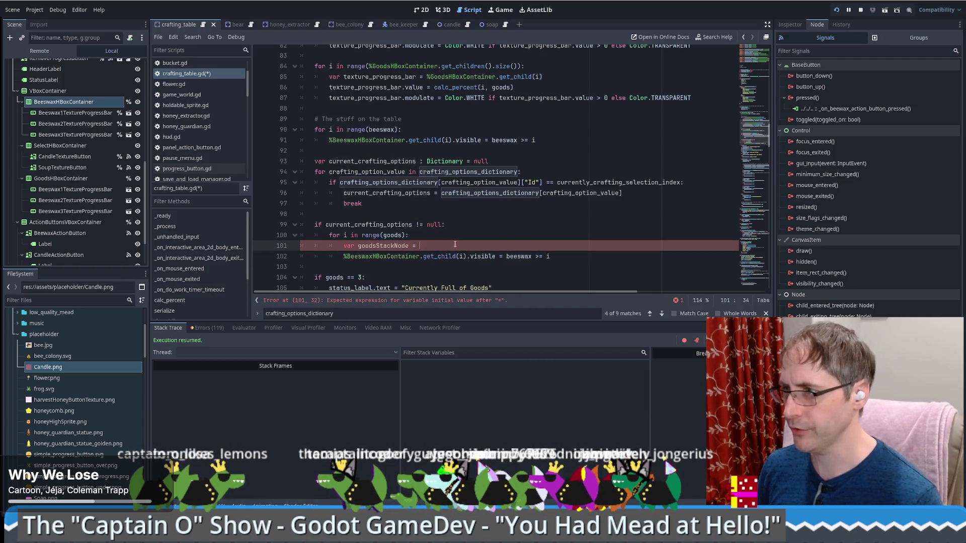
key("ctrl+v")
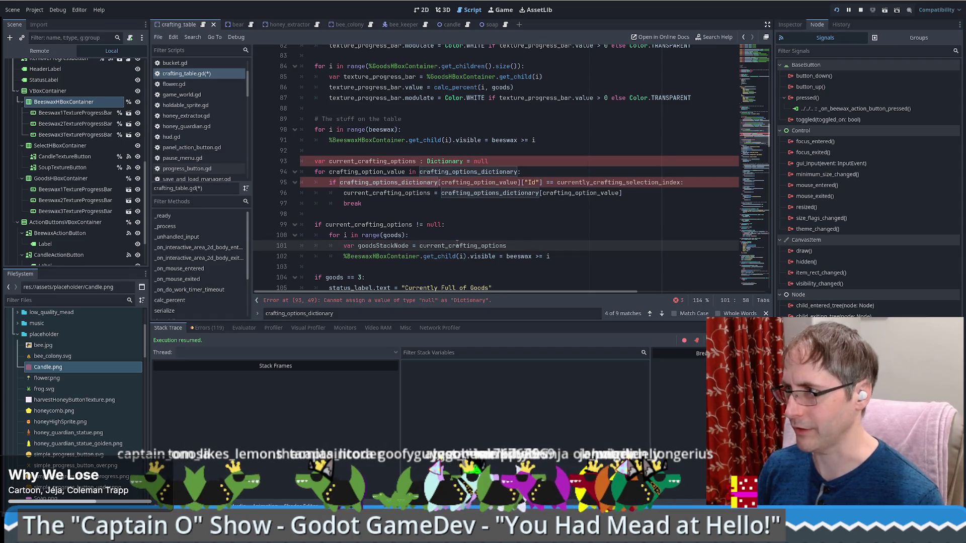
type("[\"")
scroll(456, 243, "up", 8)
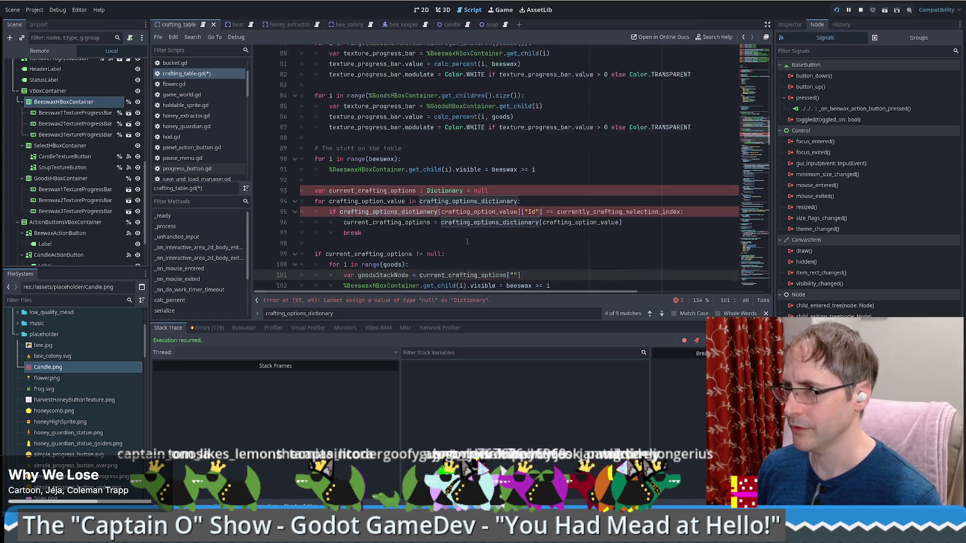
left_click(360, 119)
double_click(360, 118)
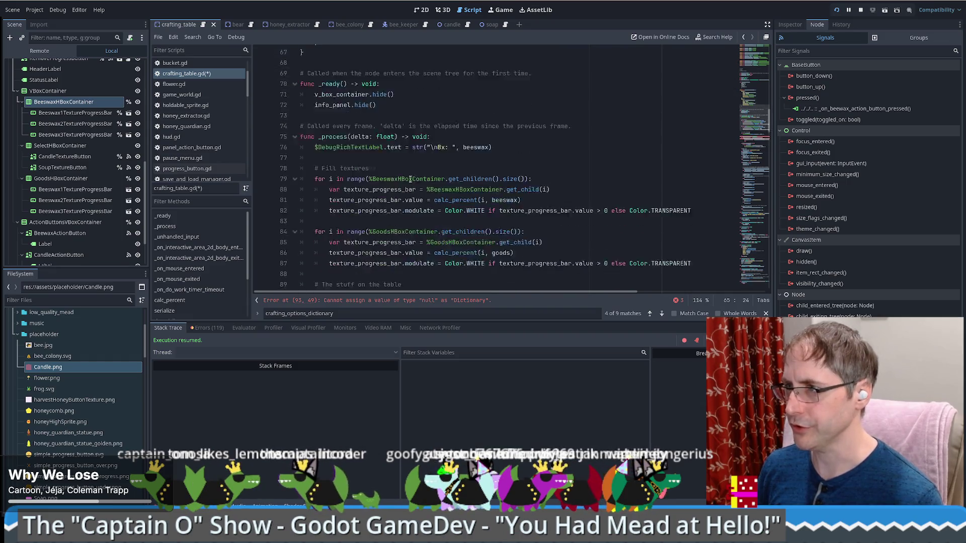
scroll(533, 233, "down", 7)
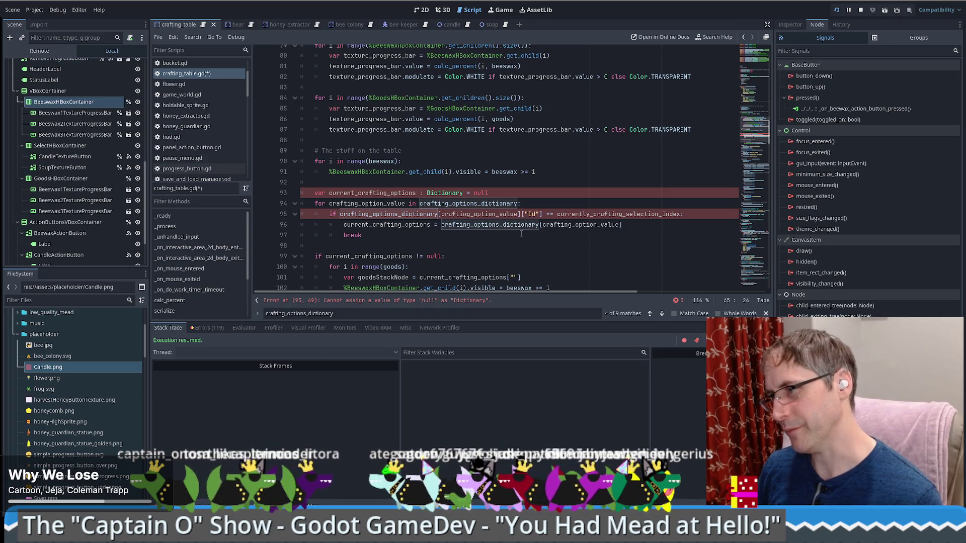
scroll(519, 236, "down", 2)
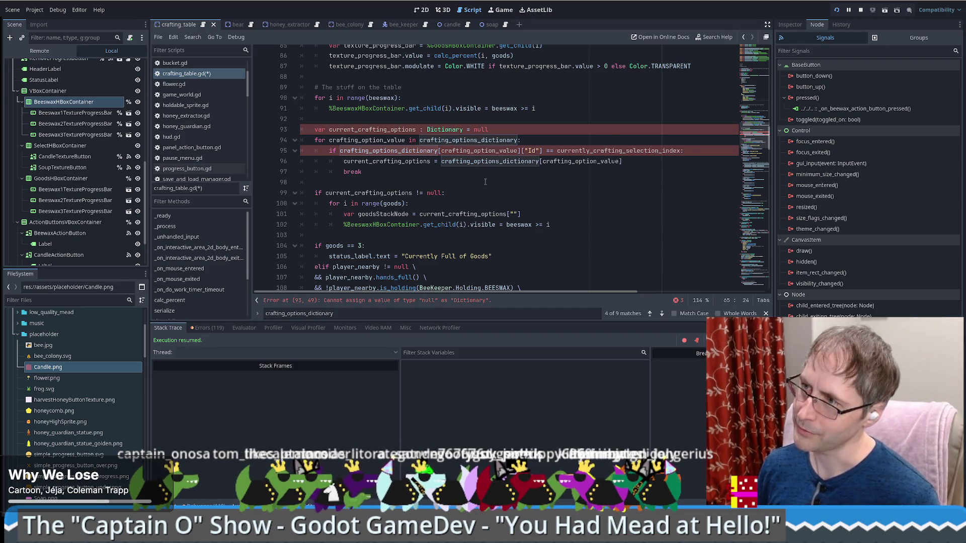
Use the GoodsStackNode key and make the loop toggle goodsStackNode children by goods count
left_click(512, 214)
type("GoodsStackNode")
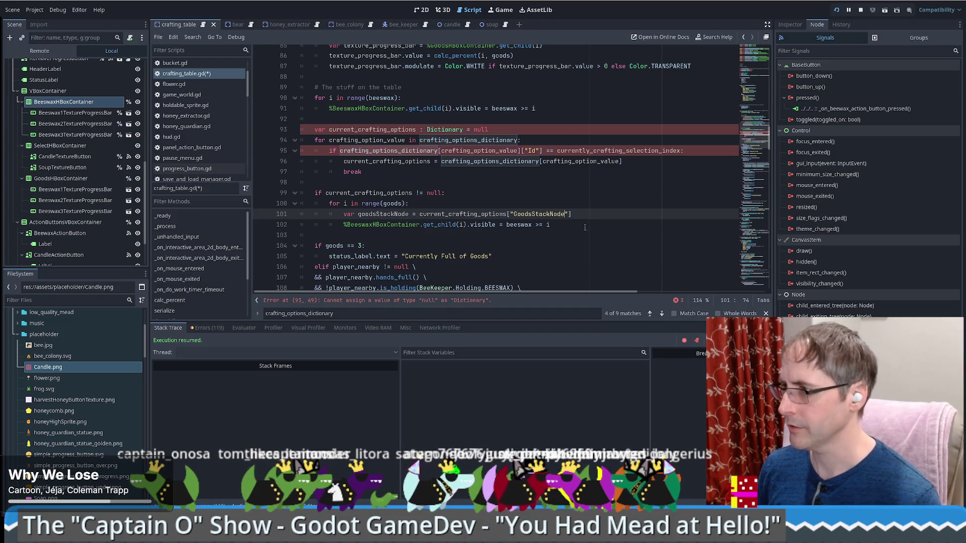
double_click(392, 214)
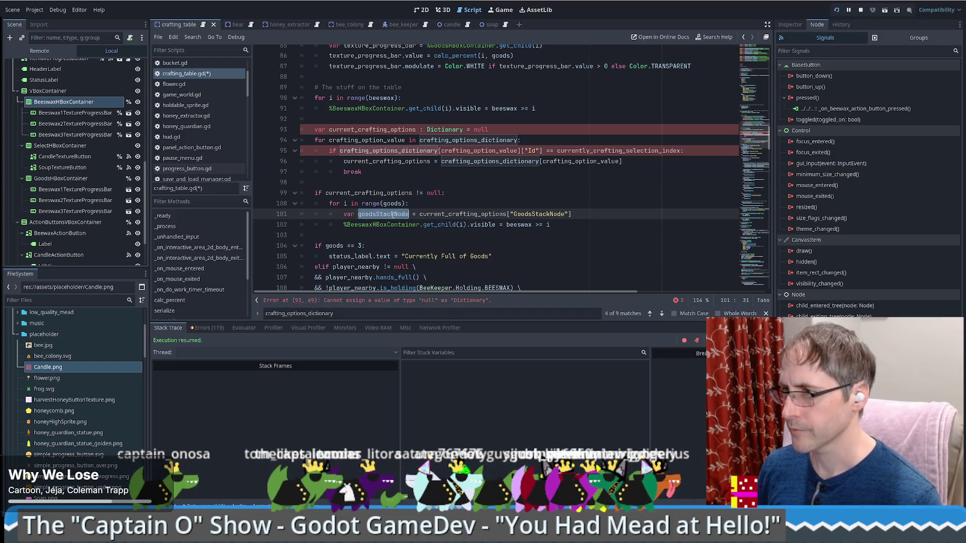
key("ctrl+c")
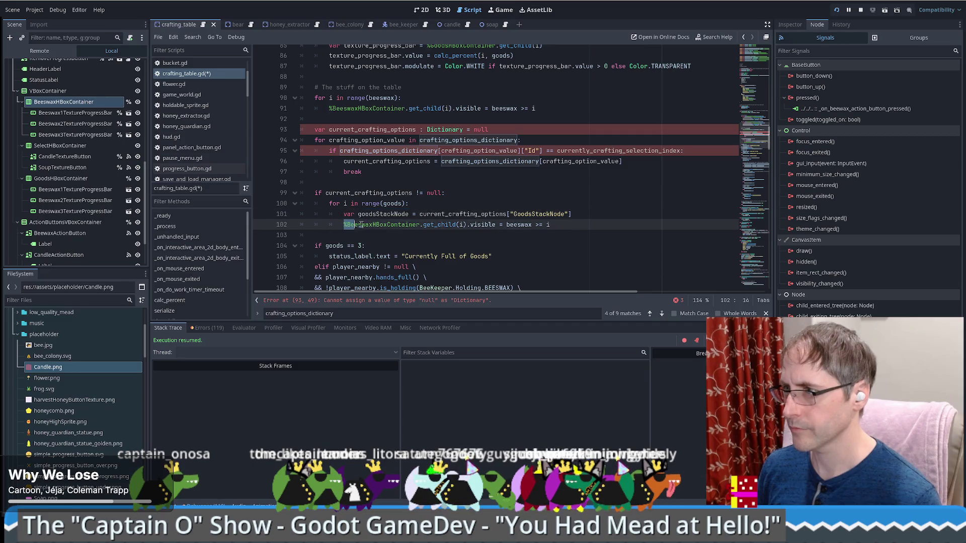
left_click_drag(343, 225, 418, 225)
key("ctrl+v")
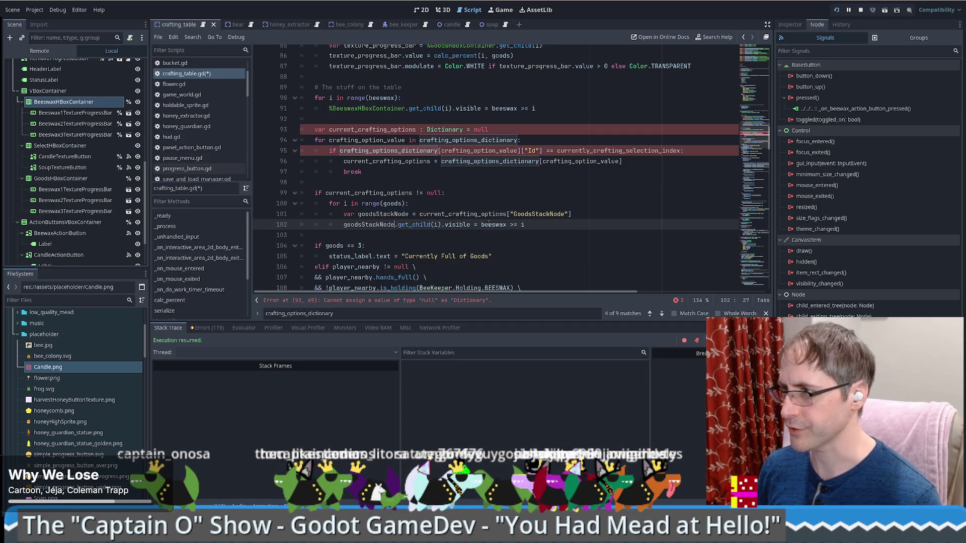
double_click(489, 224)
type("goods")
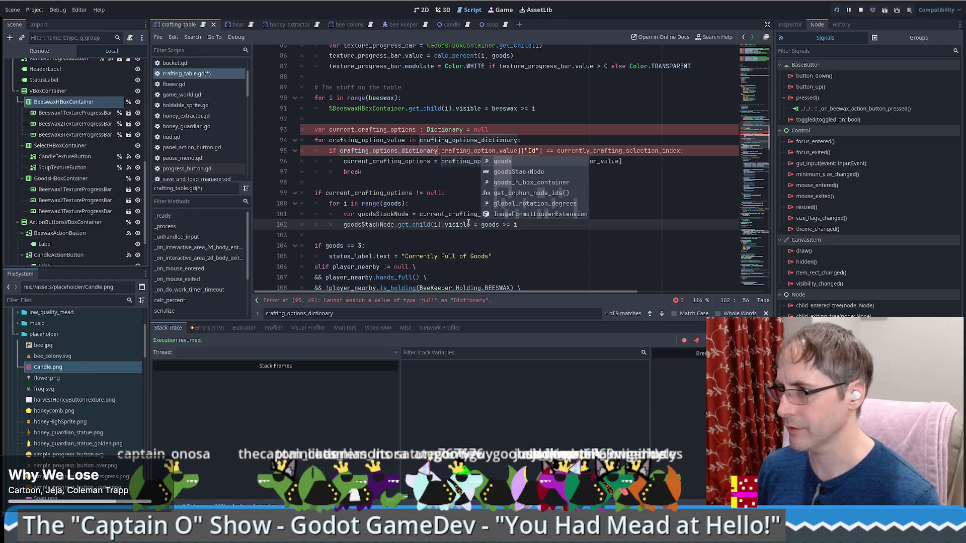
mouse_move(295, 180)
left_mouse_down()
mouse_move(621, 223)
mouse_move(246, 199)
left_mouse_up()
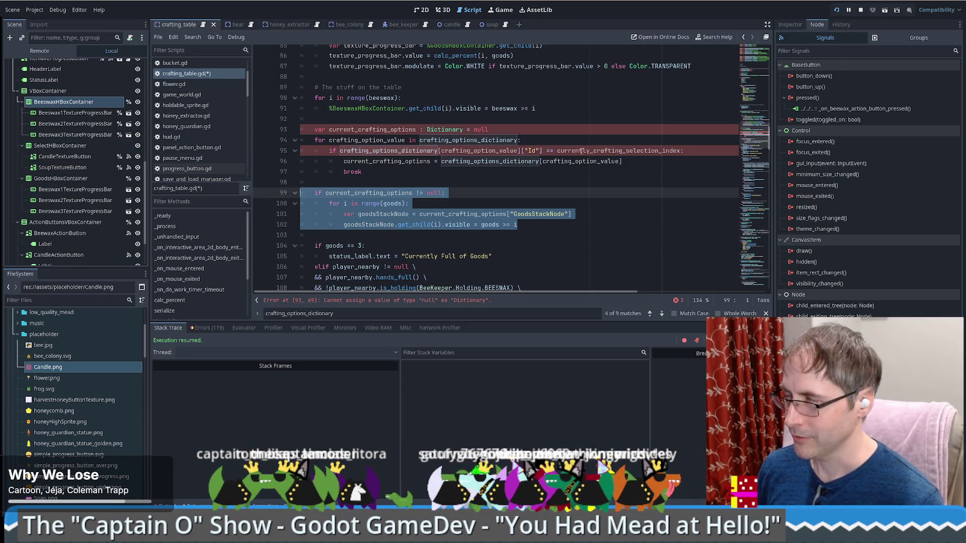
Save crafting_table.gd and stop the running game
left_click(499, 140)
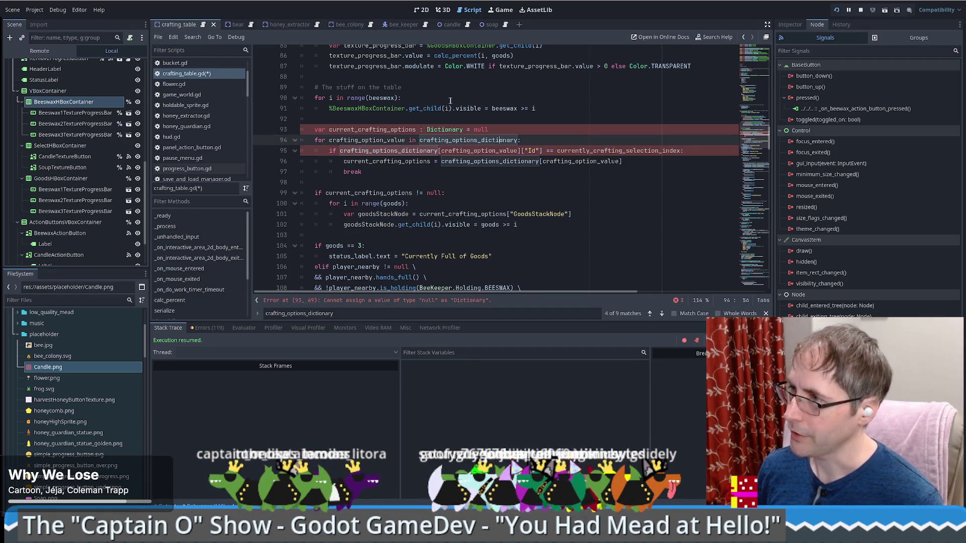
left_click(516, 131)
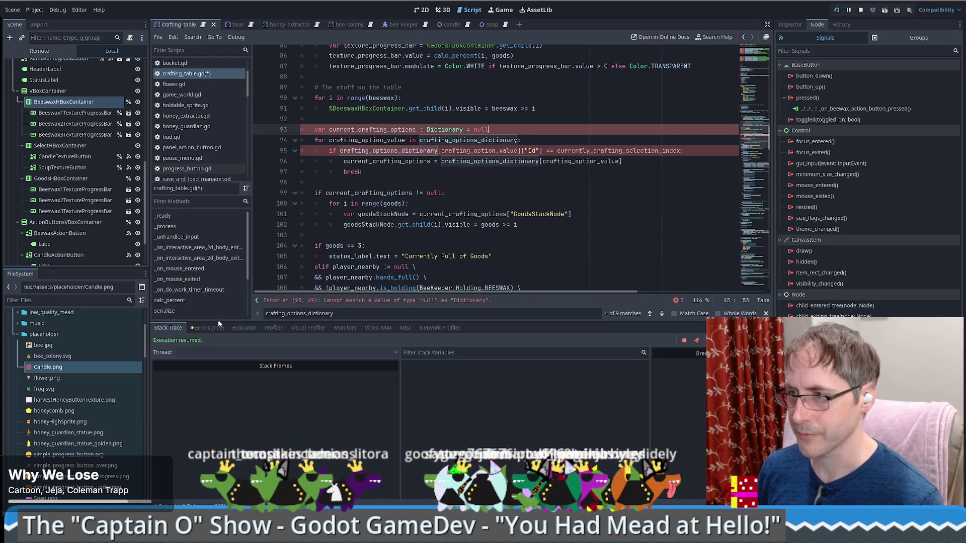
key("ctrl+s")
key("F8")
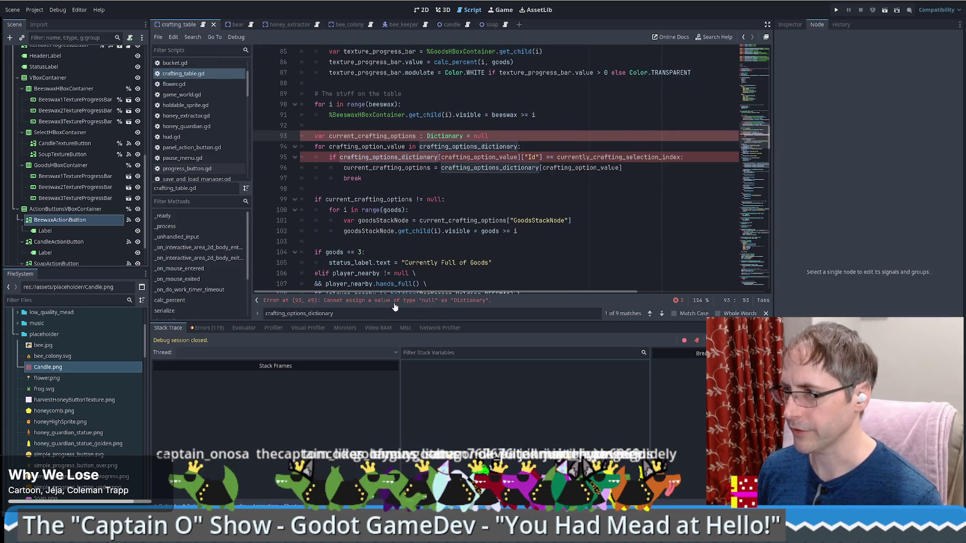
Replace line 93's null default with {} and view the Dictionary class reference
left_click(395, 301)
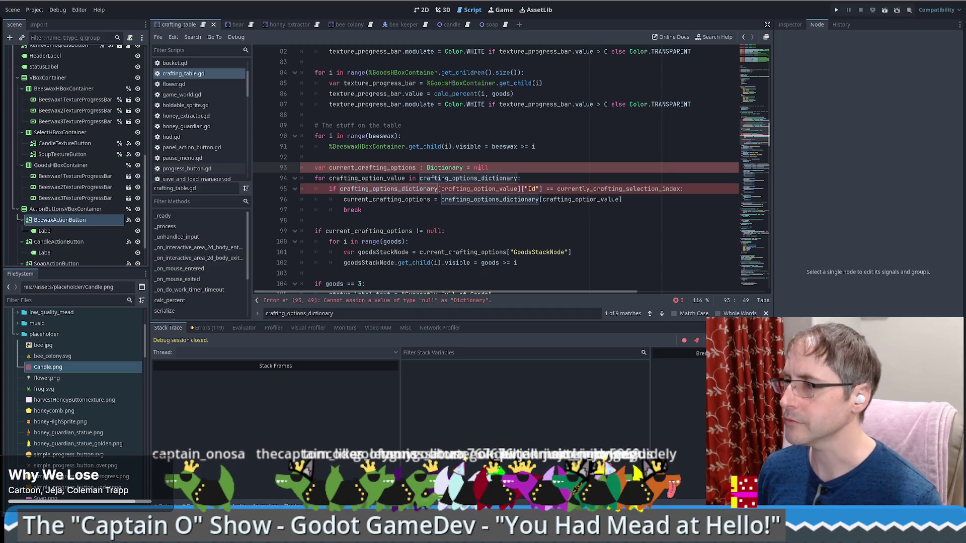
double_click(481, 168)
type("Dictionary")
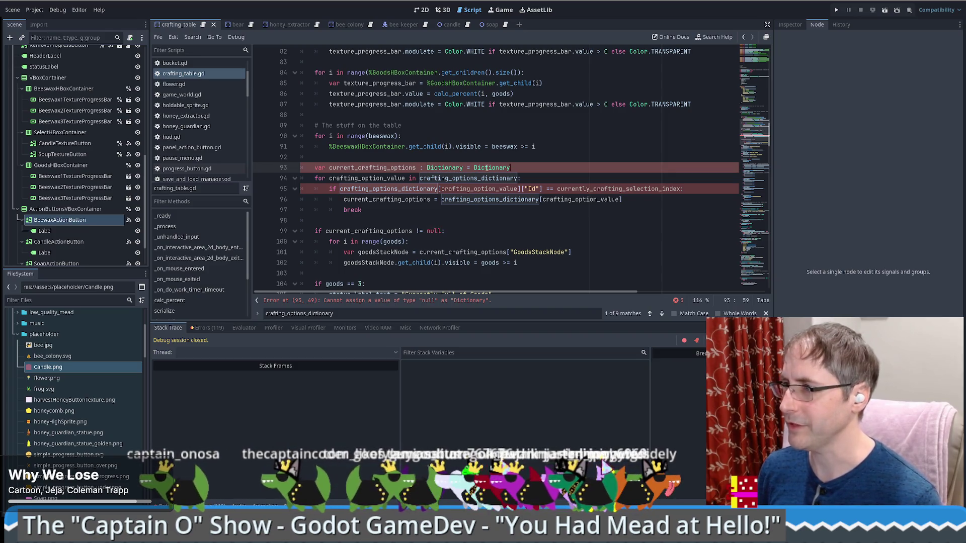
type(".em")
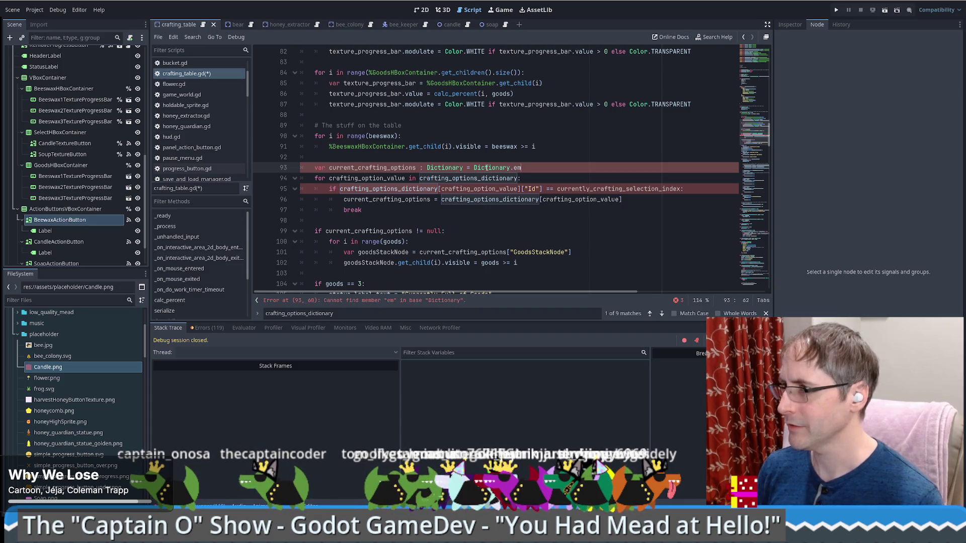
key("BackSpace")
key("BackSpace")
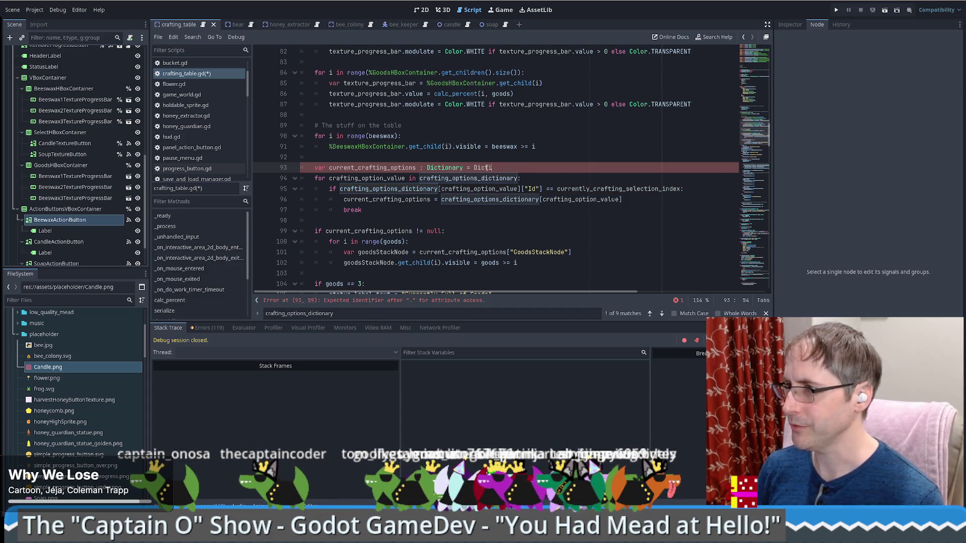
type("{")
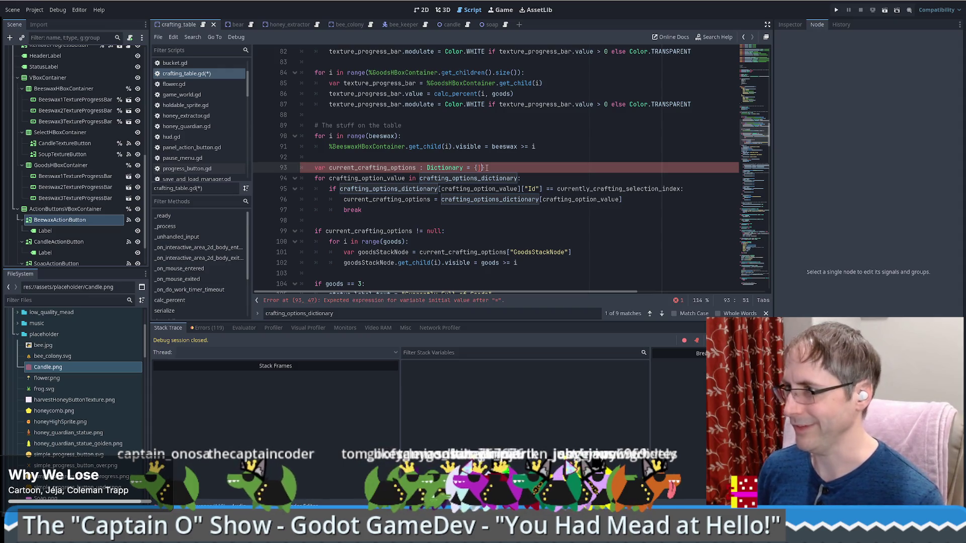
key("Left")
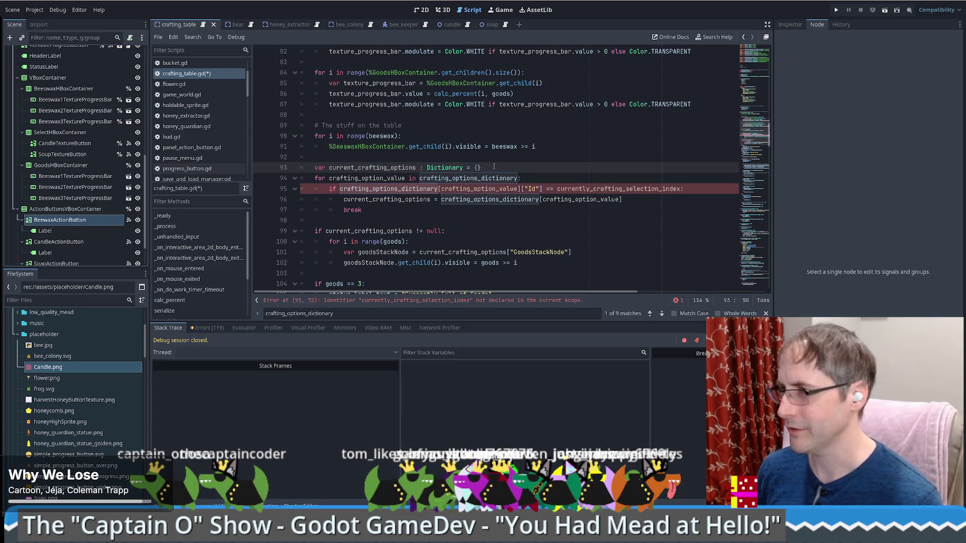
left_click(451, 167, "ctrl")
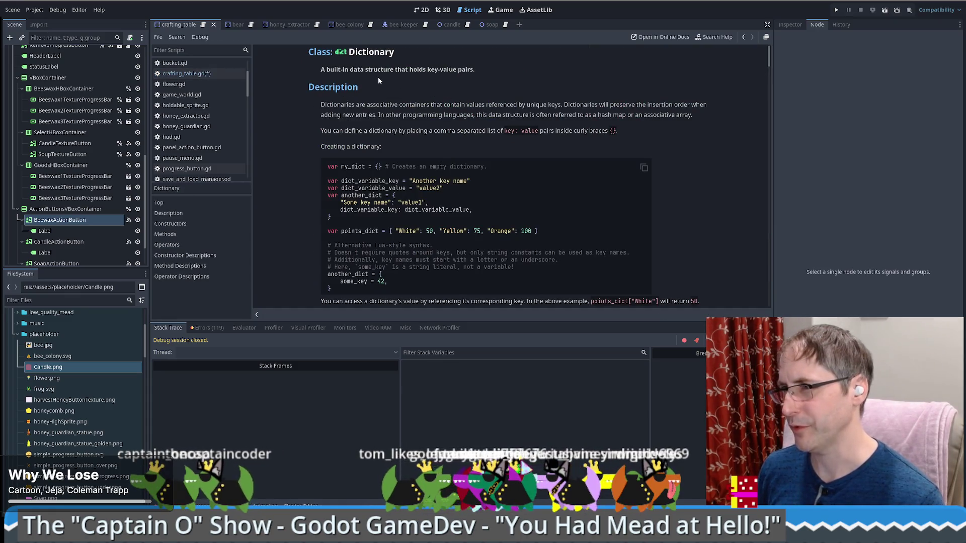
Read the is_empty() method in the Dictionary reference, then go back to crafting_table.gd
scroll(397, 83, "down", 3)
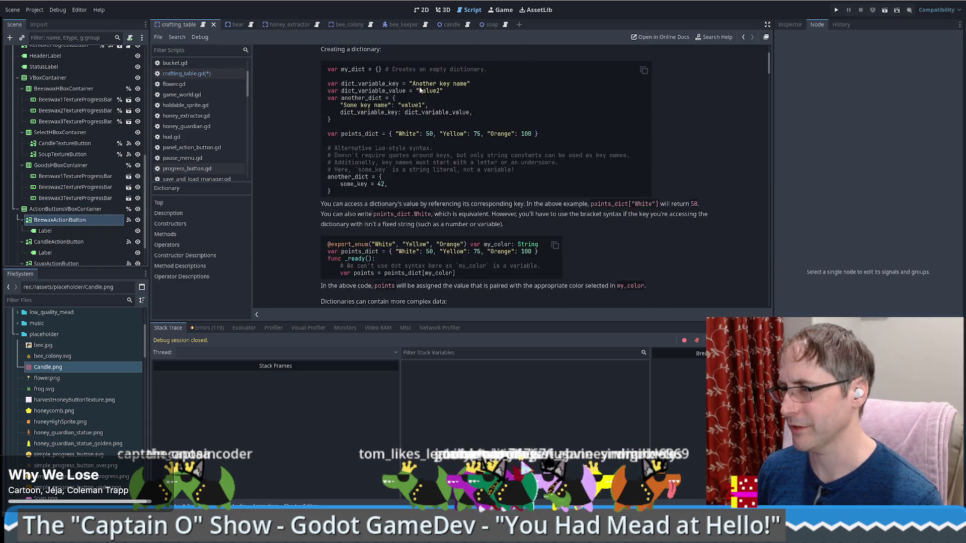
scroll(352, 65, "up", 3)
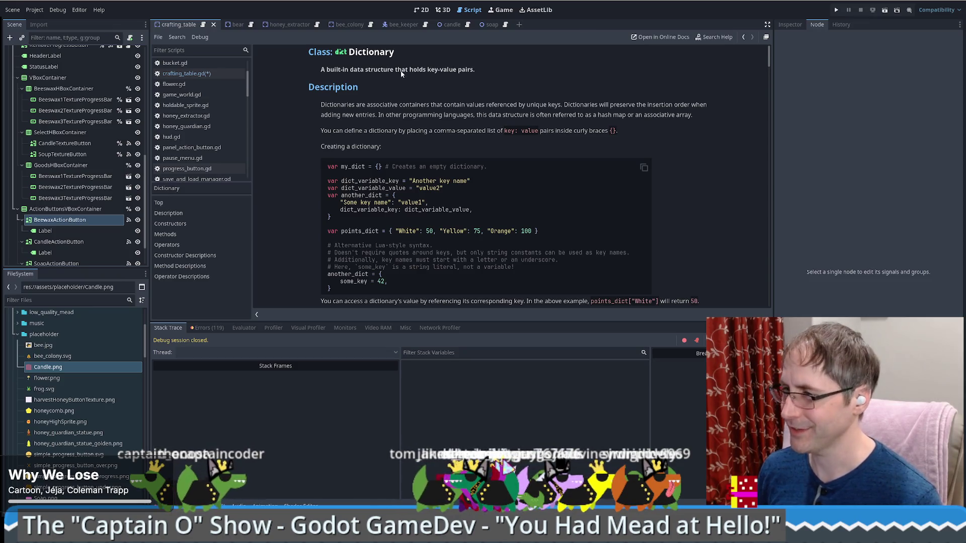
scroll(400, 77, "down", 3)
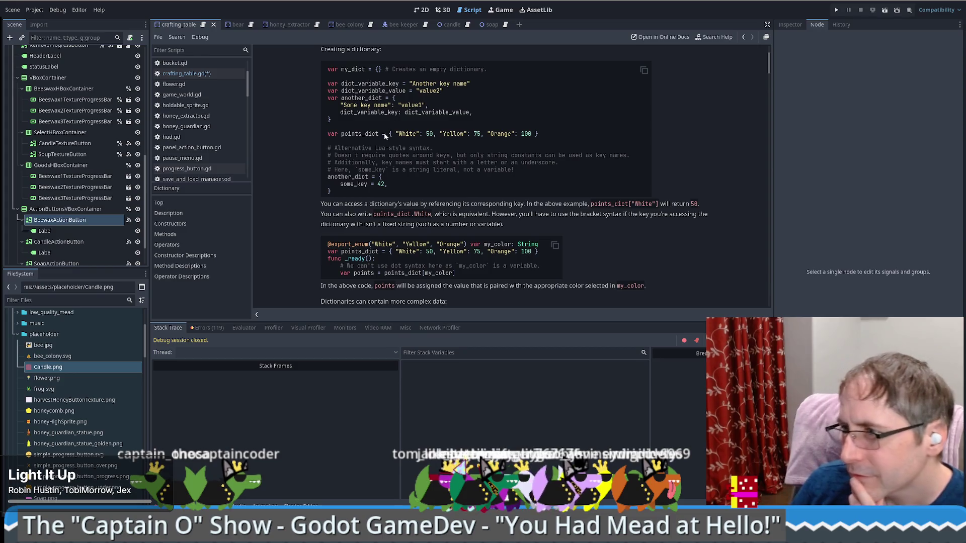
scroll(421, 157, "down", 2)
scroll(422, 158, "down", 3)
scroll(427, 154, "down", 4)
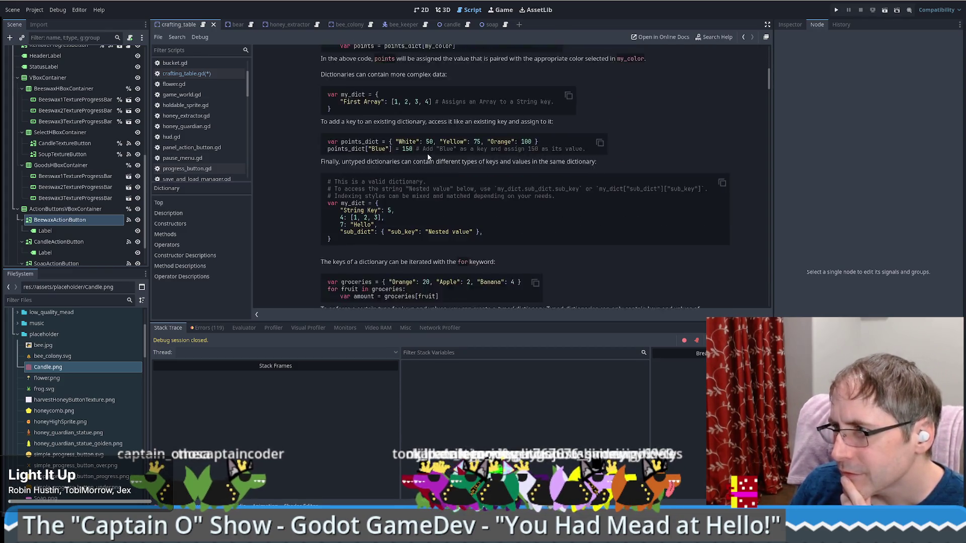
scroll(425, 160, "down", 5)
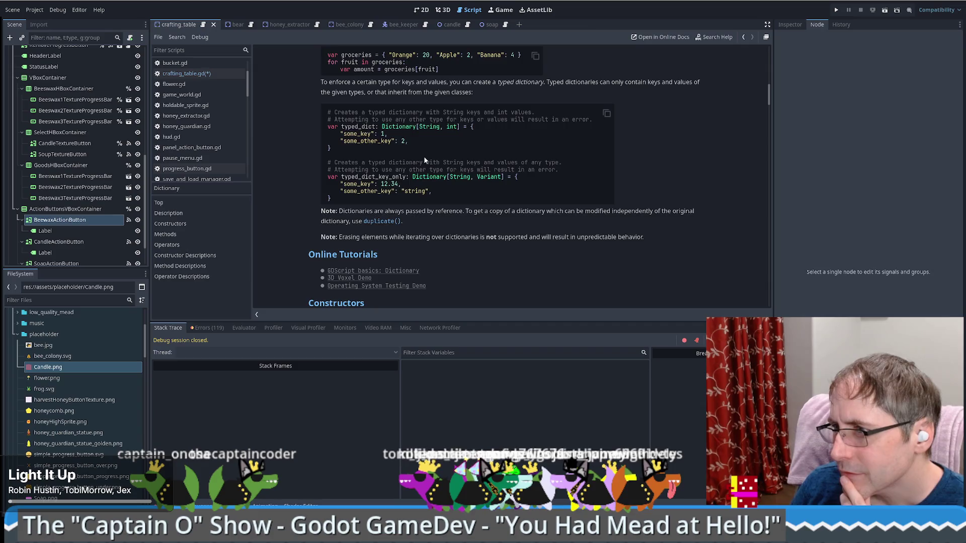
scroll(424, 160, "down", 3)
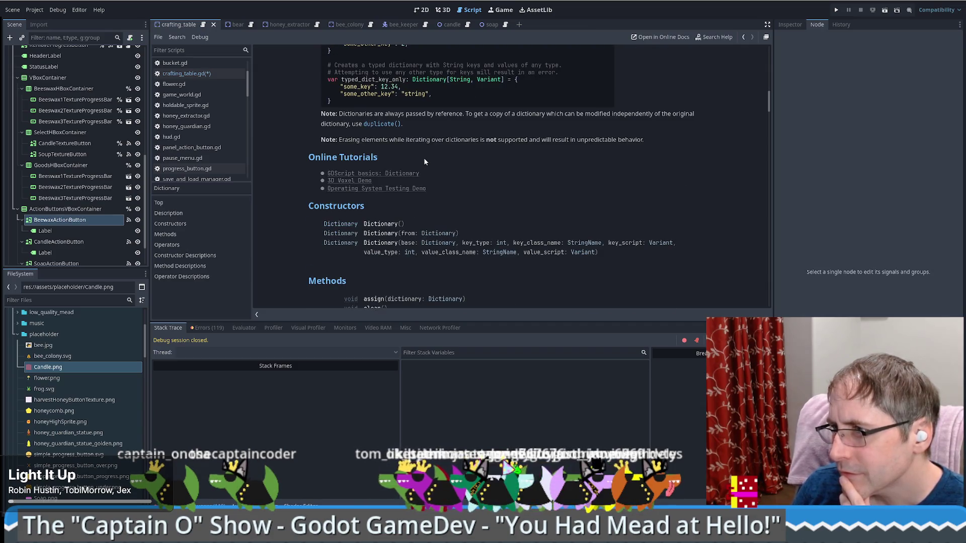
scroll(424, 157, "down", 3)
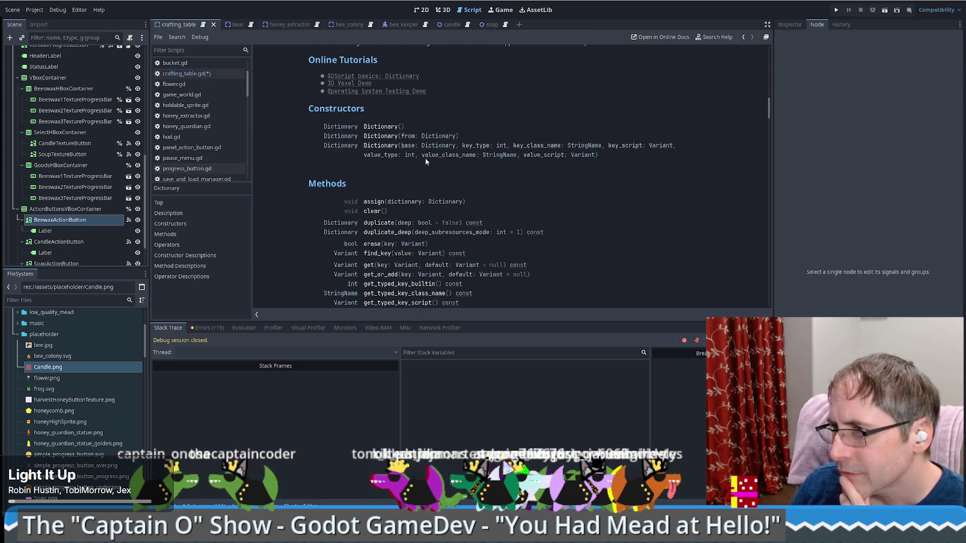
scroll(431, 154, "down", 1)
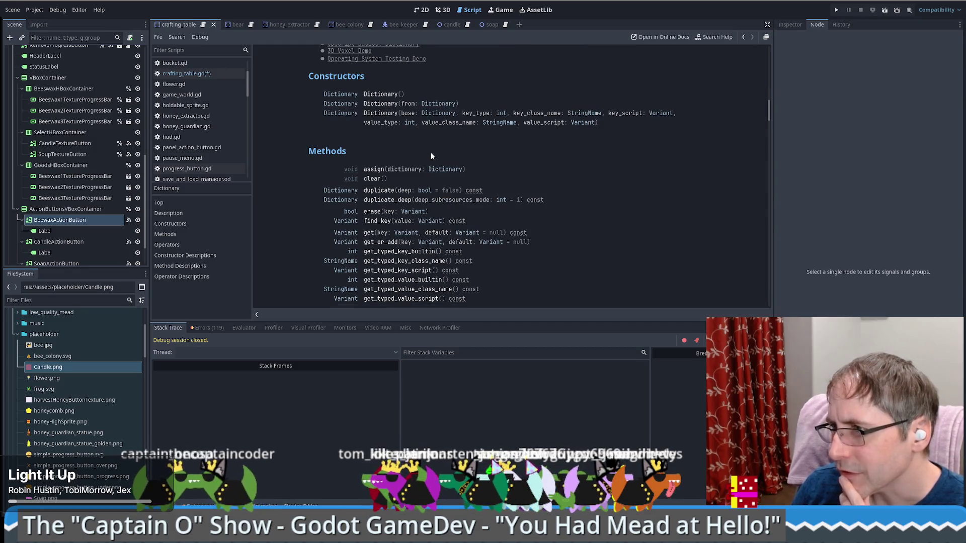
scroll(431, 153, "down", 9)
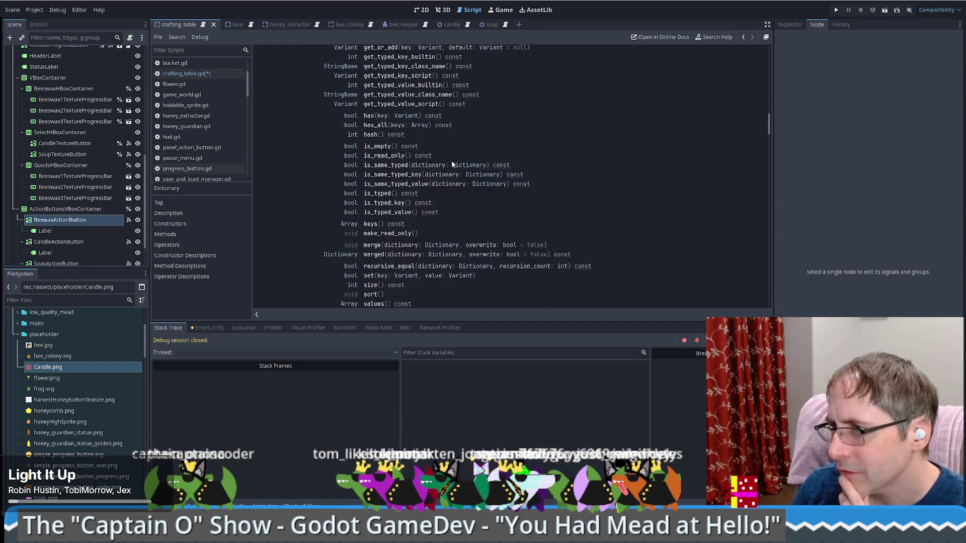
scroll(443, 161, "down", 2)
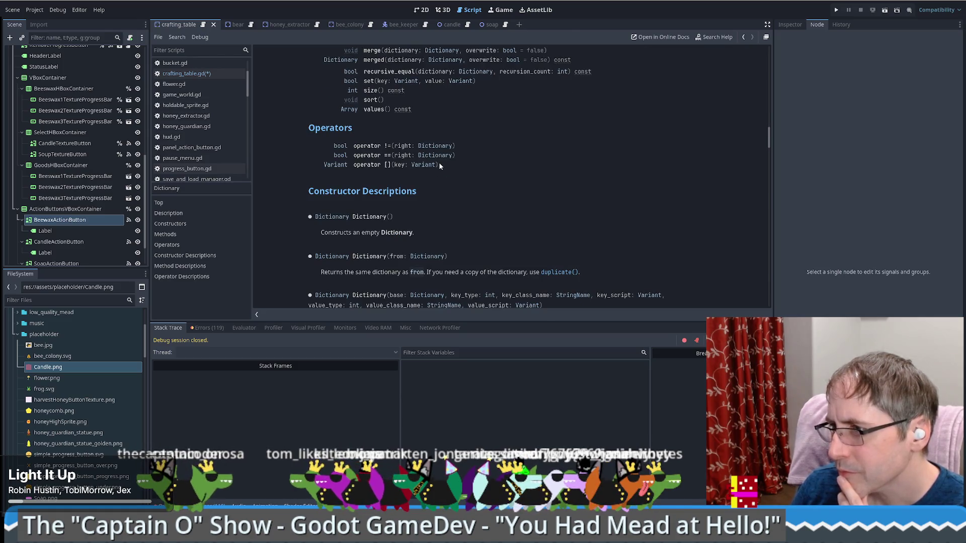
scroll(439, 163, "down", 5)
scroll(438, 170, "down", 11)
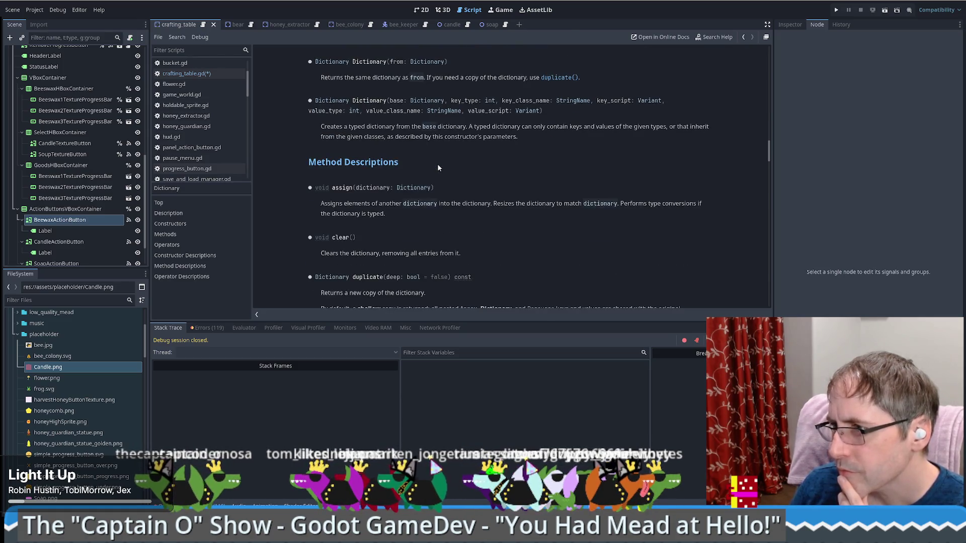
scroll(437, 174, "down", 15)
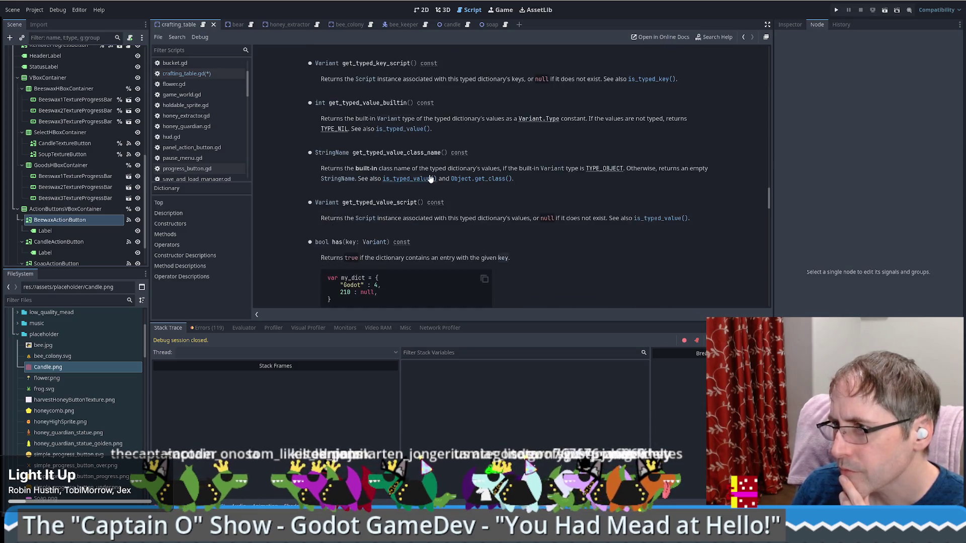
scroll(427, 181, "up", 6)
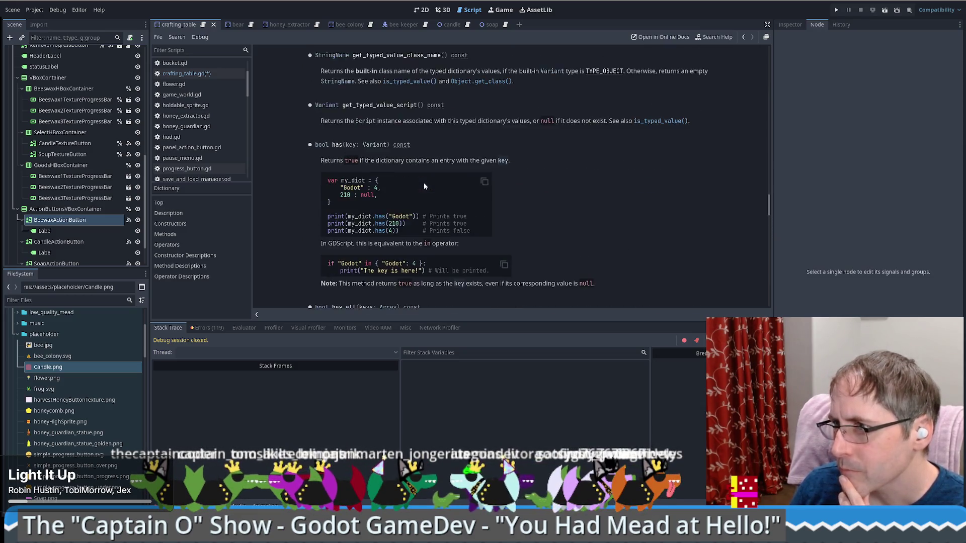
scroll(429, 178, "up", 10)
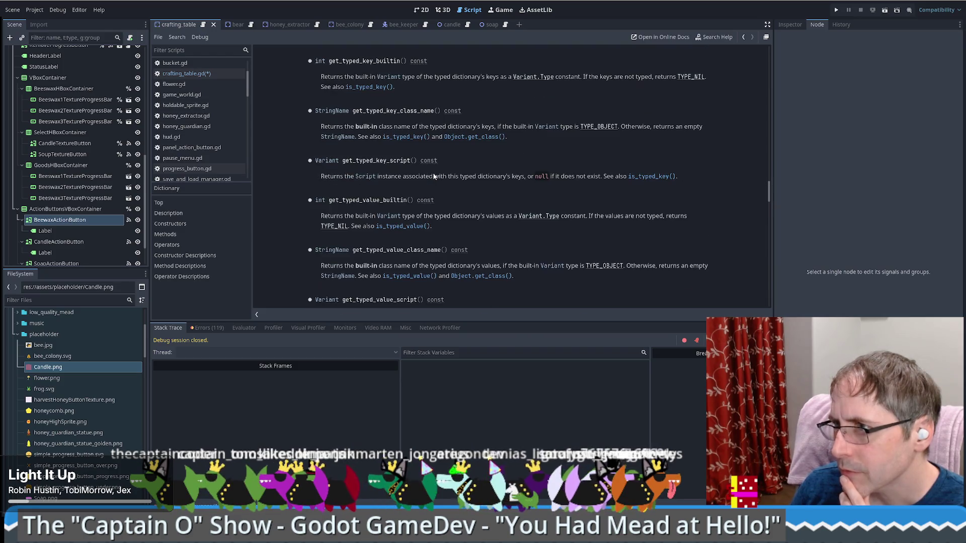
scroll(433, 174, "down", 10)
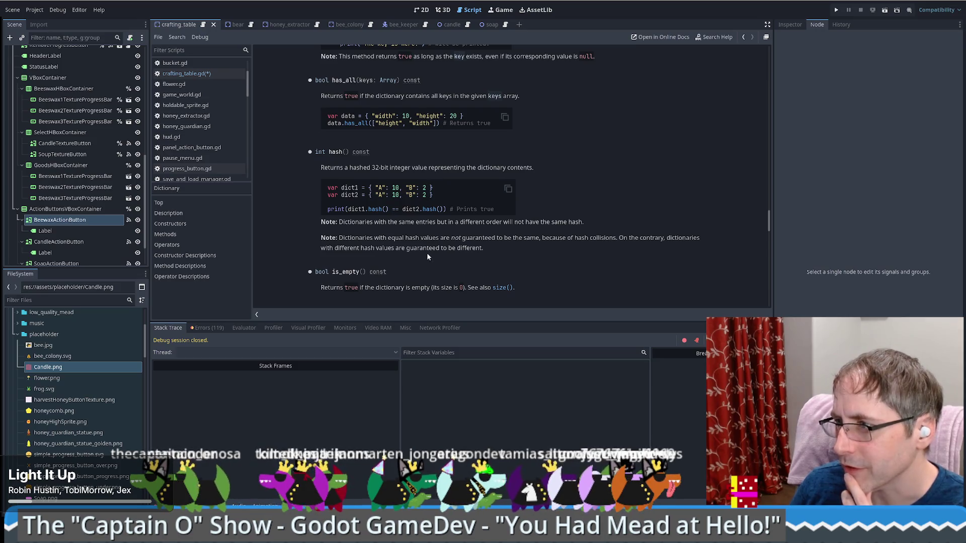
key("alt+Left")
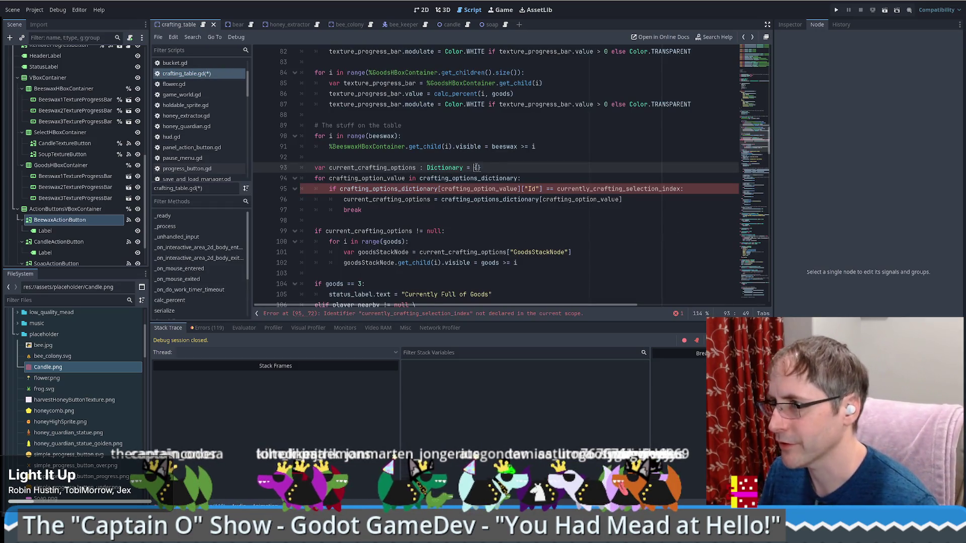
Change current_crafting_options' default on line 93 from {} to Dictionary()
left_click(491, 170)
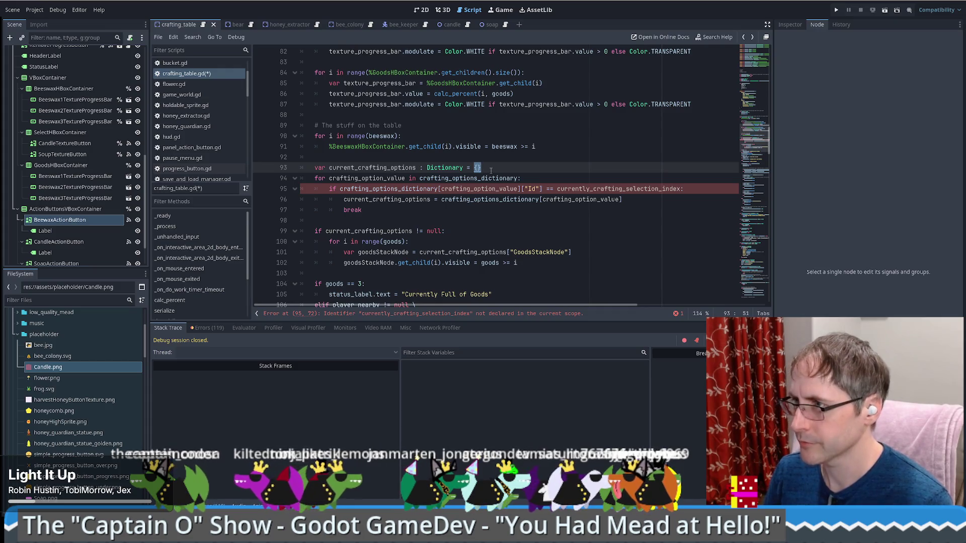
type("ic")
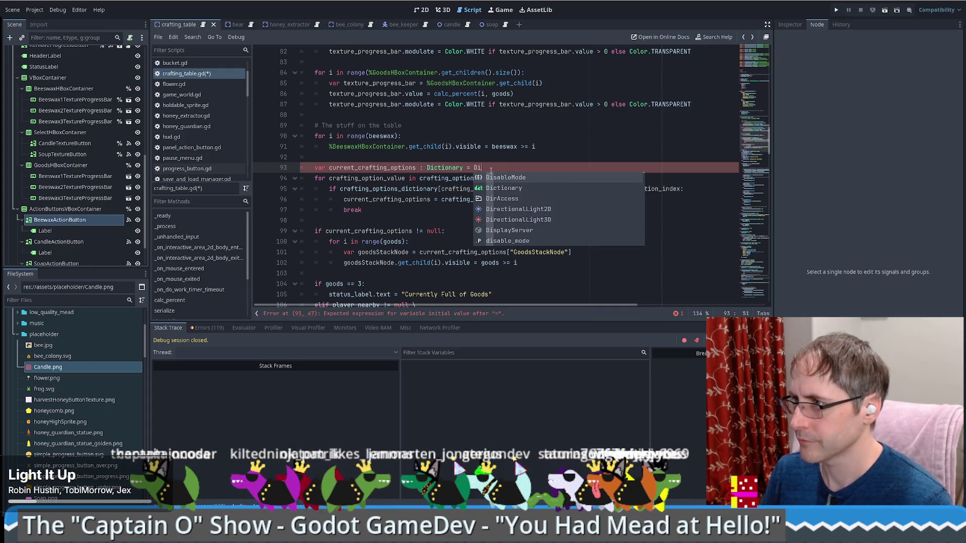
key("Return")
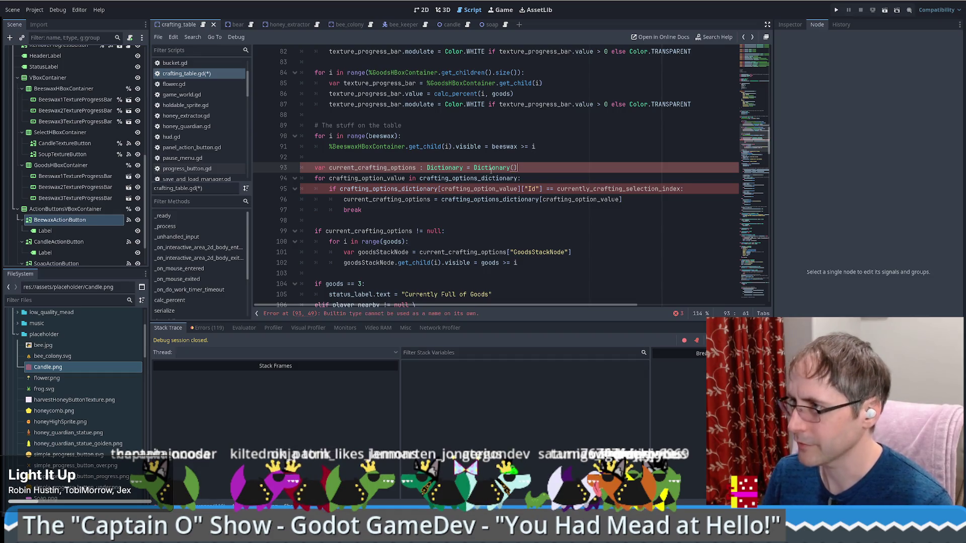
Look up the Dictionary() constructor in the class reference, then return to the script
left_click(490, 169, "ctrl")
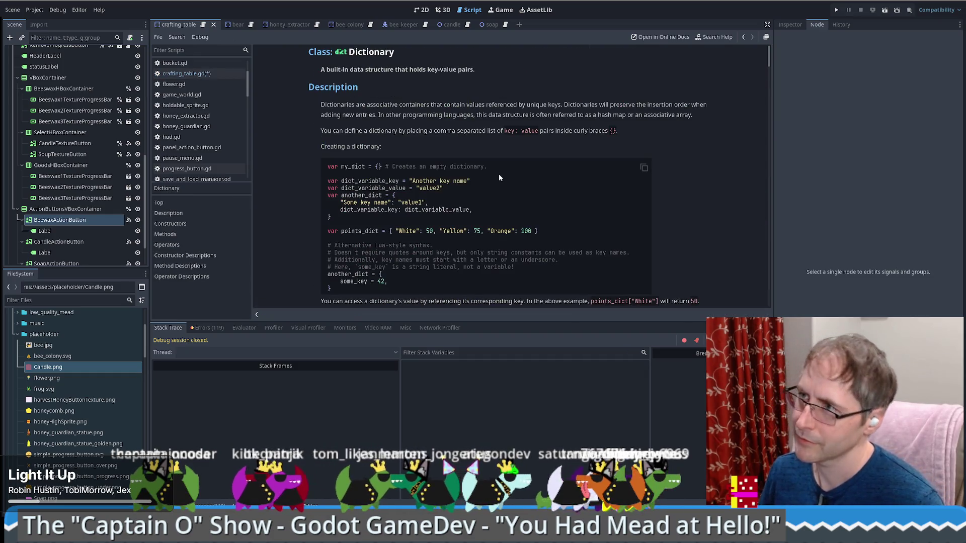
scroll(498, 178, "down", 5)
scroll(496, 194, "up", 6)
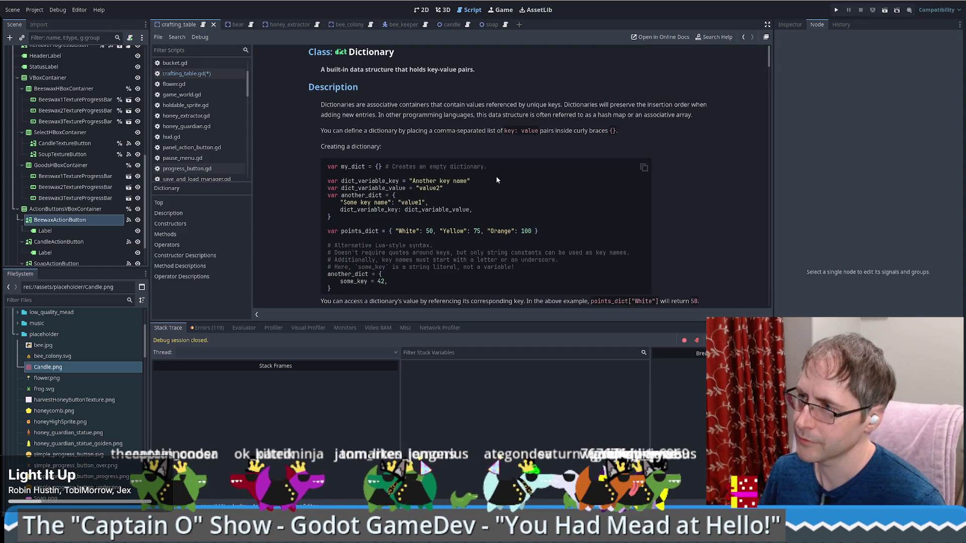
scroll(490, 181, "down", 6)
scroll(467, 179, "down", 3)
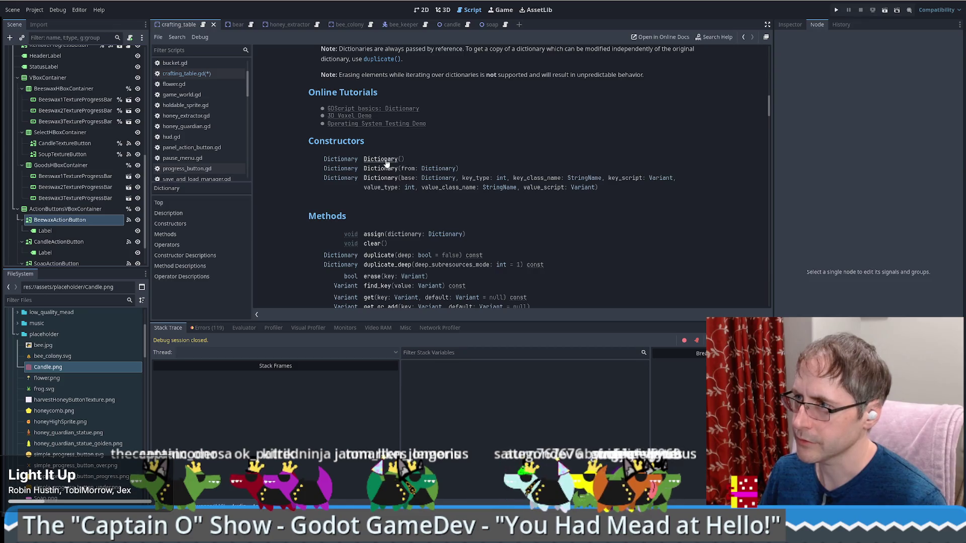
left_click(392, 160)
key("alt+Left")
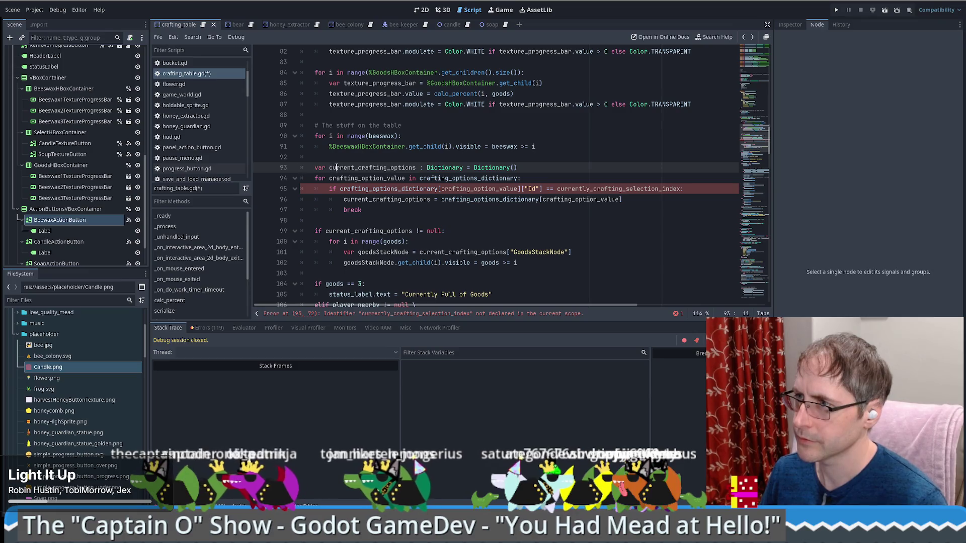
Rewrite line 99 as 'if !current_crafting_options.is_empty():' and jump to the reported error
double_click(360, 167)
left_click_drag(444, 231, 412, 231)
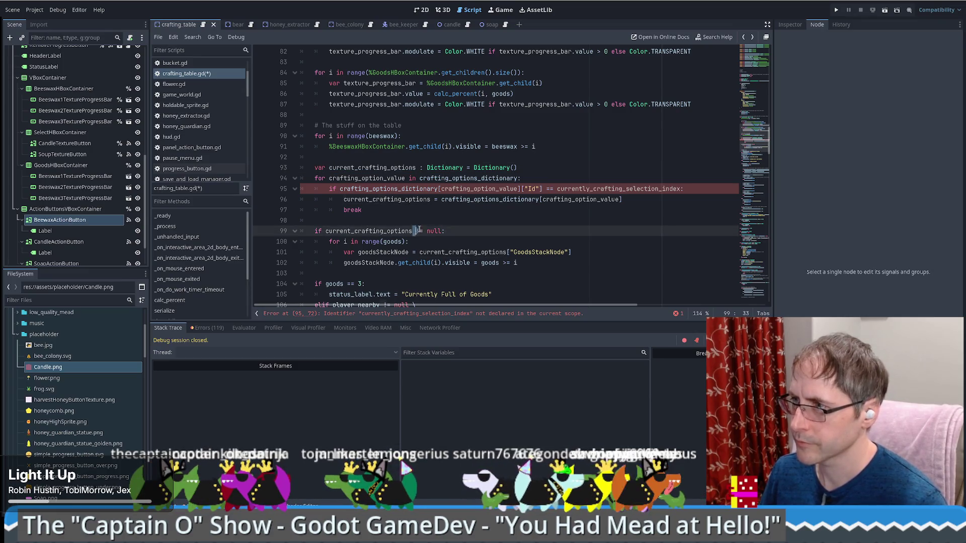
type(".is")
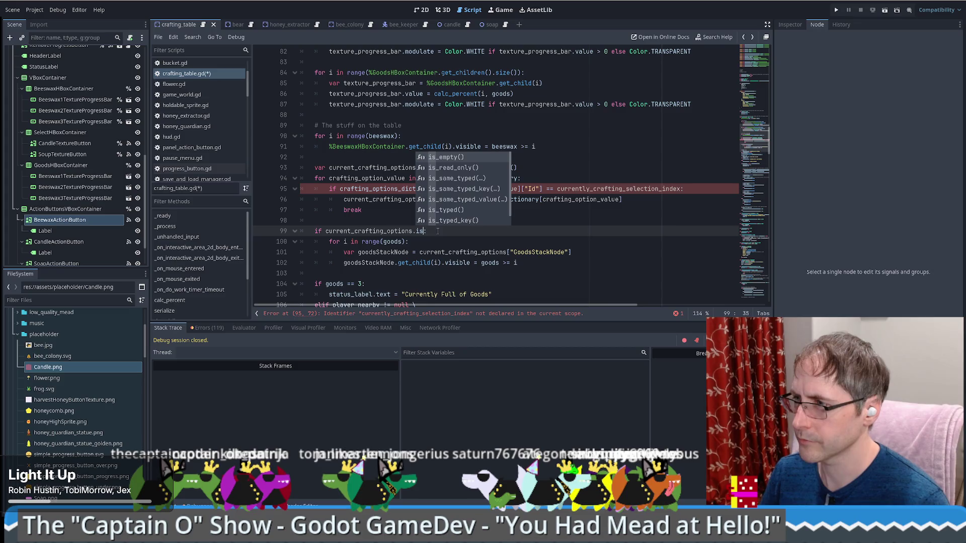
key("Return")
left_click(324, 231)
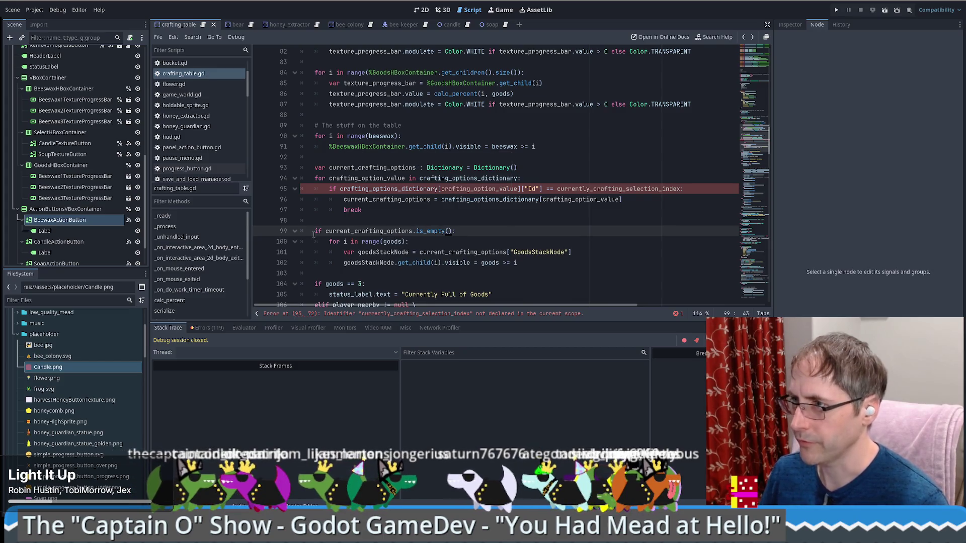
type("!")
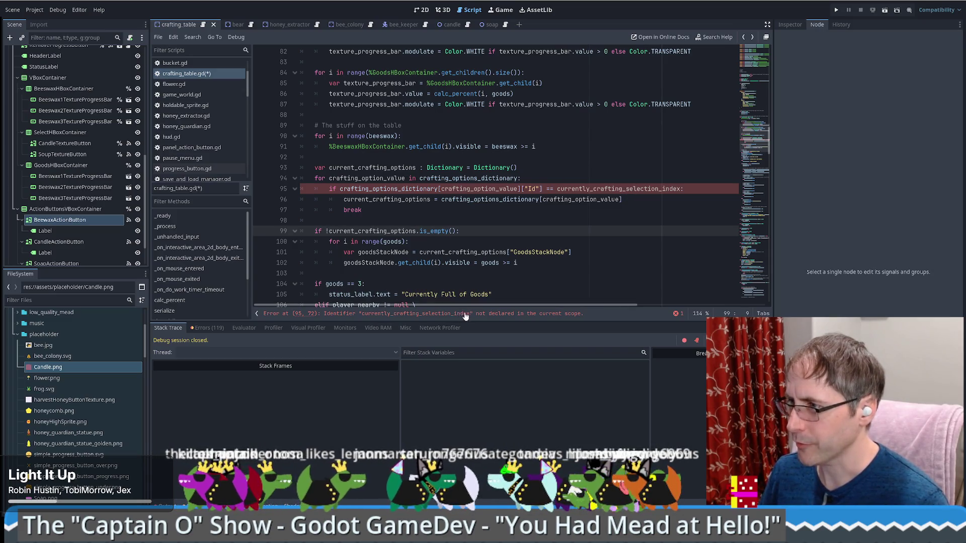
left_click(518, 313)
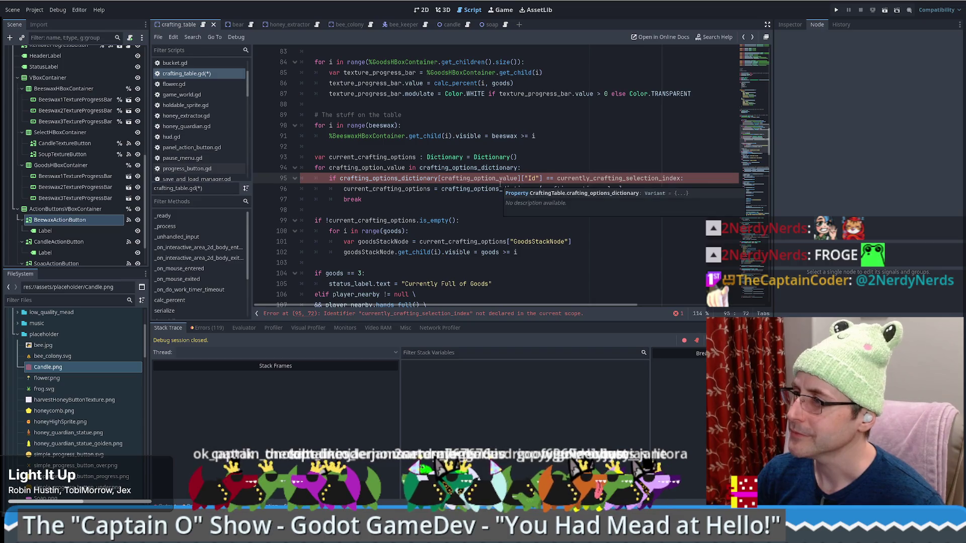
Search the script for currently_crafting_selection_index and review currently_crafting_id usages
left_click(604, 179)
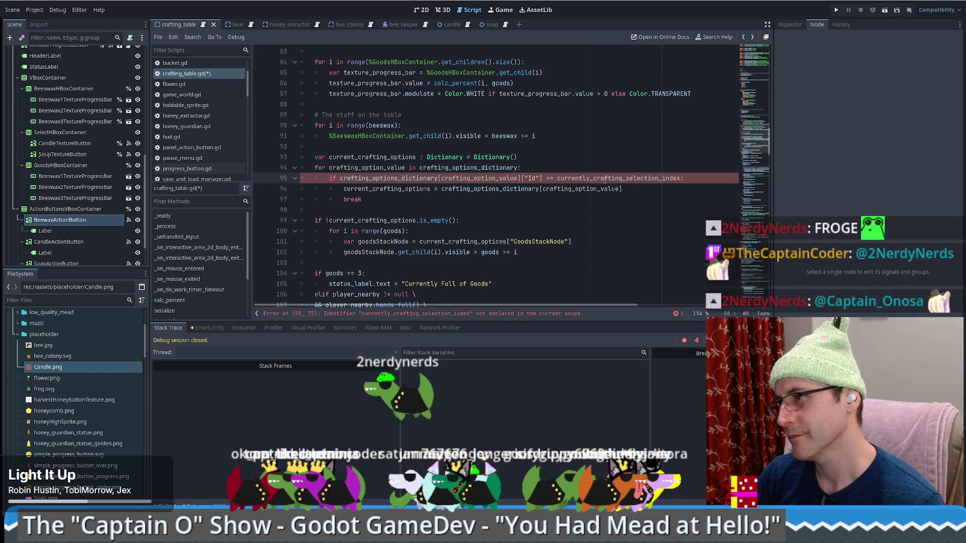
double_click(605, 179)
key("ctrl+f")
key("Return")
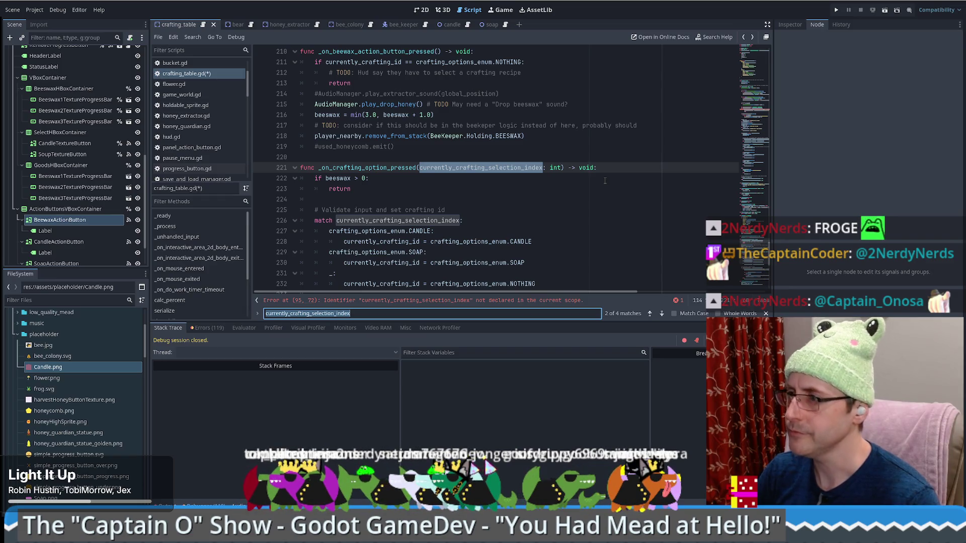
double_click(389, 241)
key("F3")
key("F3")
key("F3")
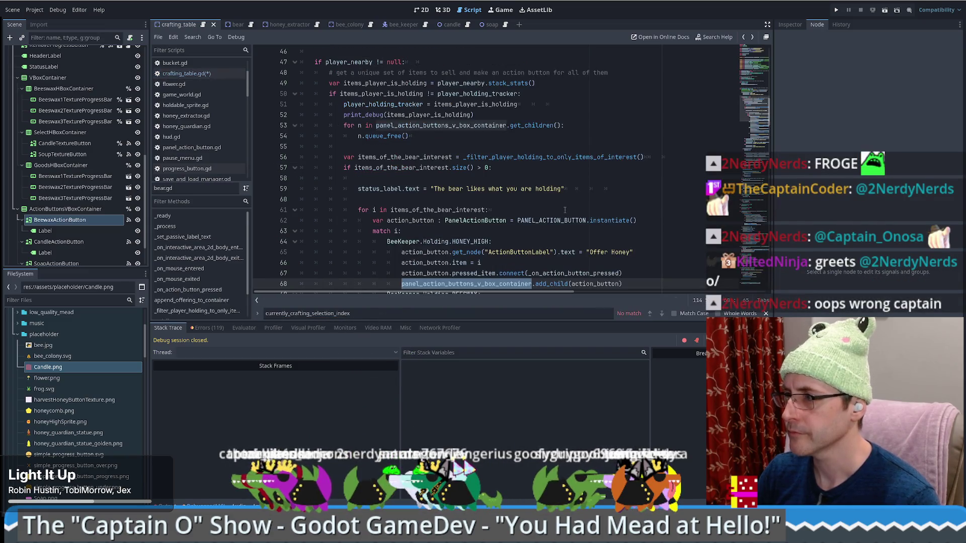
key("F3")
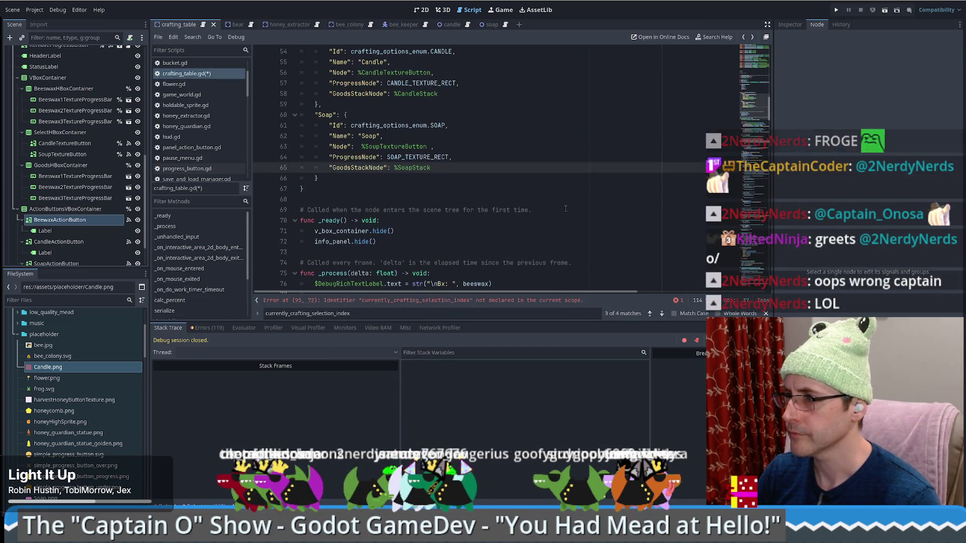
key("shift+F3")
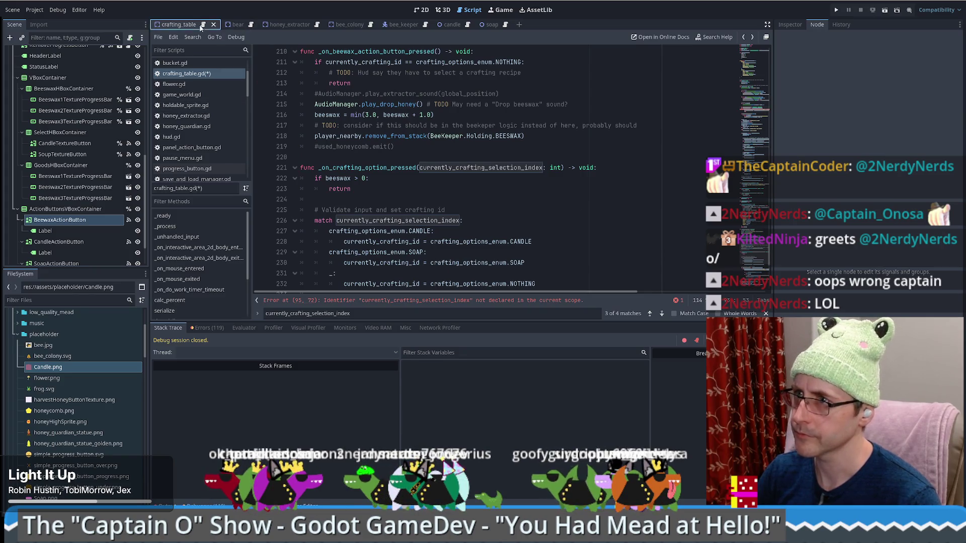
Replace line 95's undeclared identifier with currently_crafting_id and save the script
key("ctrl+z")
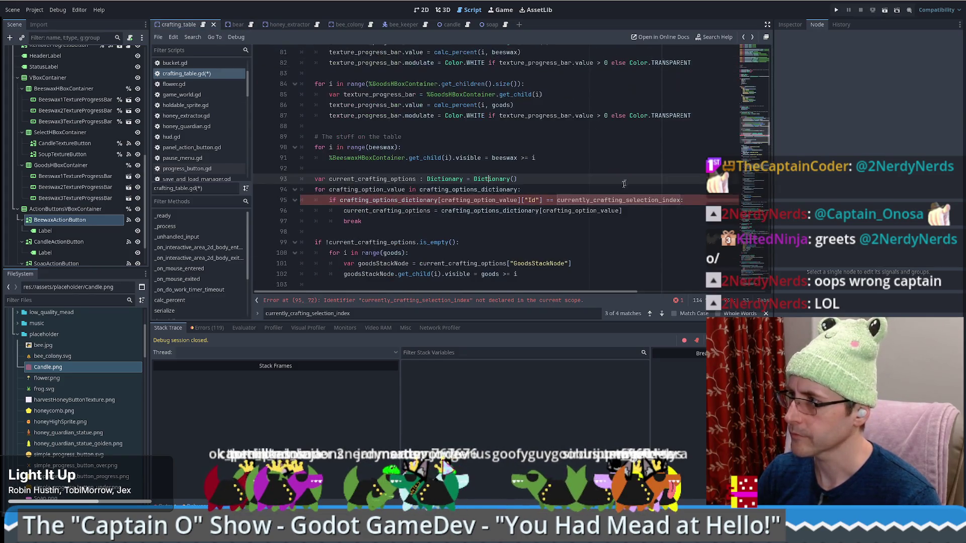
double_click(629, 199)
type("currently_crafting_id")
key("ctrl+s")
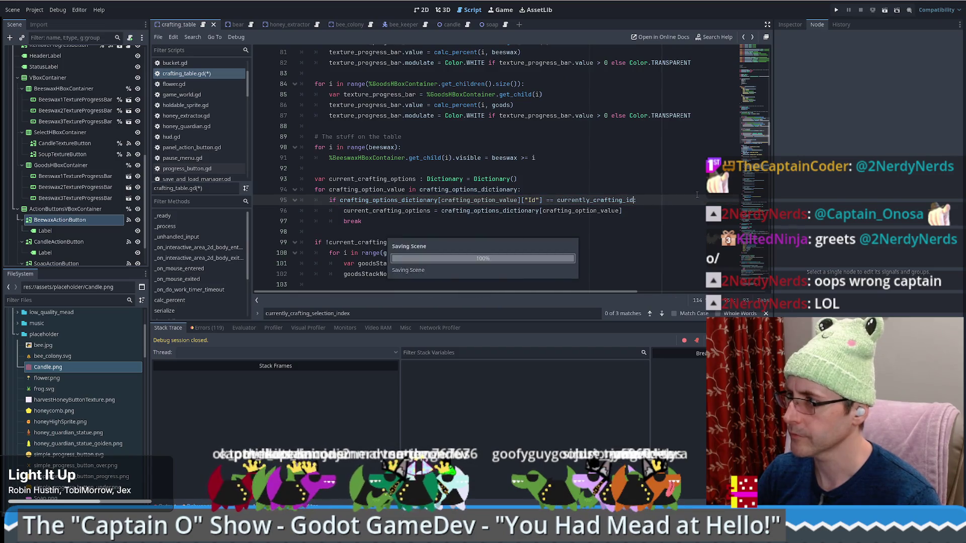
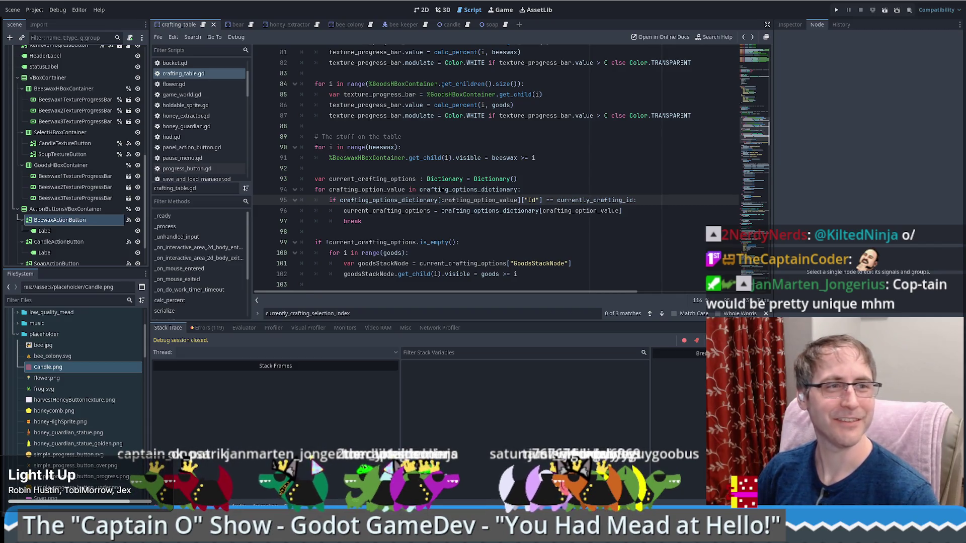
Read through crafting_table.gd lines 76–98, stepping the caret through the goods-visibility code
left_click(525, 177)
scroll(515, 171, "down", 2)
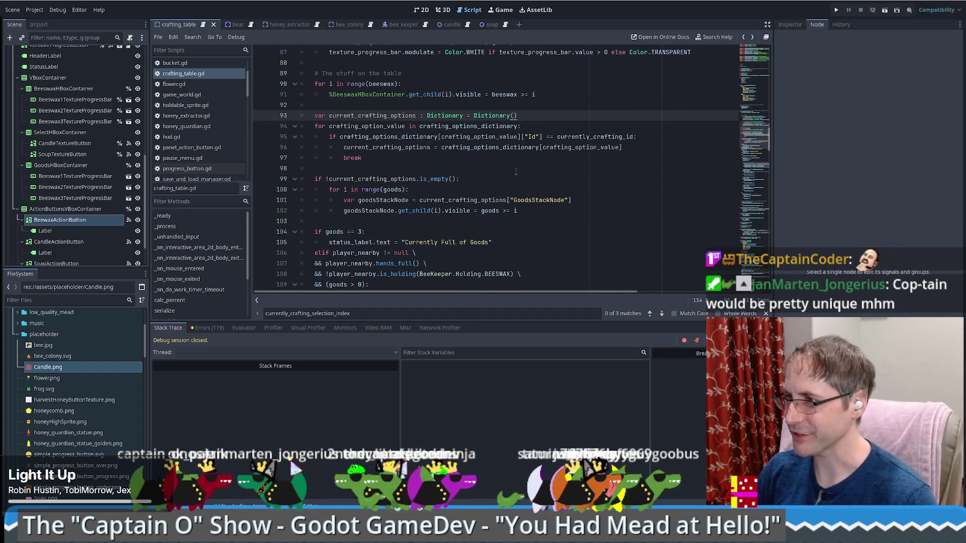
left_click(505, 168)
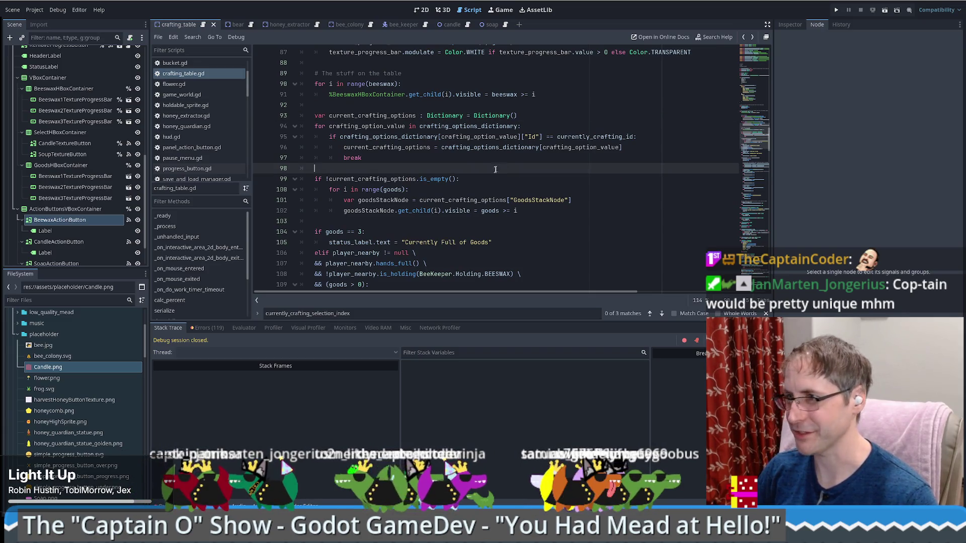
scroll(472, 197, "up", 5)
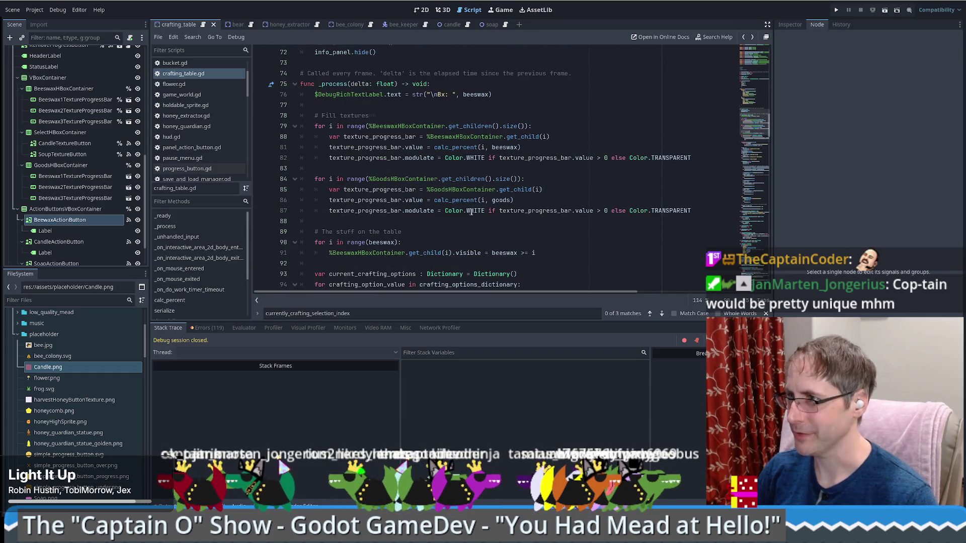
left_click(541, 90)
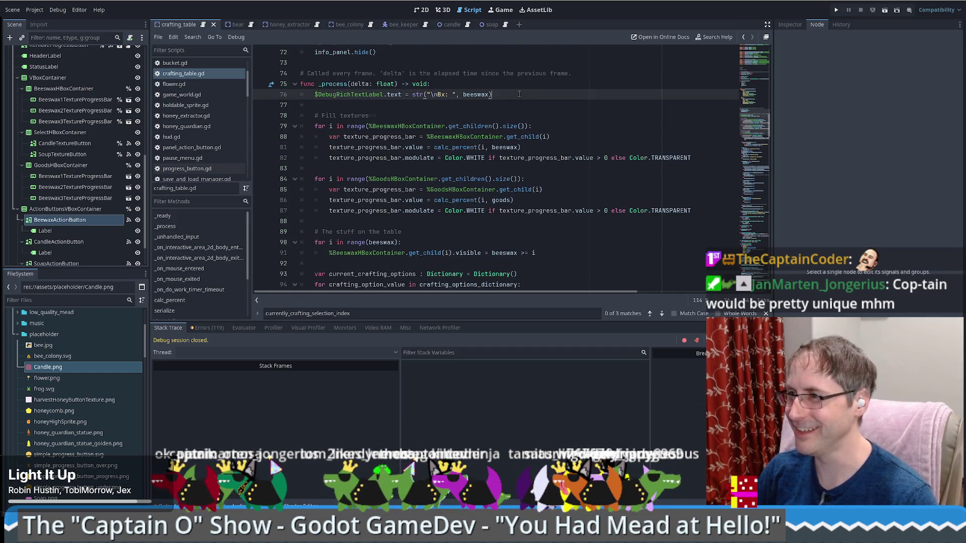
scroll(519, 94, "down", 4)
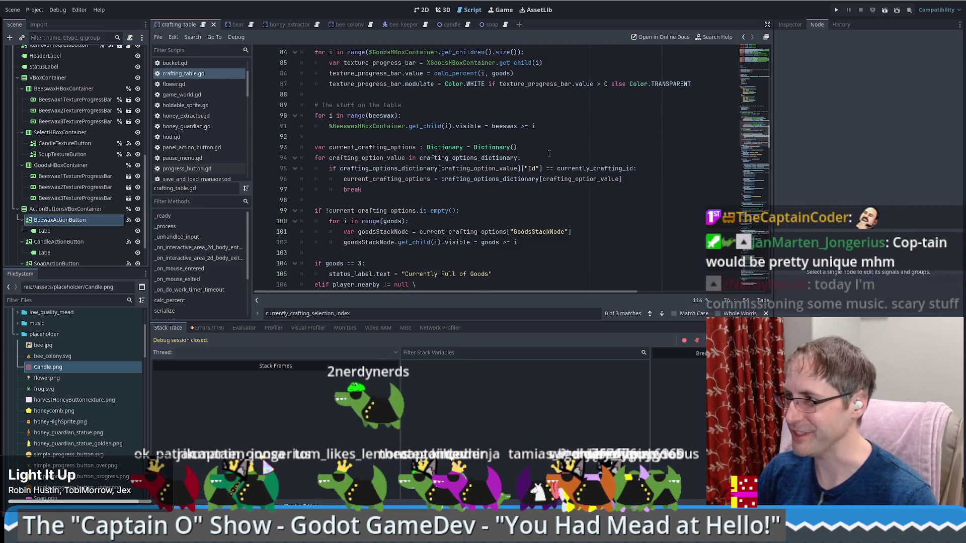
left_click(549, 155)
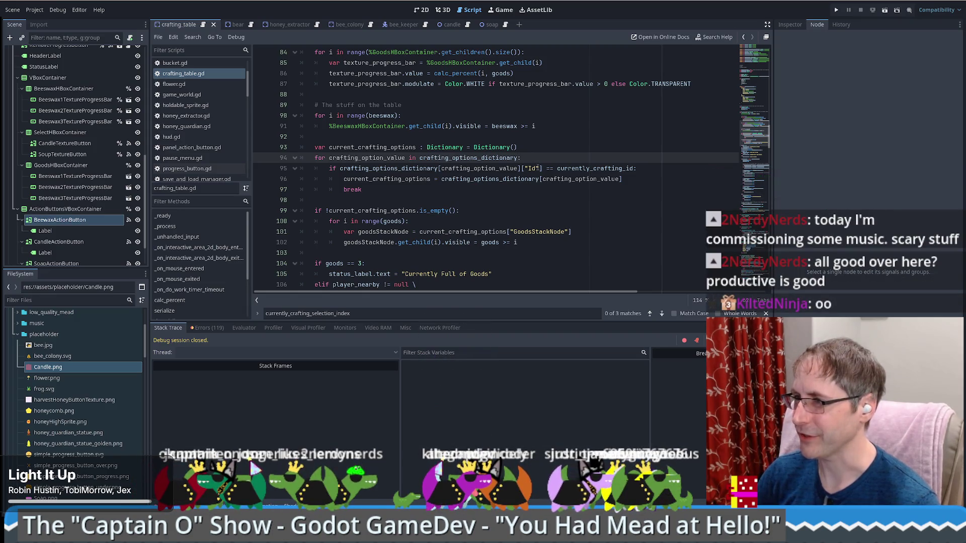
scroll(468, 160, "up", 2)
Highlight the BeeswaxHBoxContainer reference, the goods checks on lines 99–100 and the GoodsStackNode lookup
double_click(392, 190)
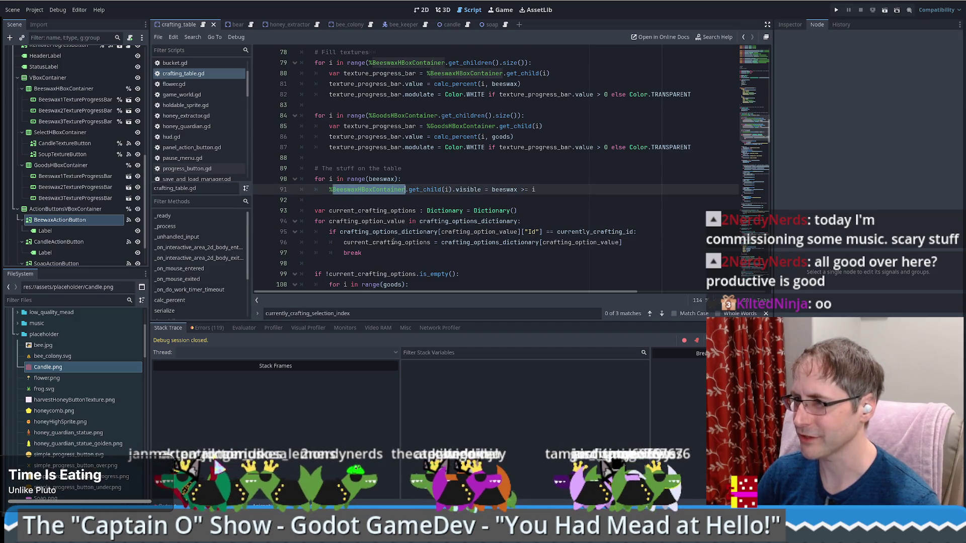
scroll(392, 242, "down", 1)
scroll(398, 224, "down", 2)
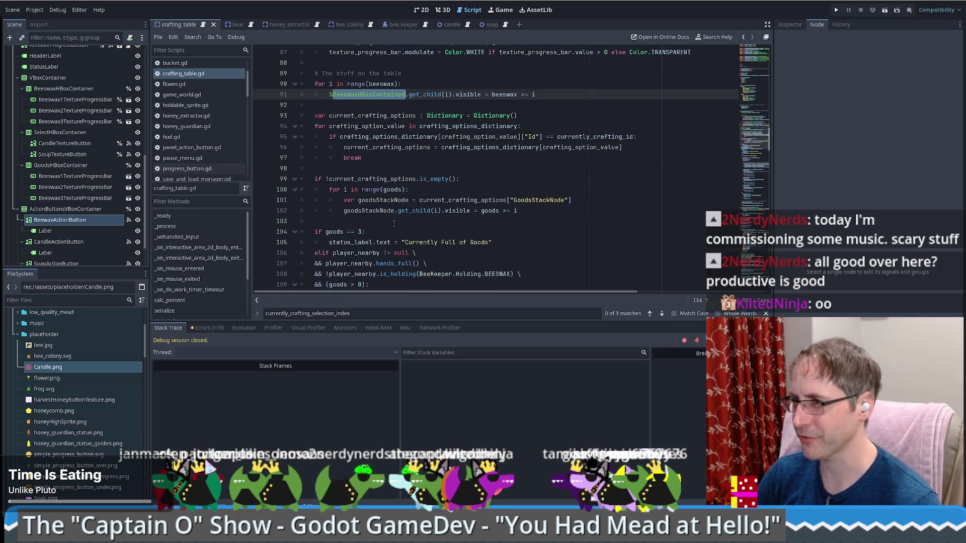
left_click_drag(313, 179, 504, 192)
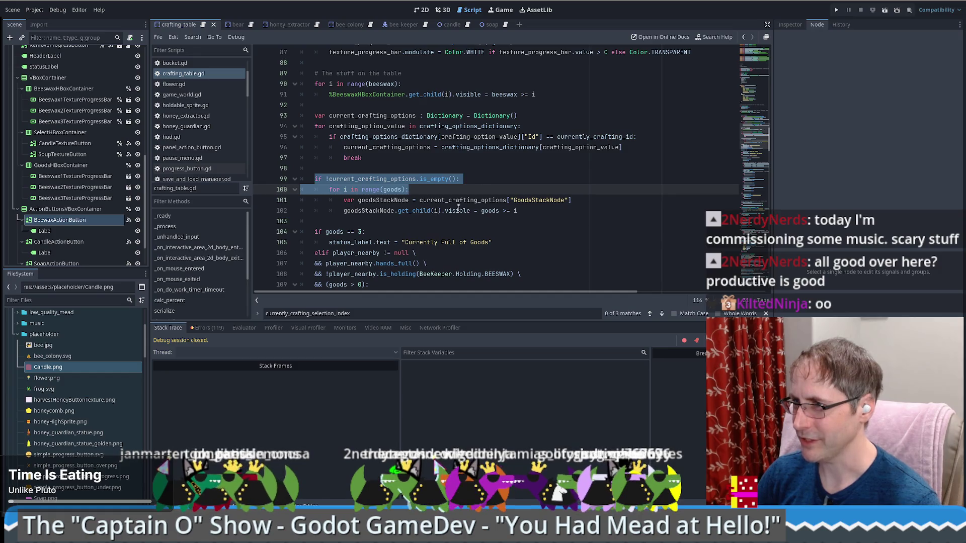
left_click_drag(376, 201, 540, 201)
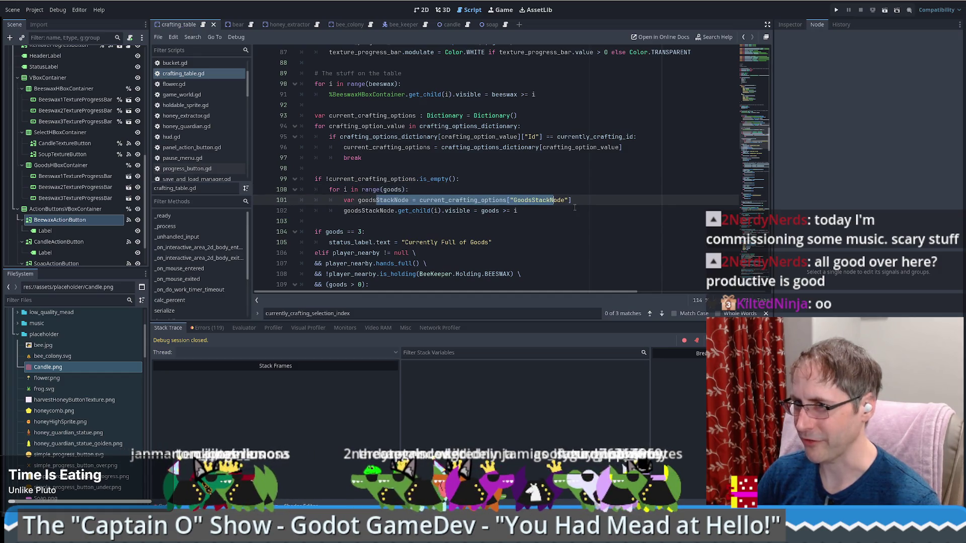
Select a button node and Good1 under CandleStack in the Scene dock, then run the project
left_click(65, 144)
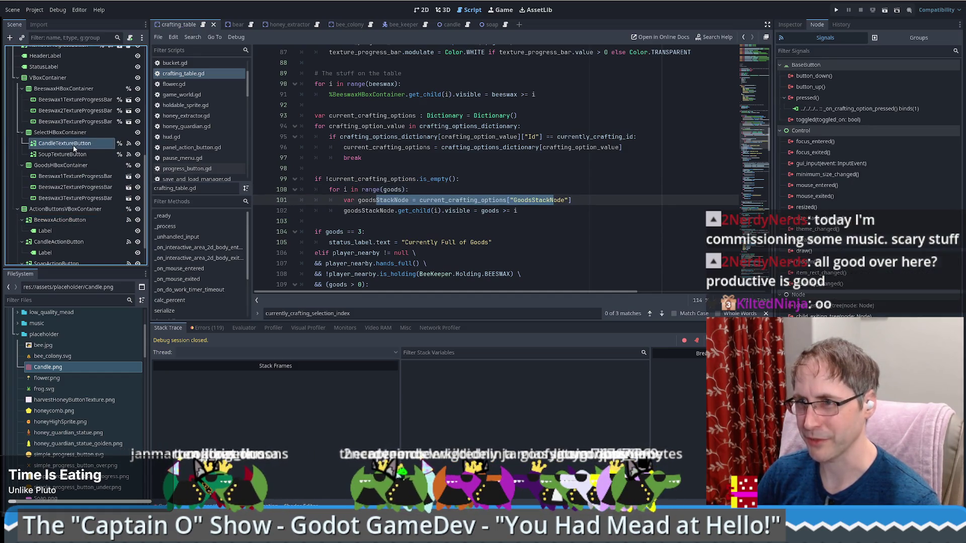
scroll(69, 199, "up", 10)
left_click(56, 195)
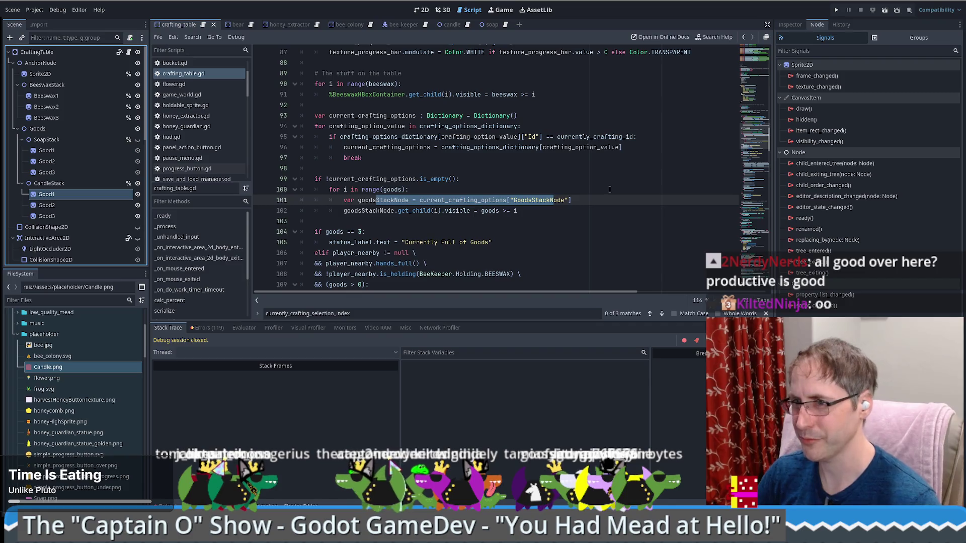
left_click(604, 211)
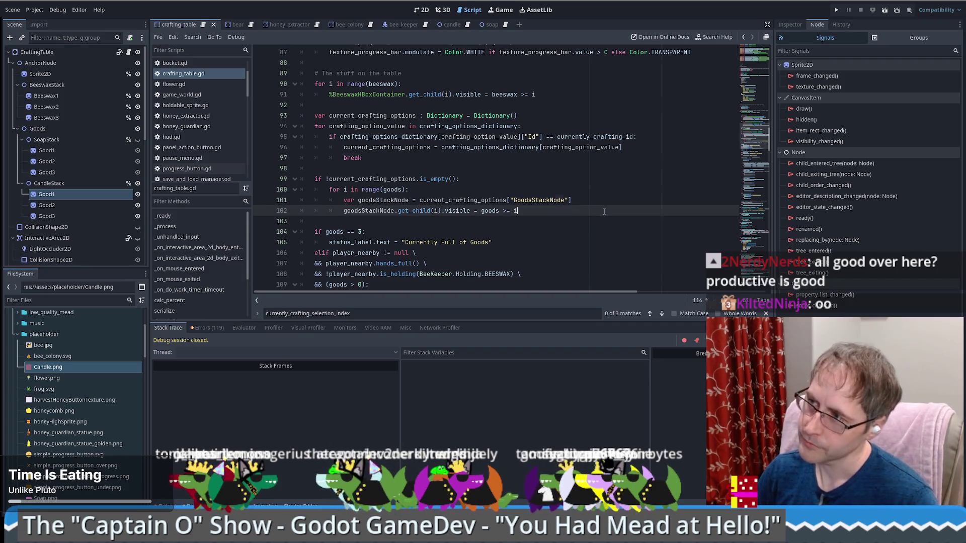
left_click(837, 10)
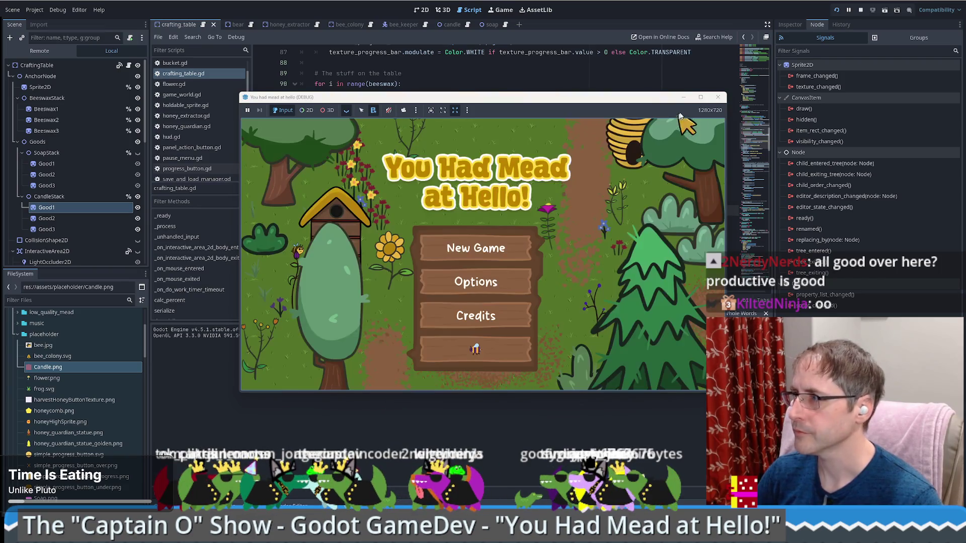
Start a new game, put beeswax into the crafting table, and add a breakpoint on line 100
left_click(472, 247)
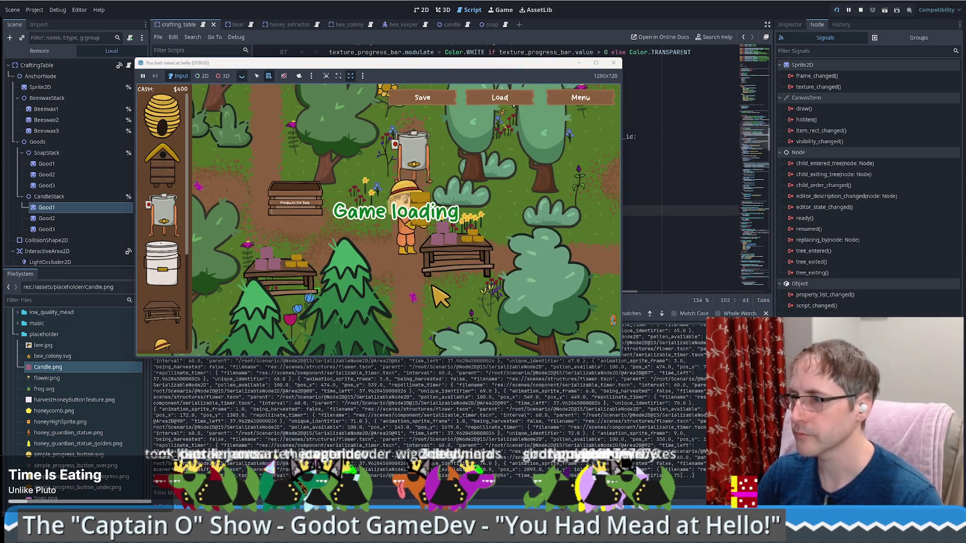
left_click(451, 261)
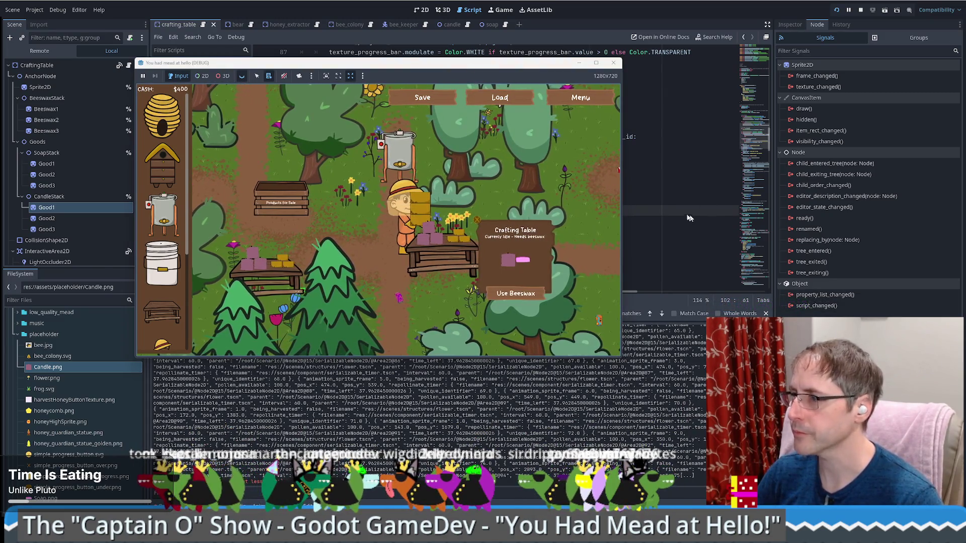
left_click(522, 290)
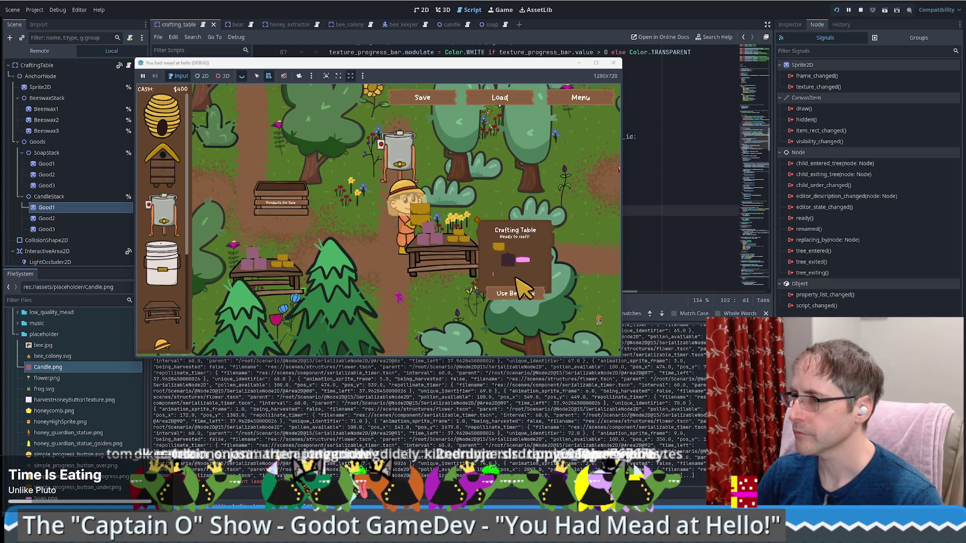
left_click(666, 268)
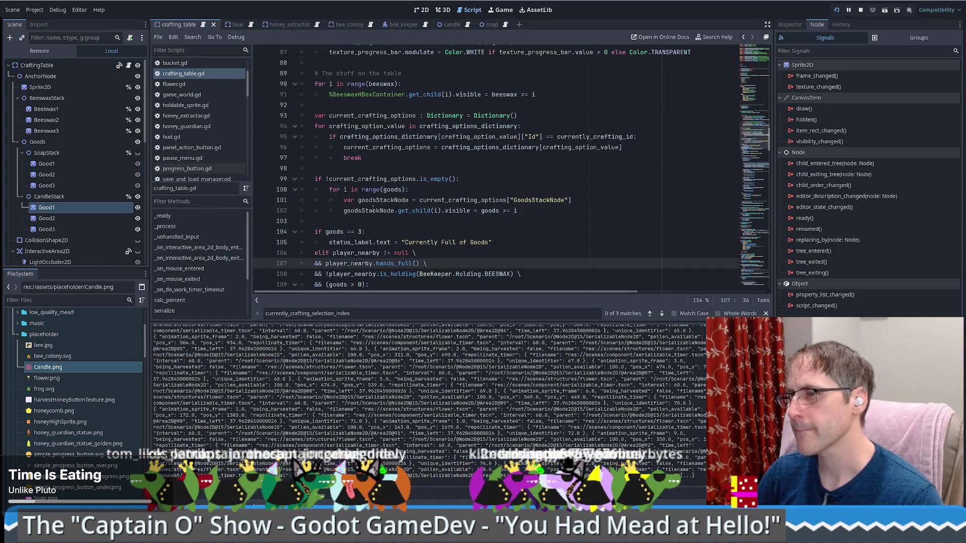
left_click(259, 191)
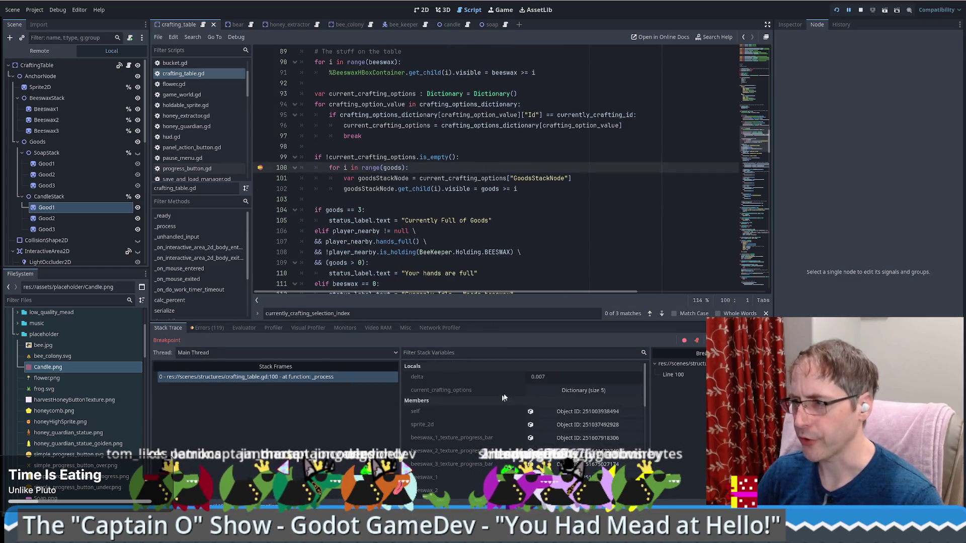
Expand current_crafting_options in Locals, make SoapStack visible, and stop the paused game
left_click(584, 390)
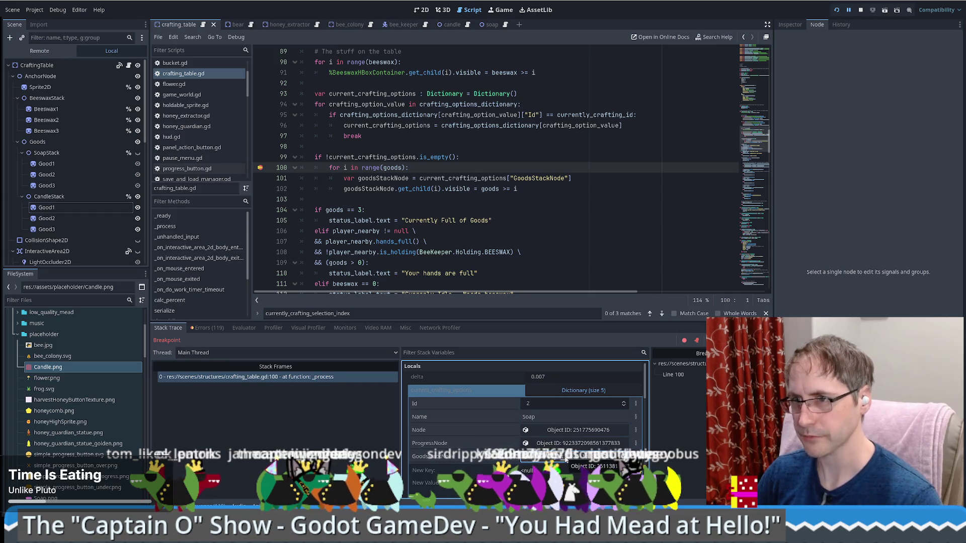
left_click(138, 153)
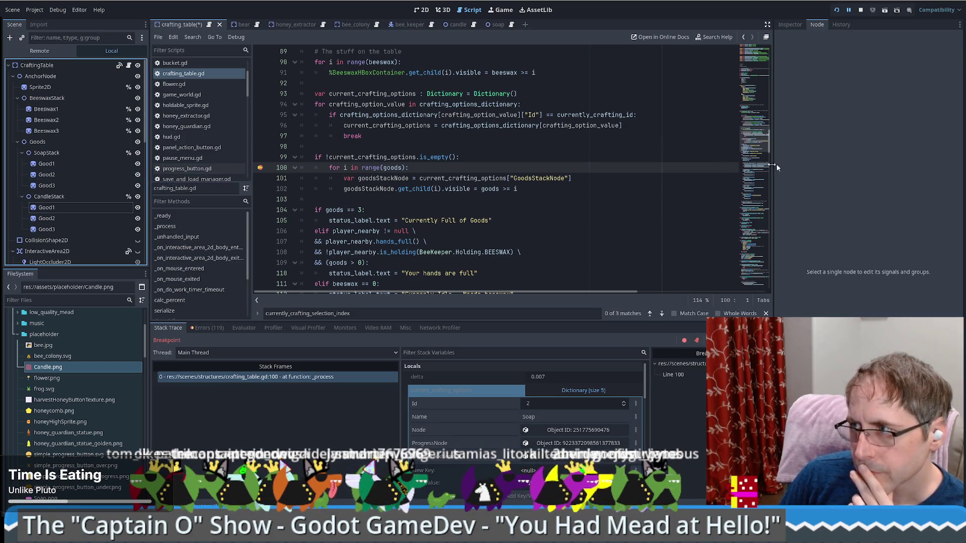
left_click(860, 10)
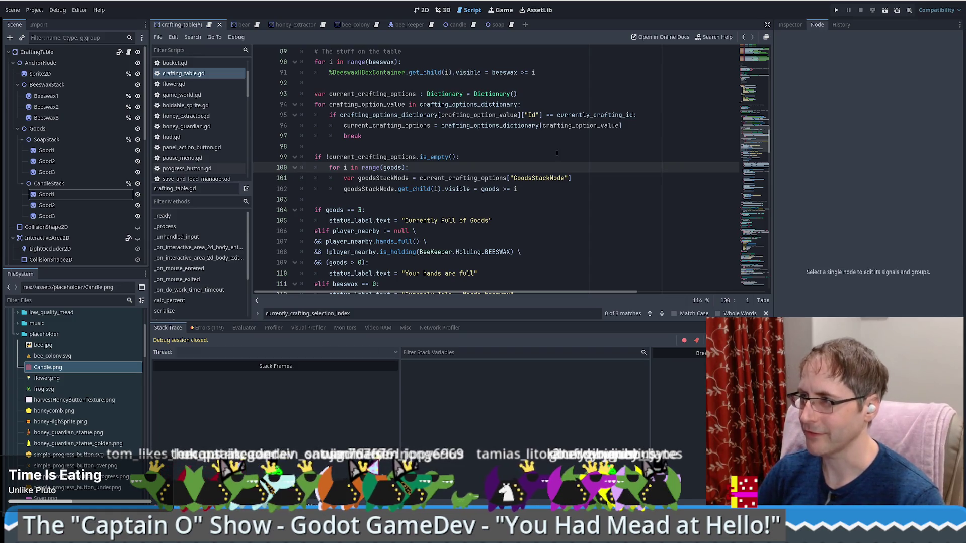
Paste the goods-visibility loop into _ready under the comment and dedent lines 75–78 one level
double_click(352, 115)
key("alt+Left")
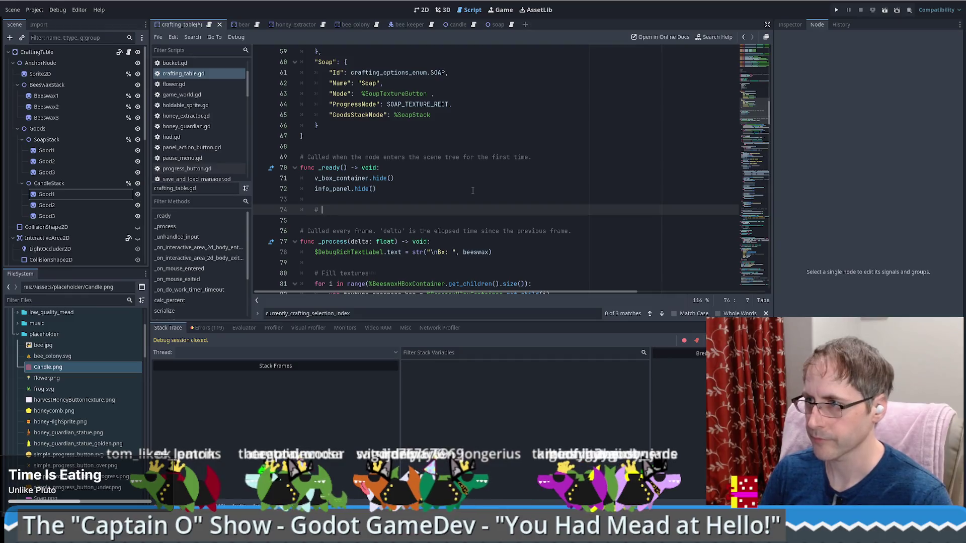
key("Return")
type("for crafting_option_value in crafting_options_dictionary: \t\tif crafting_options_dictionary[crafting_option_value][\"Id\"] == currently_crafting_id: \t\t\tcurrent_crafting_options = crafting_options_dictionary[crafting_option_value] \t\t\tbreak  \tif !current_crafting_options.is_empty(): \t\tfor i in range(goods): \t\t\tvar goodsStackNode = current_crafting_options[\"GoodsStackNode\"] \t\t\tgoodsStackNode.get_child(i).visible = goods >= i")
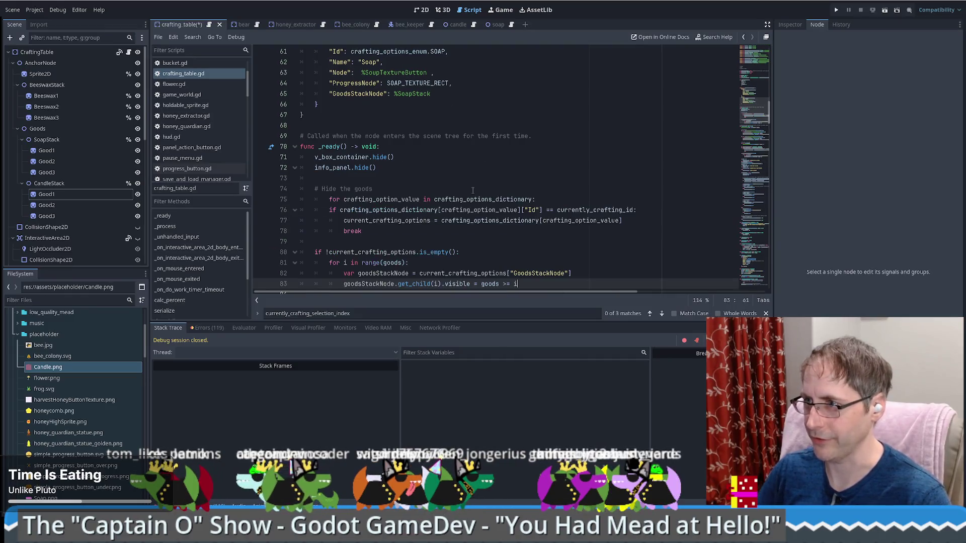
left_click_drag(332, 197, 430, 244)
left_click_drag(362, 231, 279, 201)
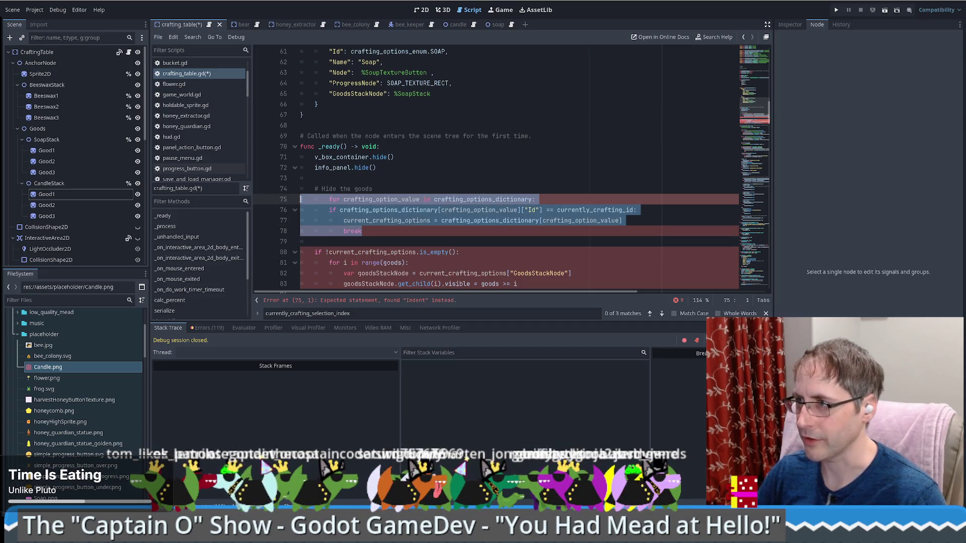
key("shift+Tab")
Check the crafting_options_dictionary definition, then delete the old if block and leftover empty lines
double_click(471, 199)
scroll(484, 206, "up", 6)
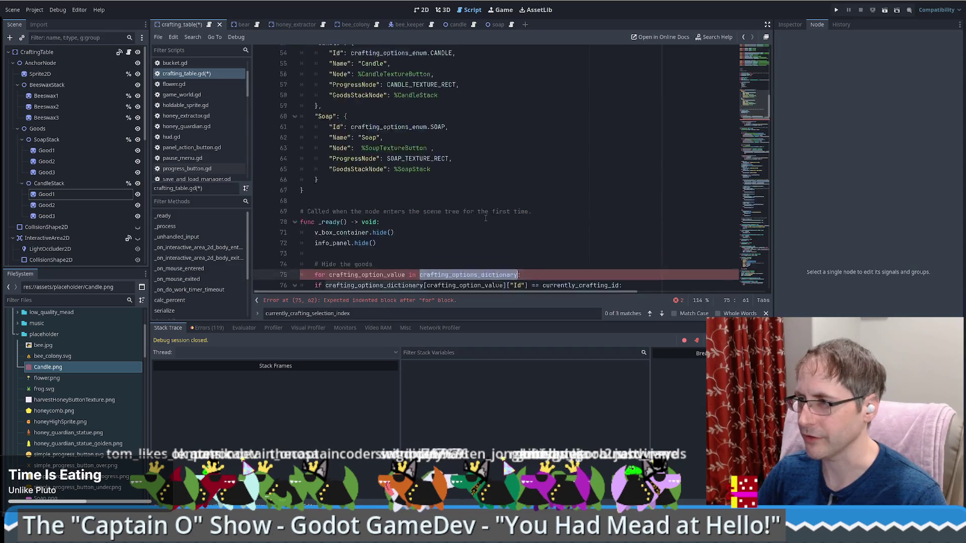
scroll(429, 165, "down", 8)
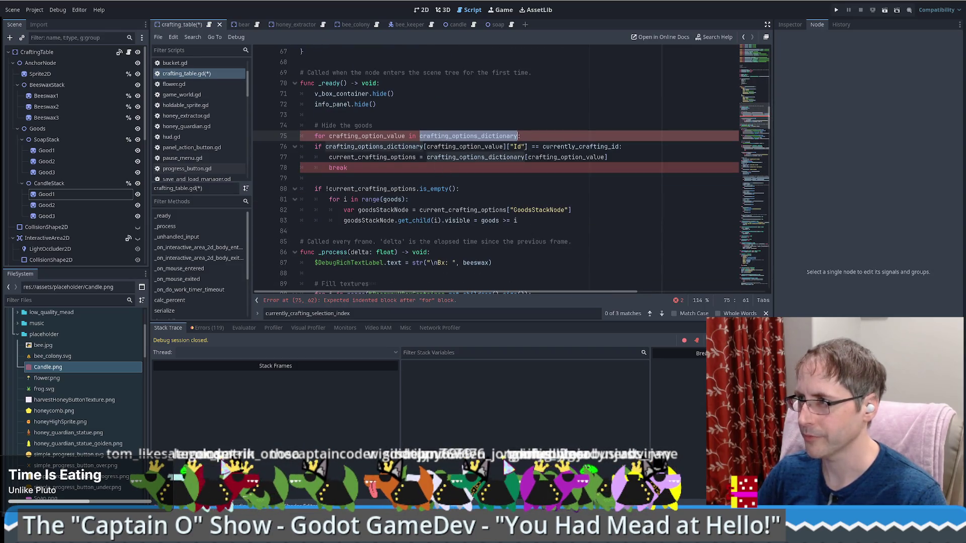
scroll(508, 146, "up", 5)
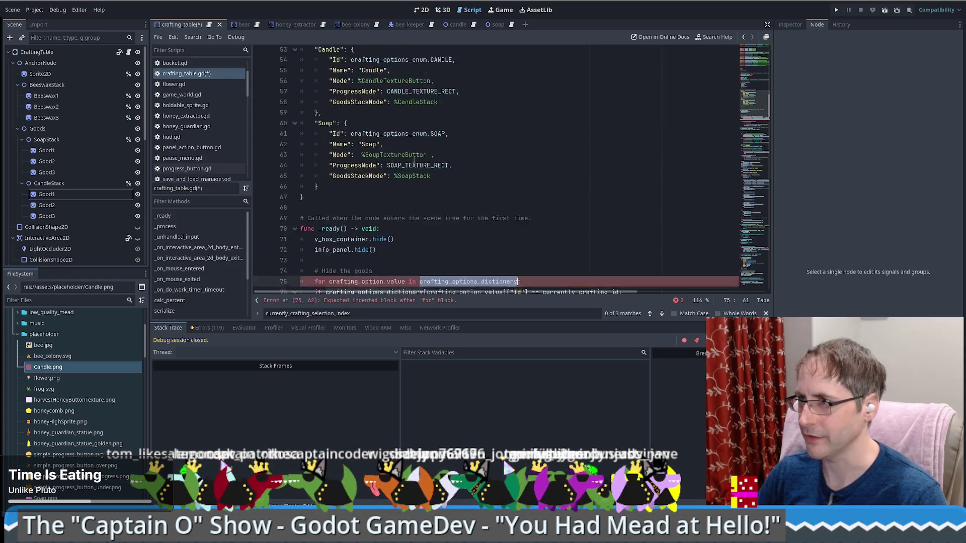
left_click(402, 146)
scroll(475, 178, "down", 5)
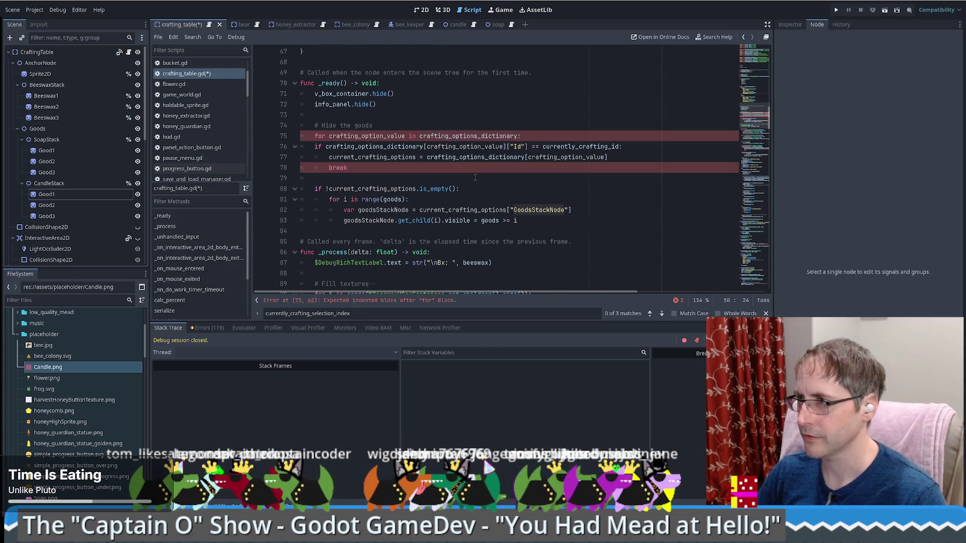
mouse_move(314, 146)
left_mouse_down()
mouse_move(609, 158)
mouse_move(349, 168)
left_mouse_up()
key("Delete")
left_click(545, 138)
key("Delete")
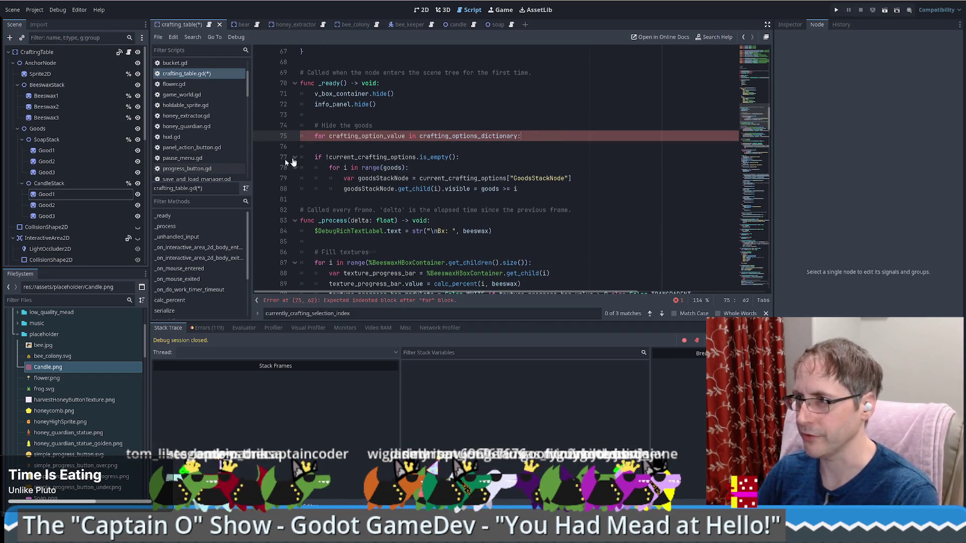
key("Delete")
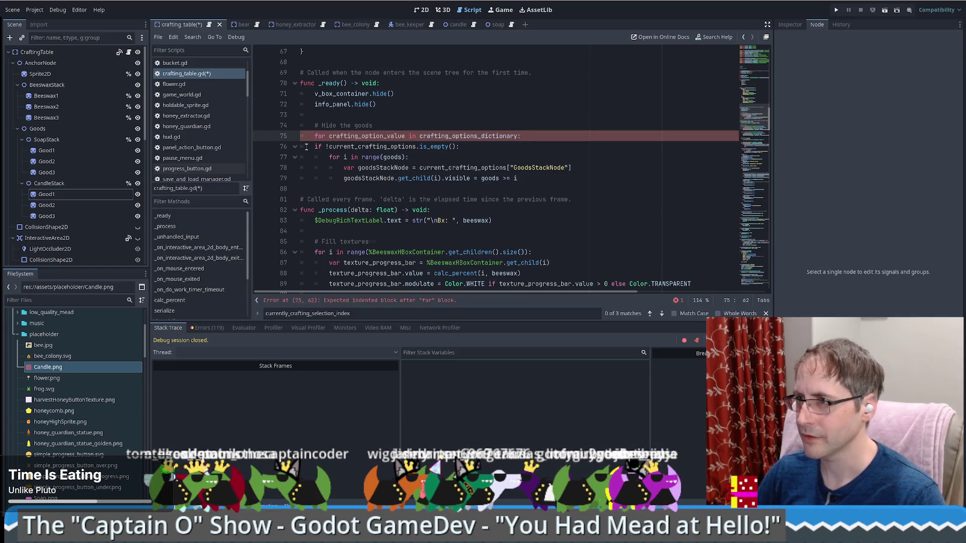
Delete the is_empty check line, replace current_crafting_options with crafting_option_value, and save
mouse_move(311, 146)
left_mouse_down()
mouse_move(571, 167)
mouse_move(518, 179)
left_mouse_up()
left_click(518, 179)
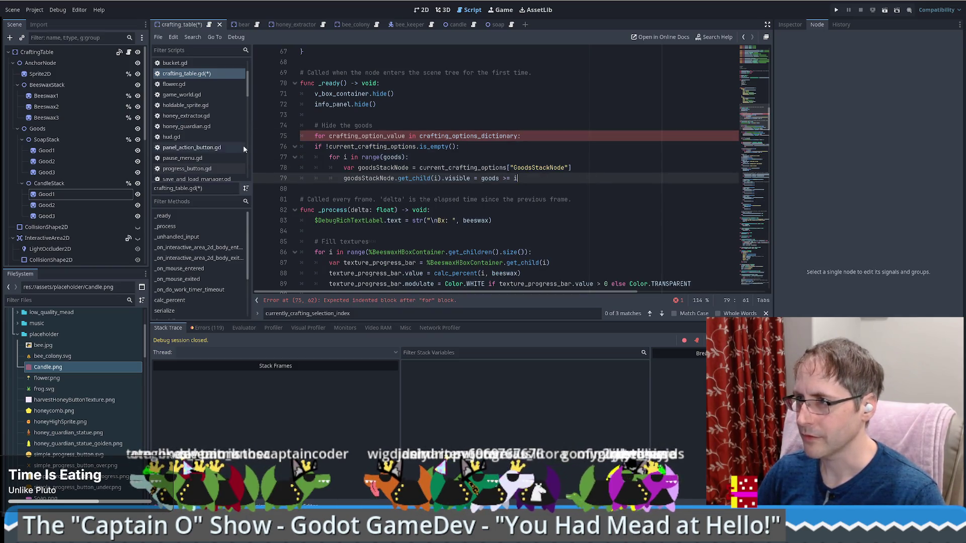
triple_click(474, 145)
key("BackSpace")
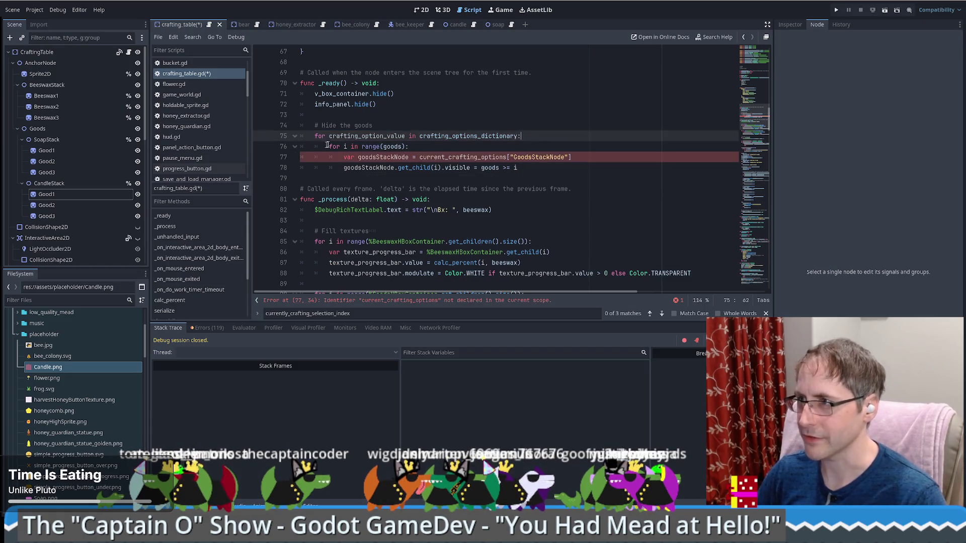
double_click(372, 135)
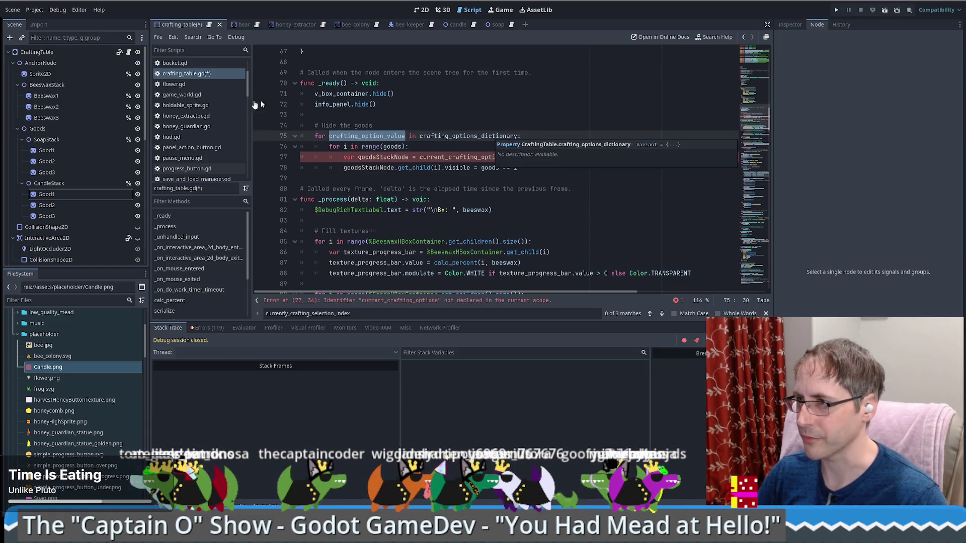
key("ctrl+c")
double_click(468, 156)
key("ctrl+v")
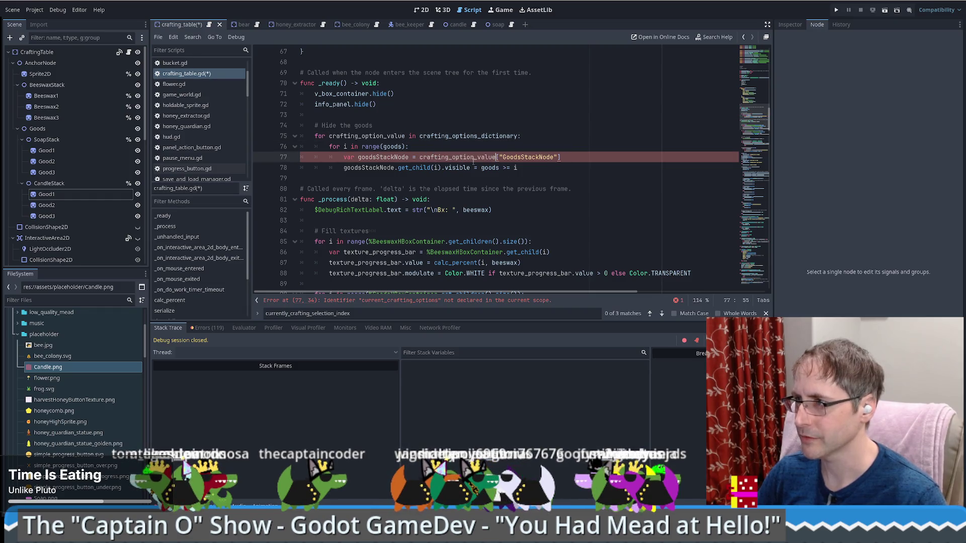
left_click_drag(482, 169, 511, 169)
type("false")
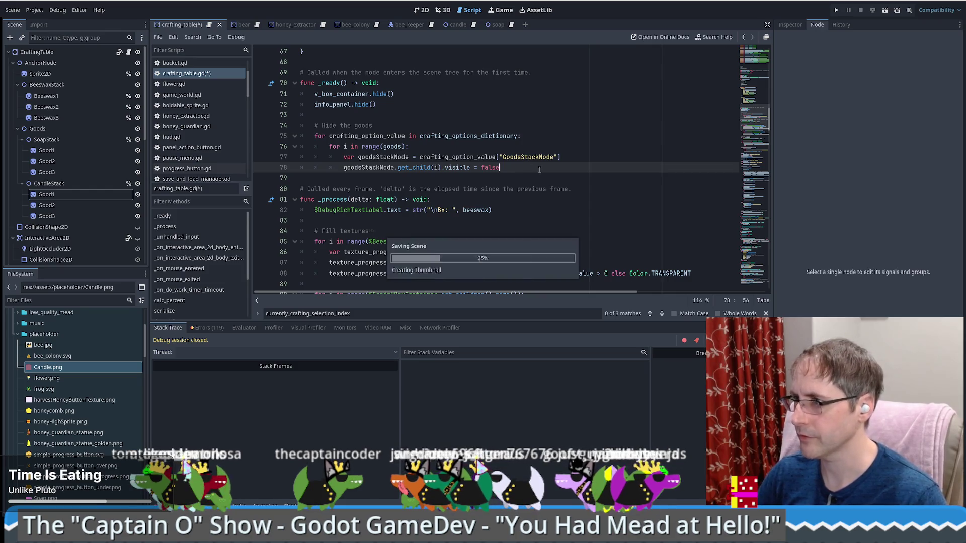
key("ctrl+s")
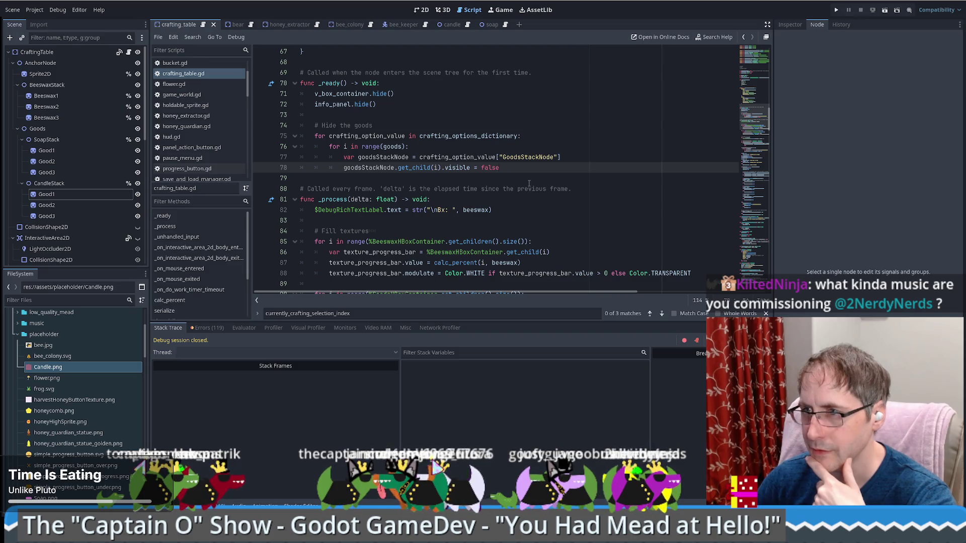
Look back over the saved _ready loop, ending on its for line
scroll(344, 154, "down", 2)
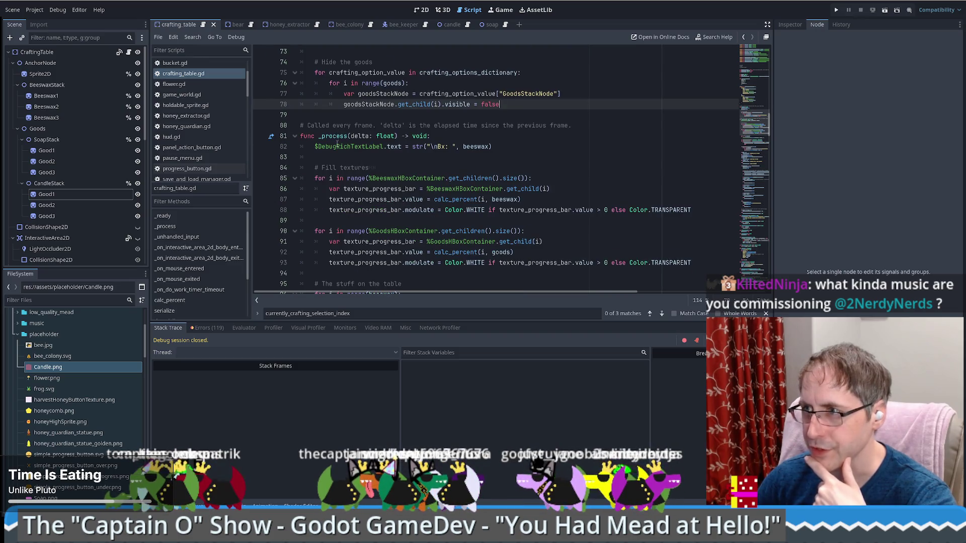
mouse_move(336, 136)
scroll(558, 118, "up", 3)
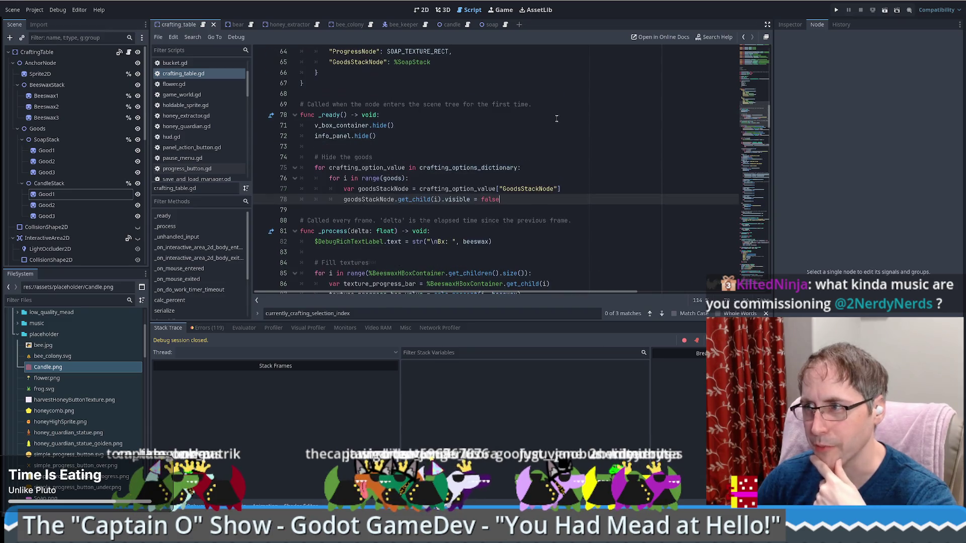
left_click(528, 168)
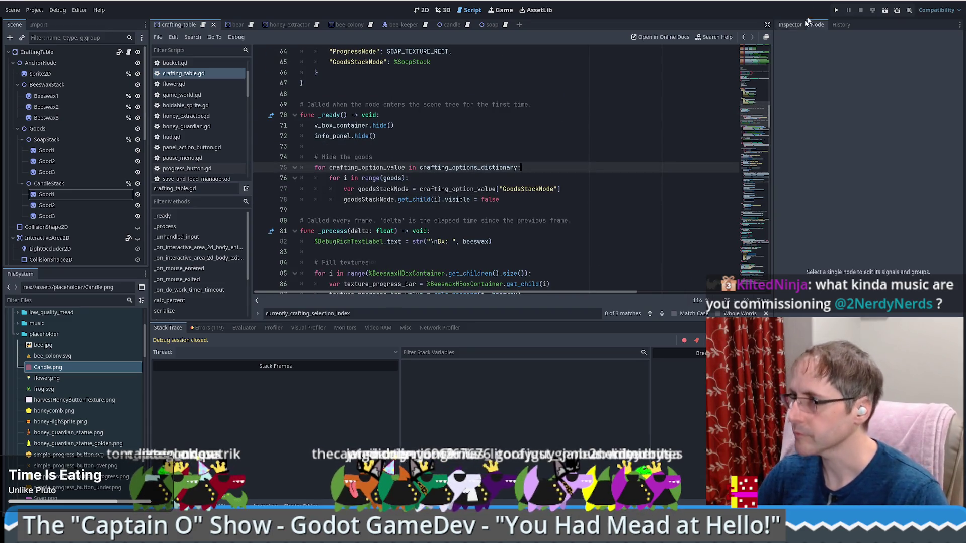
Run the game, start a game, load the save and open the crafting table panel to check hidden goods
left_click(837, 9)
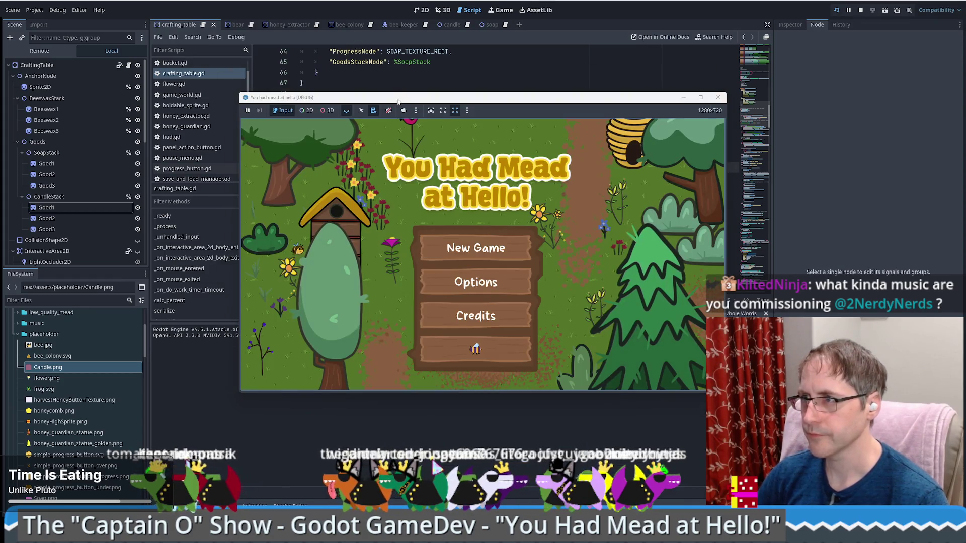
left_click_drag(398, 99, 356, 49)
left_click(462, 201)
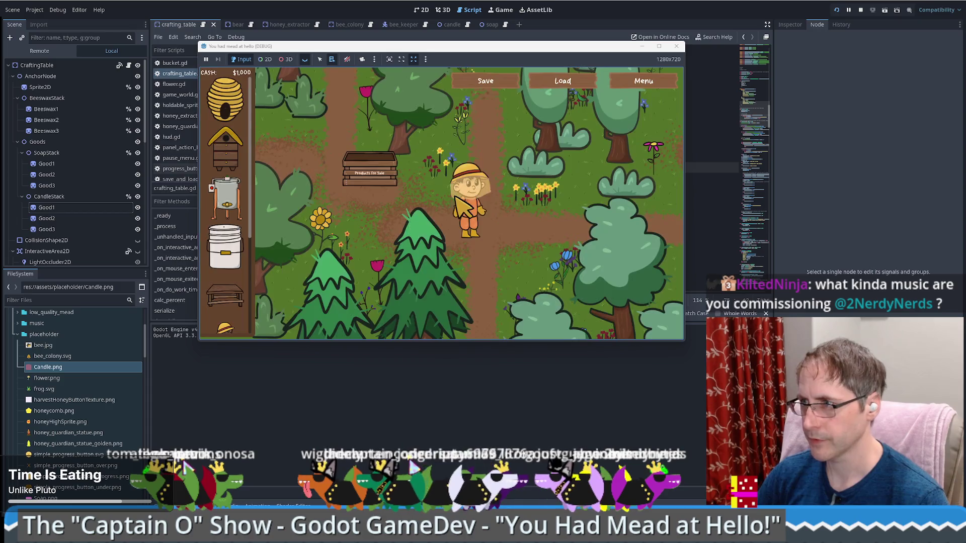
left_click(559, 83)
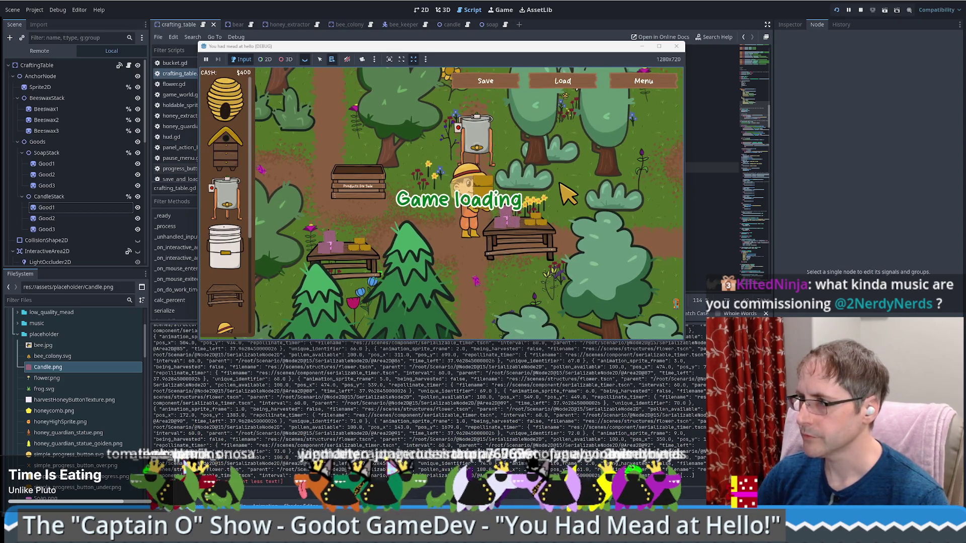
left_click(518, 223)
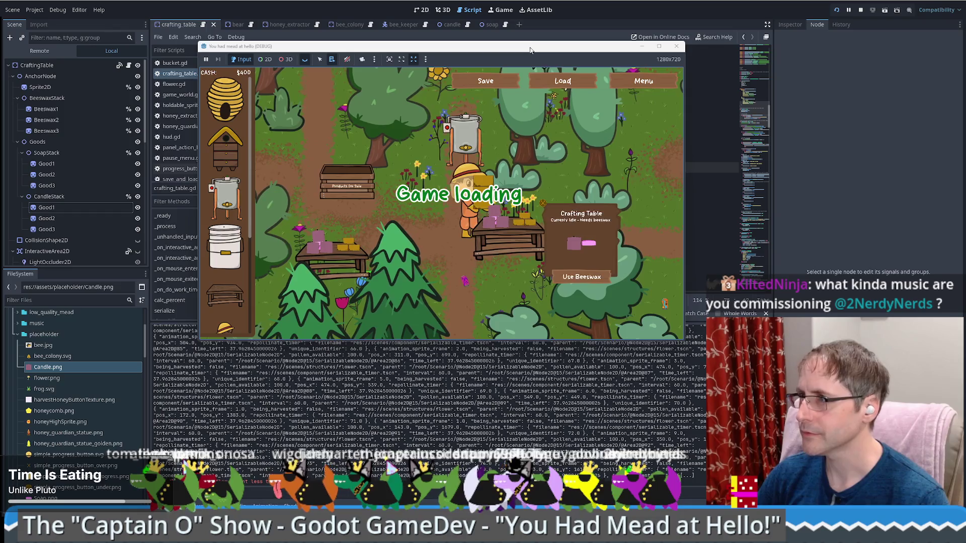
left_click_drag(530, 50, 478, 98)
left_click(409, 178)
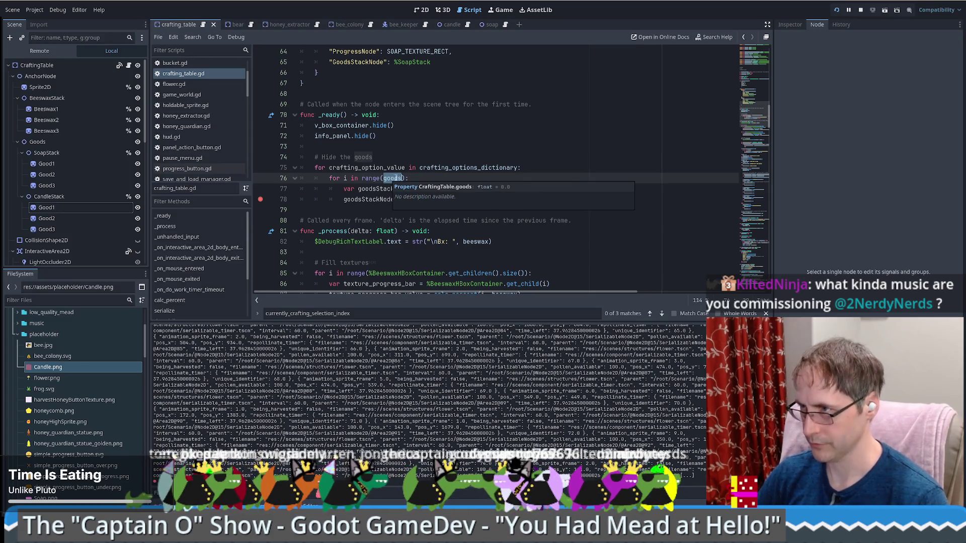
Stop the running game
left_click(259, 199, "shift")
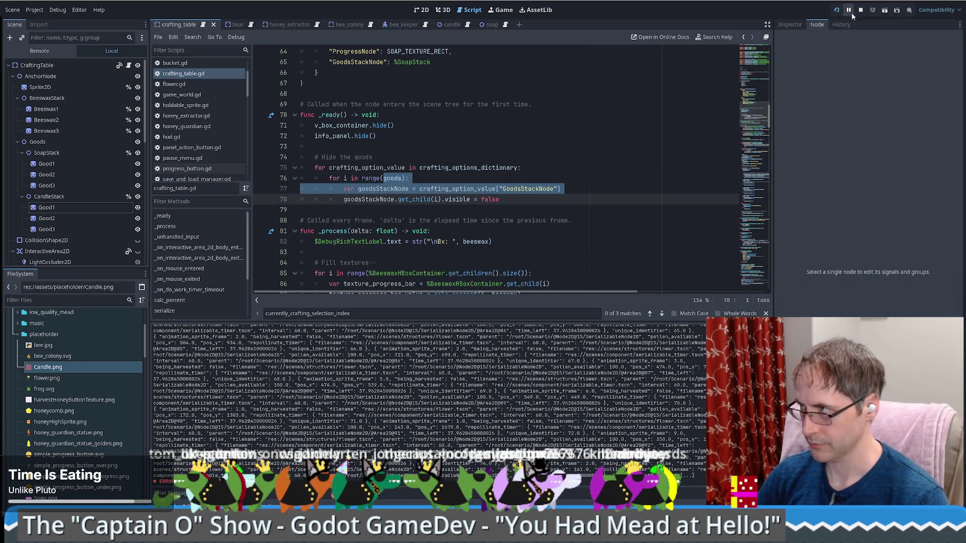
left_click(859, 10)
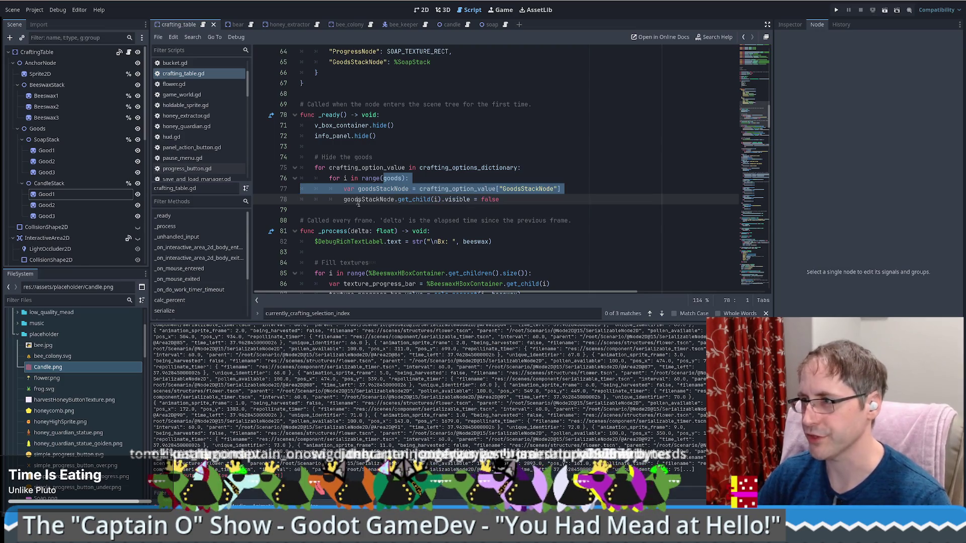
left_click(482, 199)
Make range() use crafting_option_value["GoodsStackNode"].get_chilren() and view Node's get_children docs
double_click(442, 188)
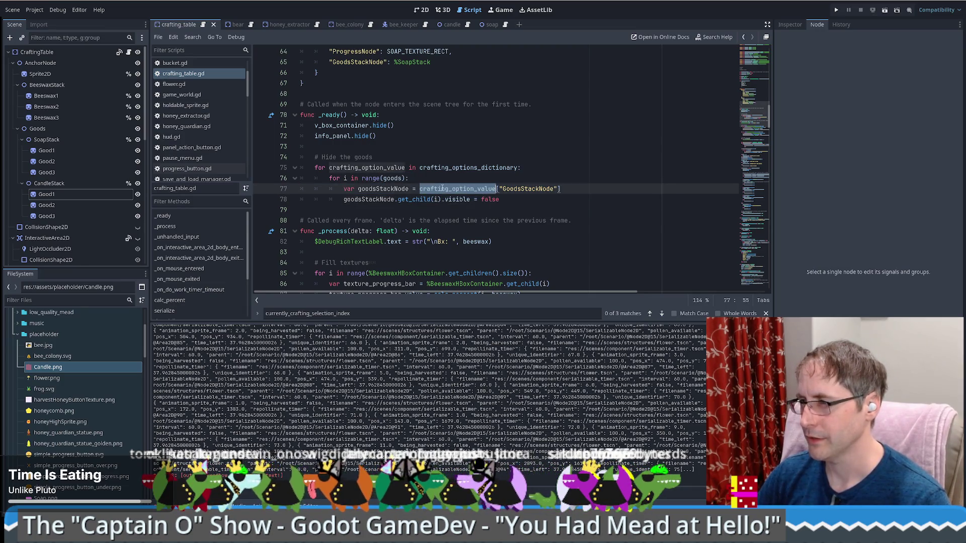
left_click(450, 188)
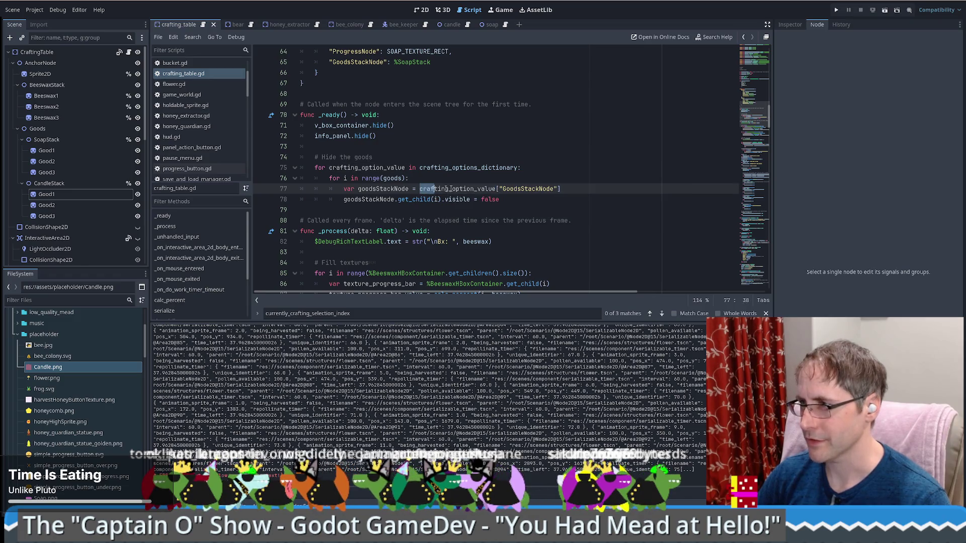
left_click_drag(451, 188, 590, 188)
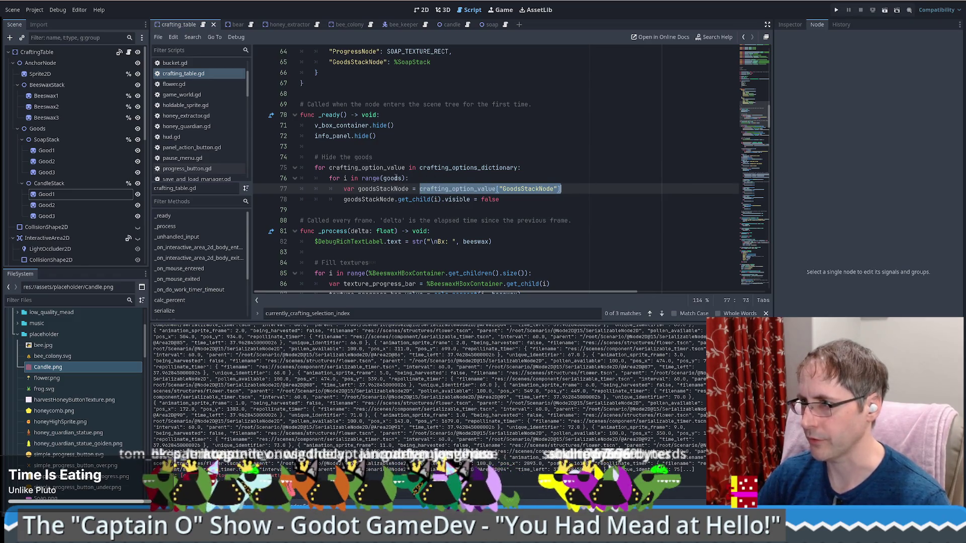
key("ctrl+c")
double_click(393, 178)
key("ctrl+v")
type(").g")
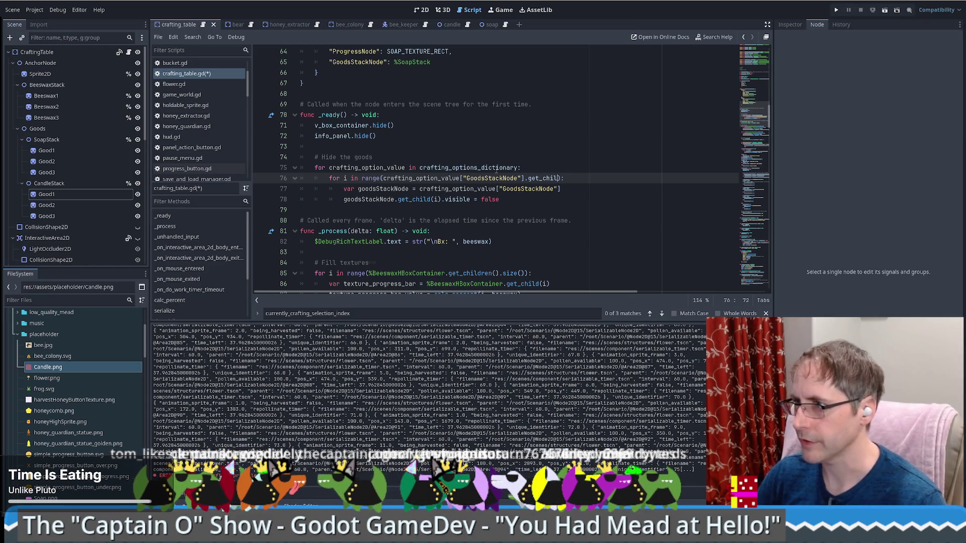
type("dre")
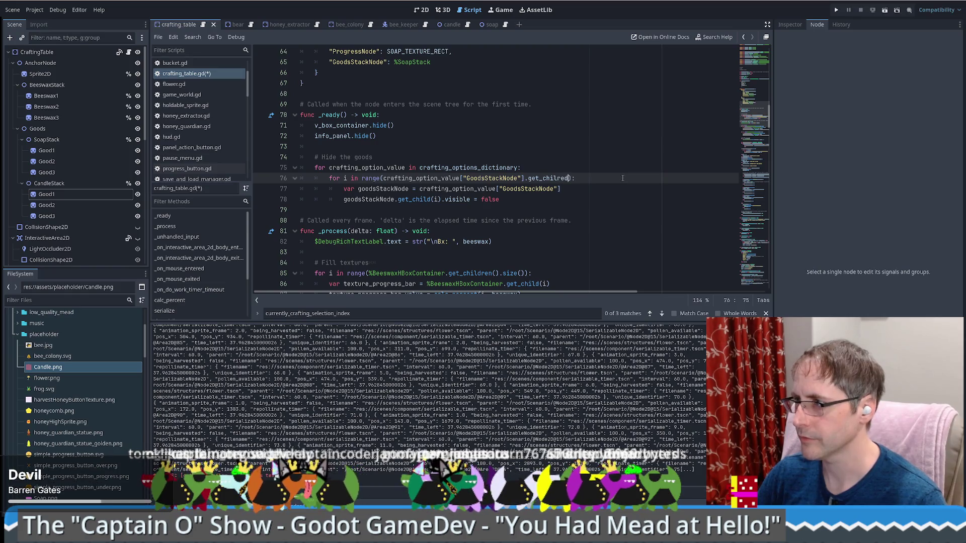
key("BackSpace")
type("n()")
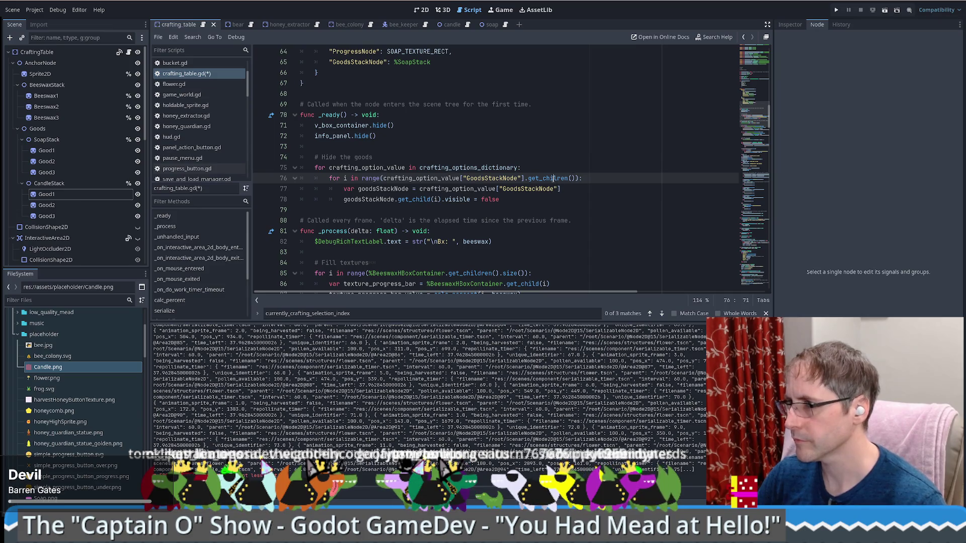
left_click(472, 276, "ctrl")
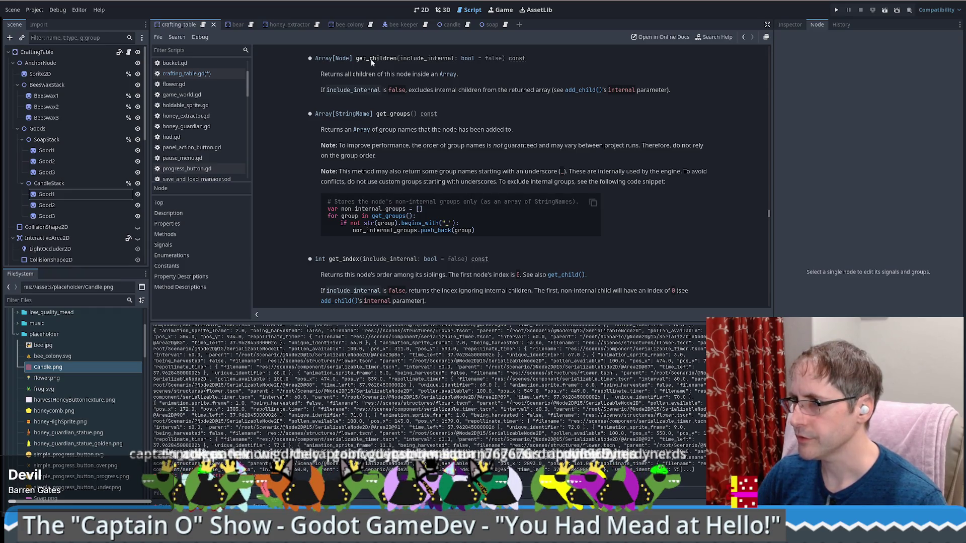
key("alt+Left")
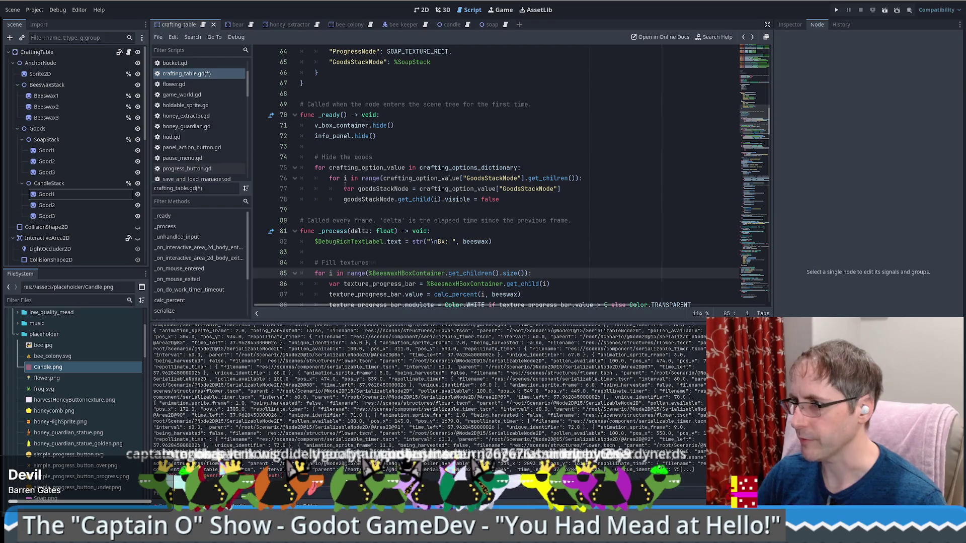
Loop directly over the GoodsStackNode children as good, drop the unused variable and range wrapper, and save
double_click(345, 178)
type("good")
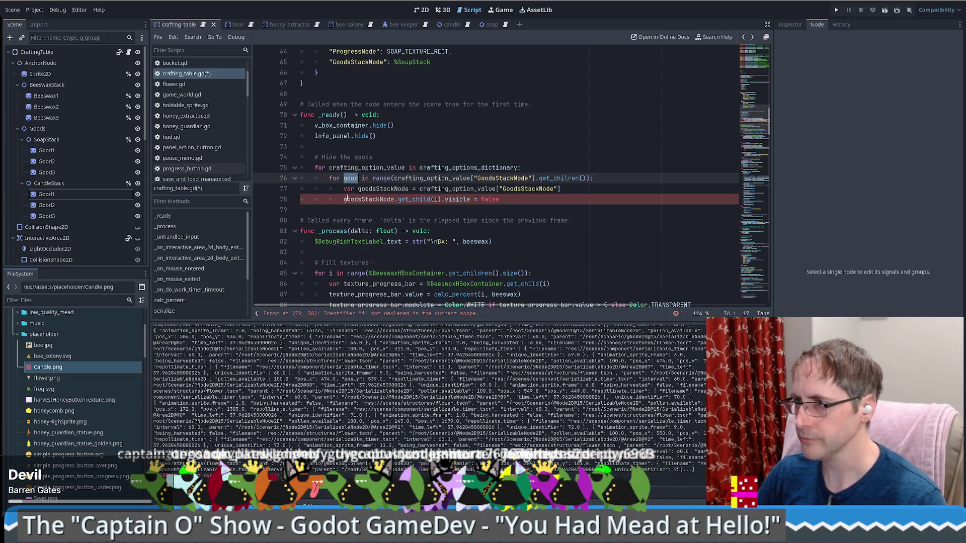
left_click_drag(344, 200, 442, 200)
type("good")
triple_click(394, 188)
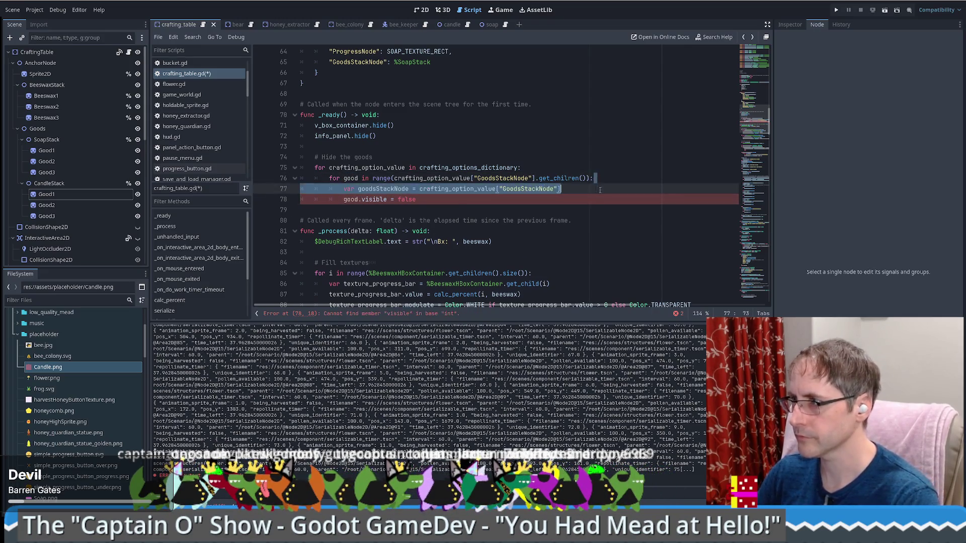
key("BackSpace")
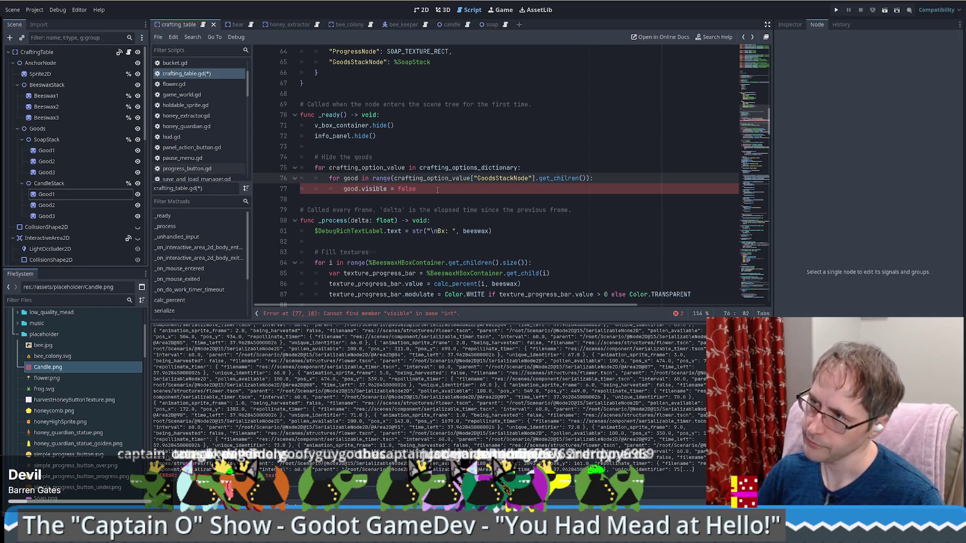
key("BackSpace")
key("BackSpace")
key("BackSpace")
key("Delete")
key("Delete")
key("Delete")
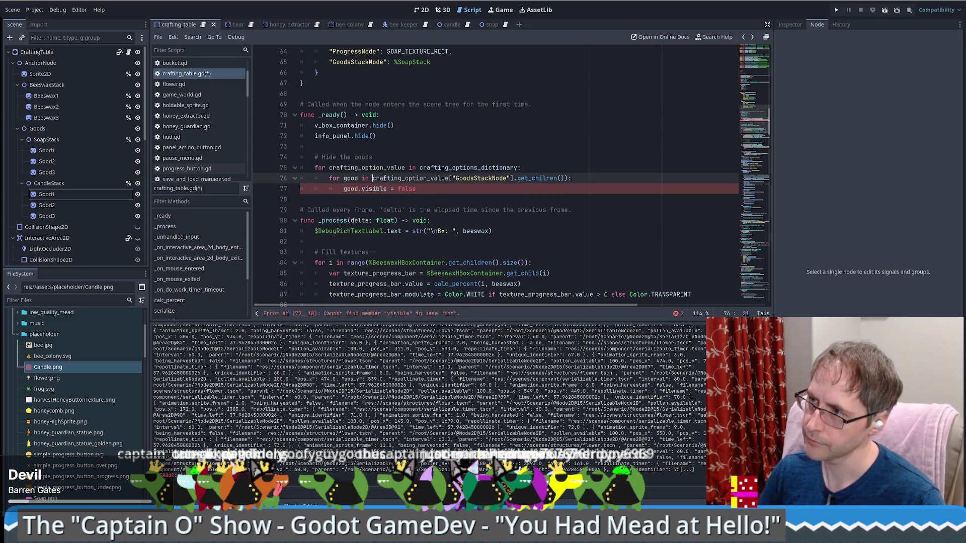
key("End")
key("Left")
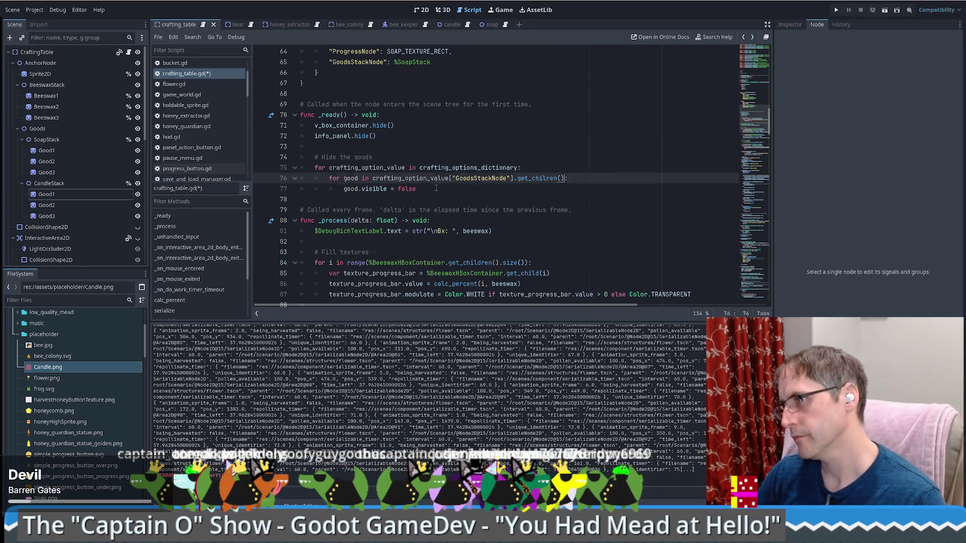
left_click(436, 189)
key("ctrl+s")
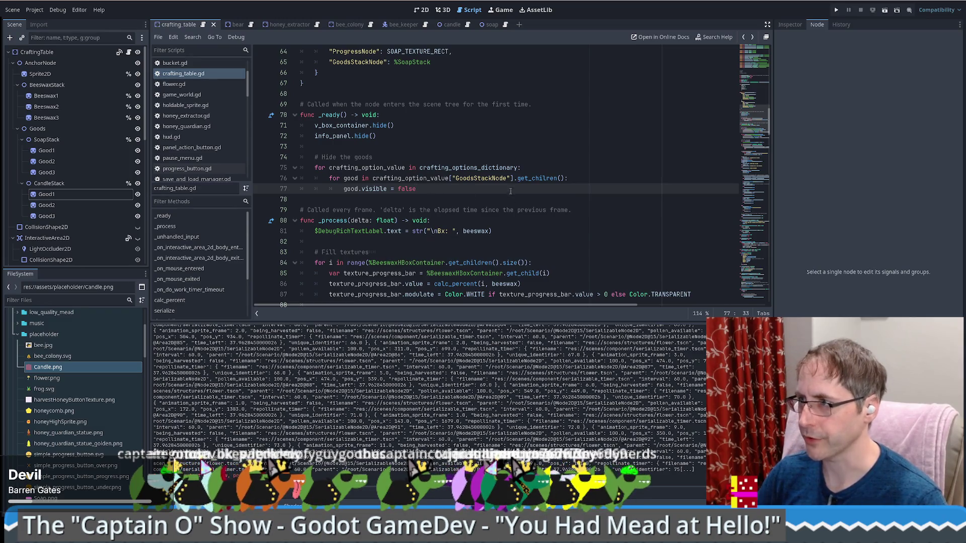
Review lines 75–77 including the get_chilren call, then run the game to test
left_click(456, 169)
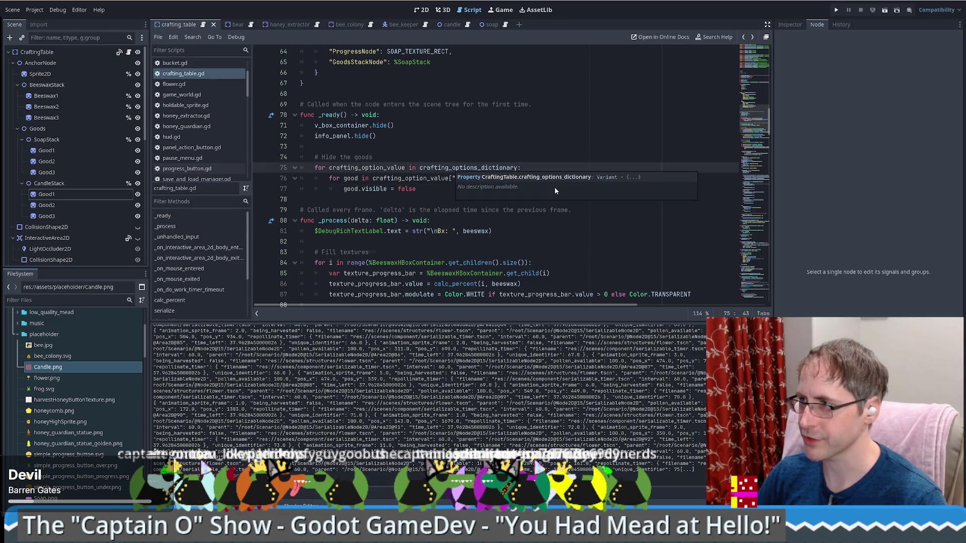
left_click(532, 179)
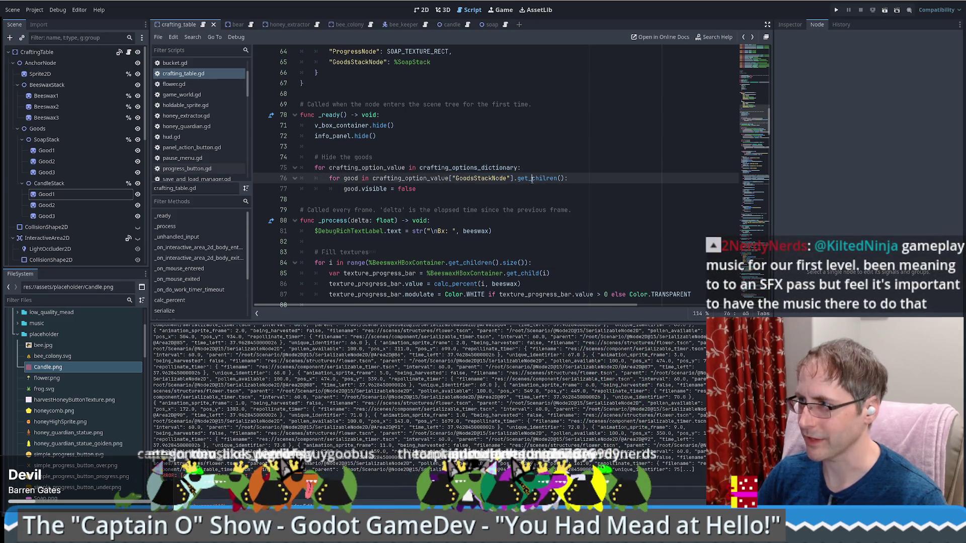
left_click(462, 194)
left_click(836, 10)
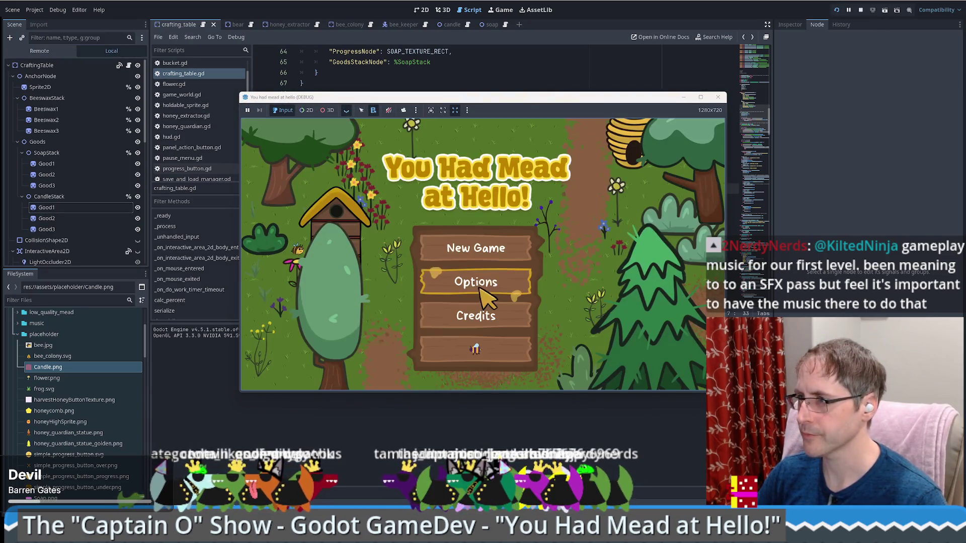
left_click(479, 251)
left_click(601, 132)
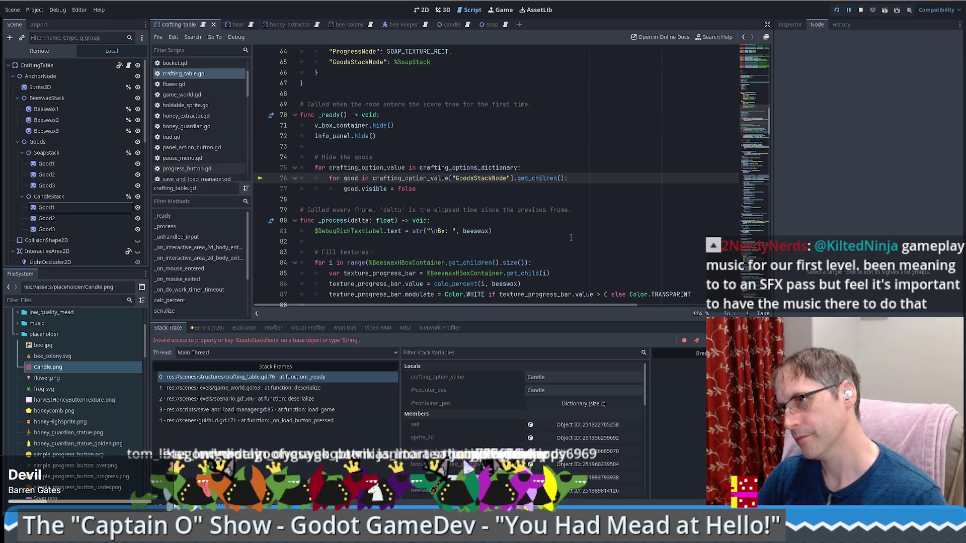
scroll(571, 237, "up", 5)
scroll(549, 233, "down", 5)
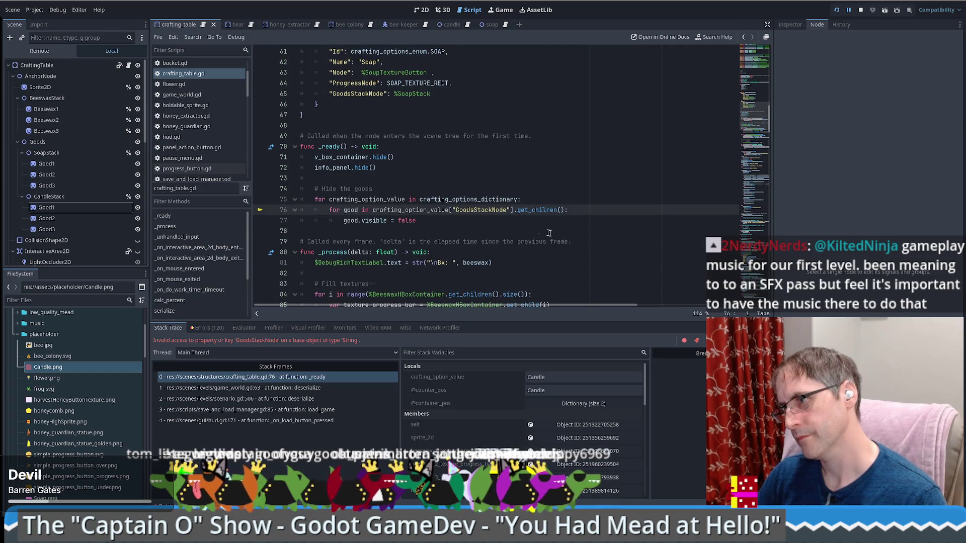
left_click(437, 210)
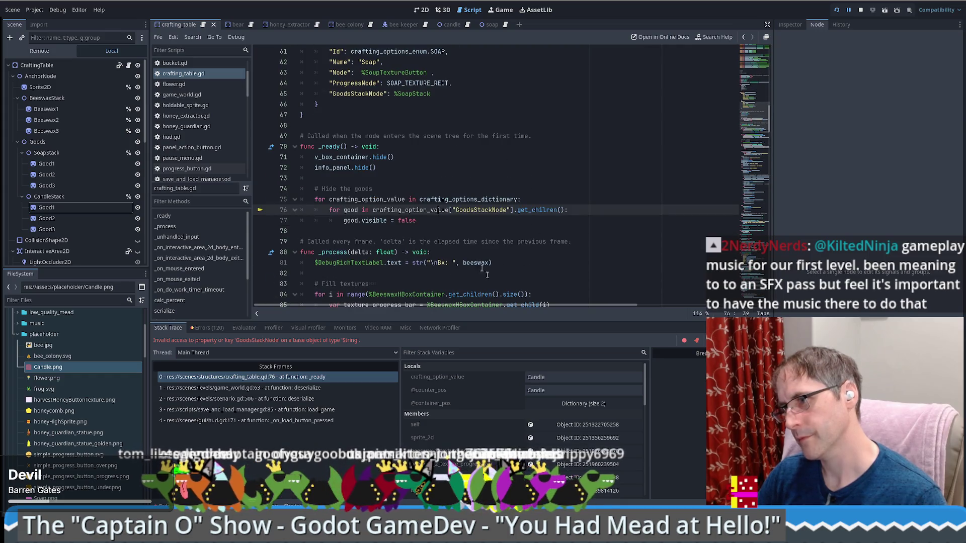
left_click(551, 405)
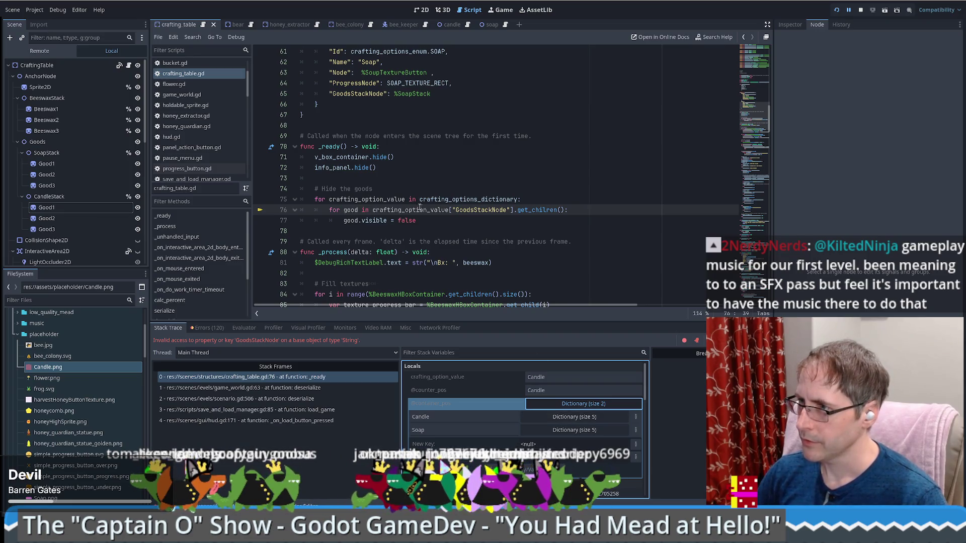
Change line 76 to crafting_options_dictionary[crafting_option_value]["GoodsStackNode"] and rerun the game
double_click(391, 200)
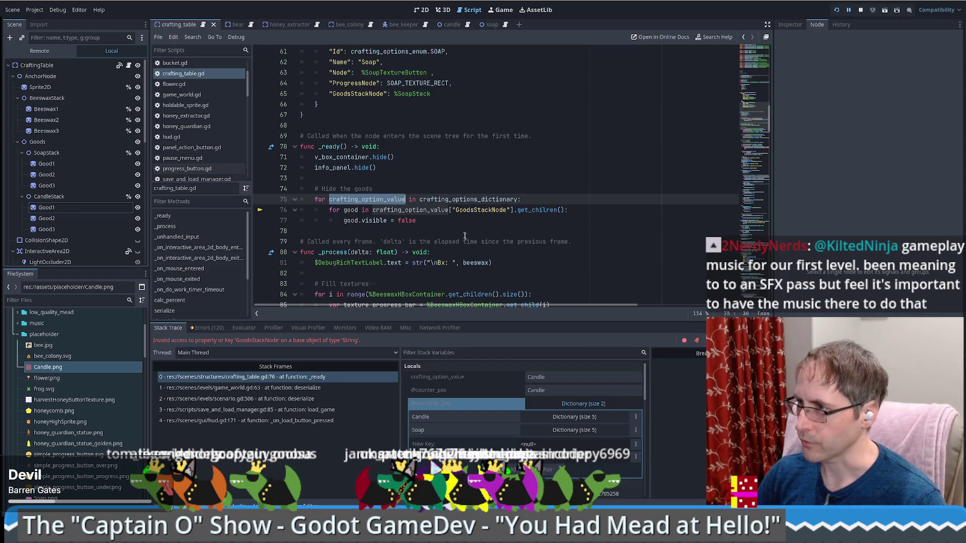
left_click(449, 210)
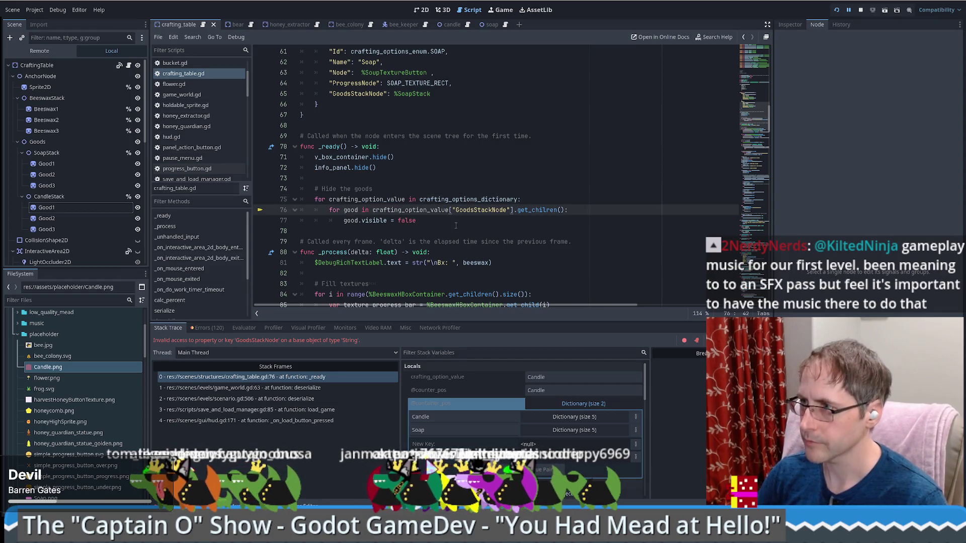
type("[crafting_option_value][")
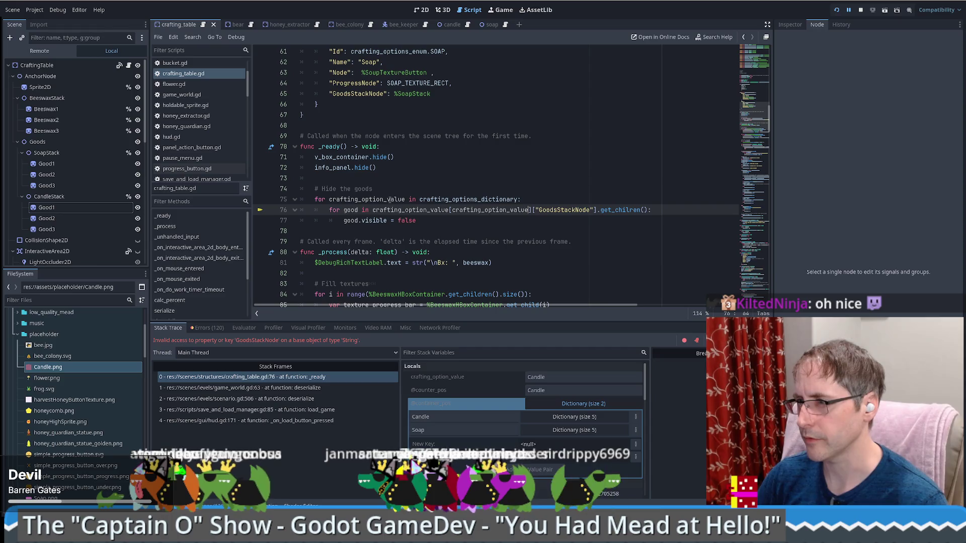
double_click(423, 199)
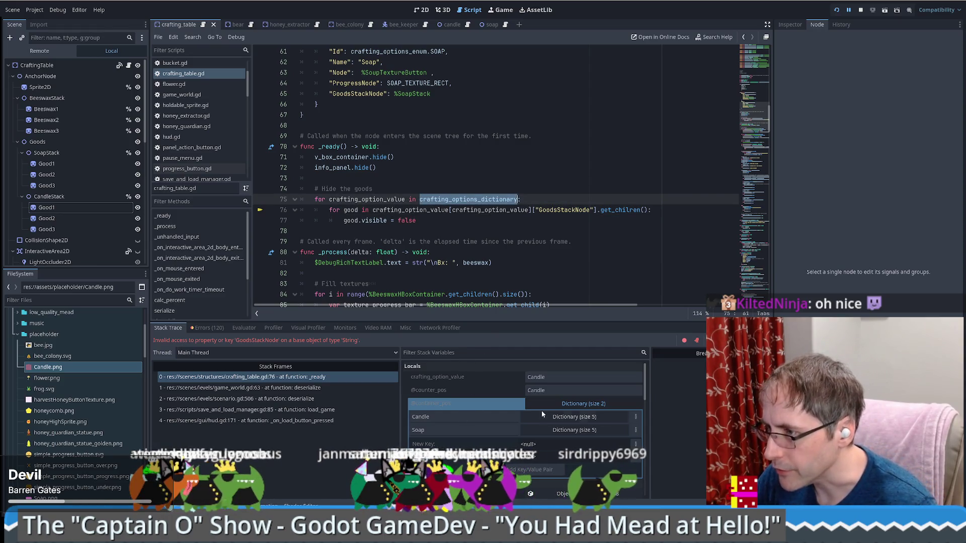
left_click(543, 377)
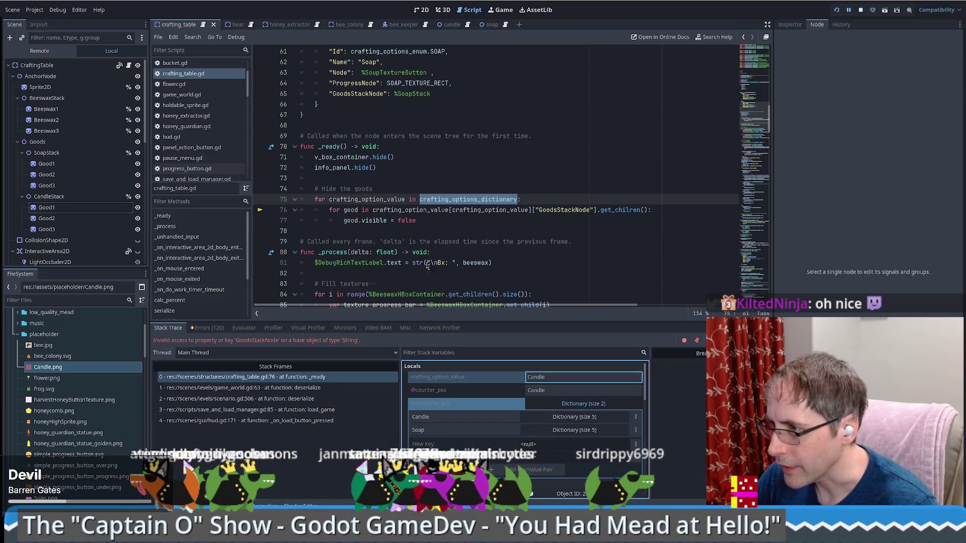
left_click(472, 200, "ctrl")
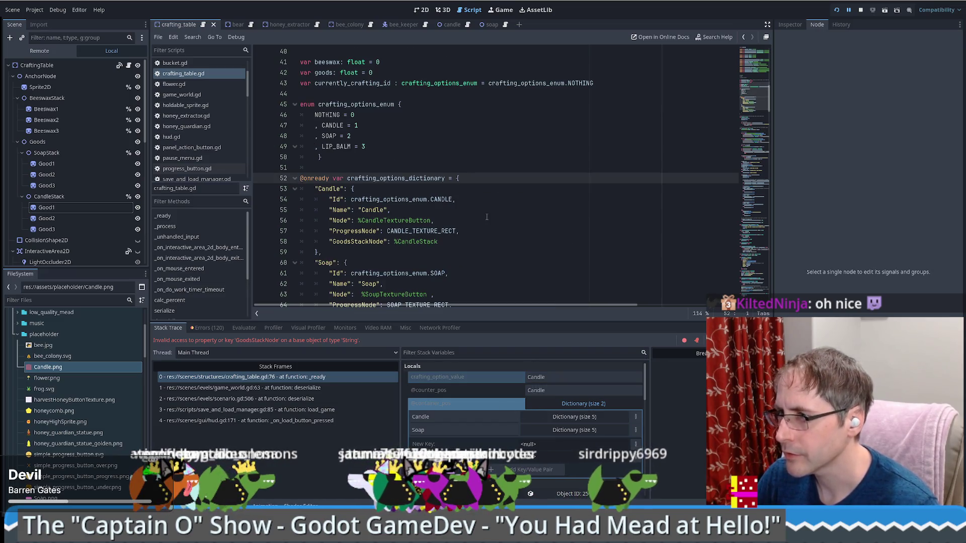
scroll(485, 217, "down", 5)
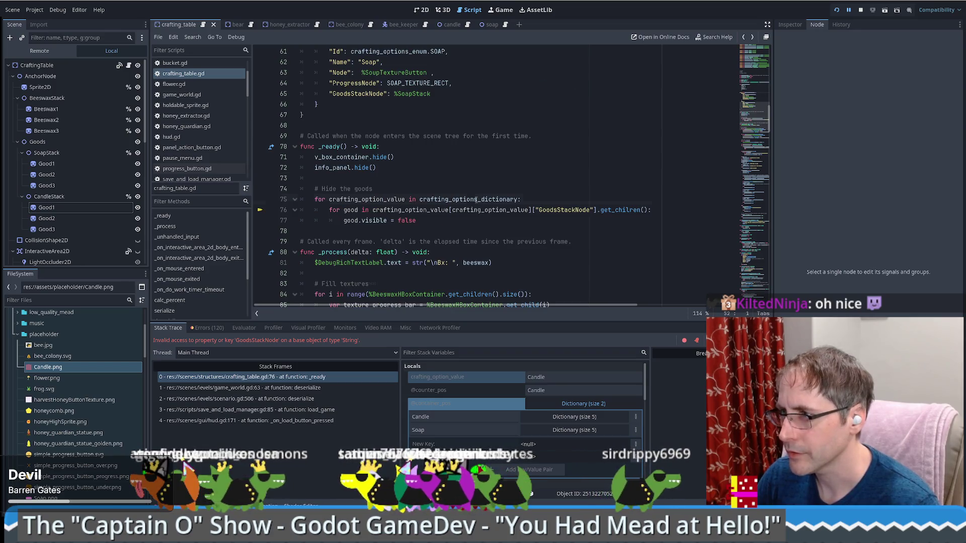
key("alt+Left")
key("ctrl+c")
double_click(410, 209)
key("ctrl+v")
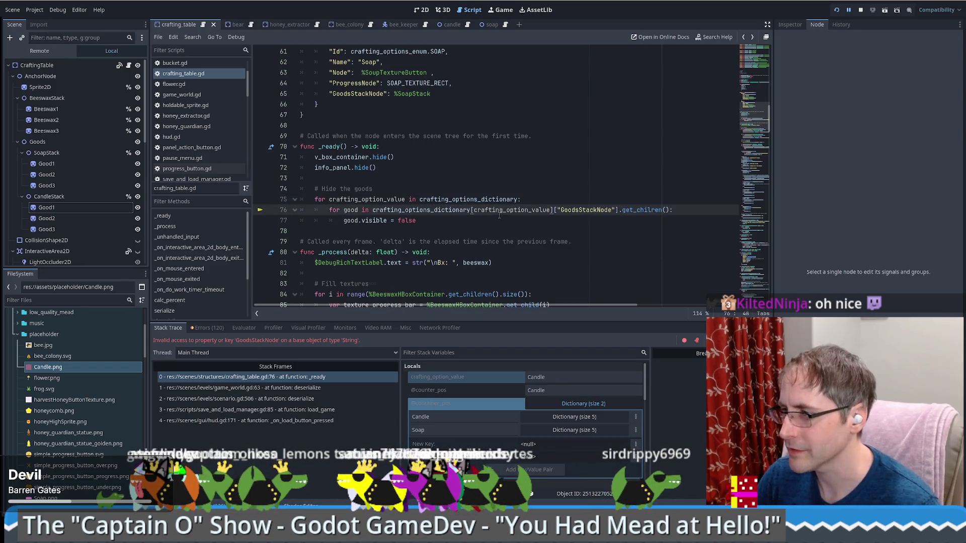
left_click(837, 11)
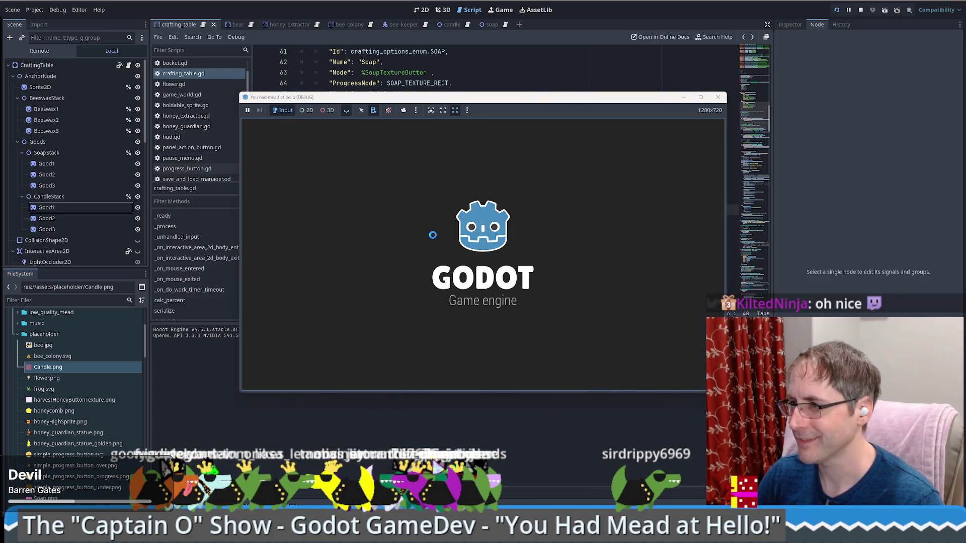
Start a new game and load the save, hitting the get_chilren error on line 76
left_click(466, 252)
left_click(611, 129)
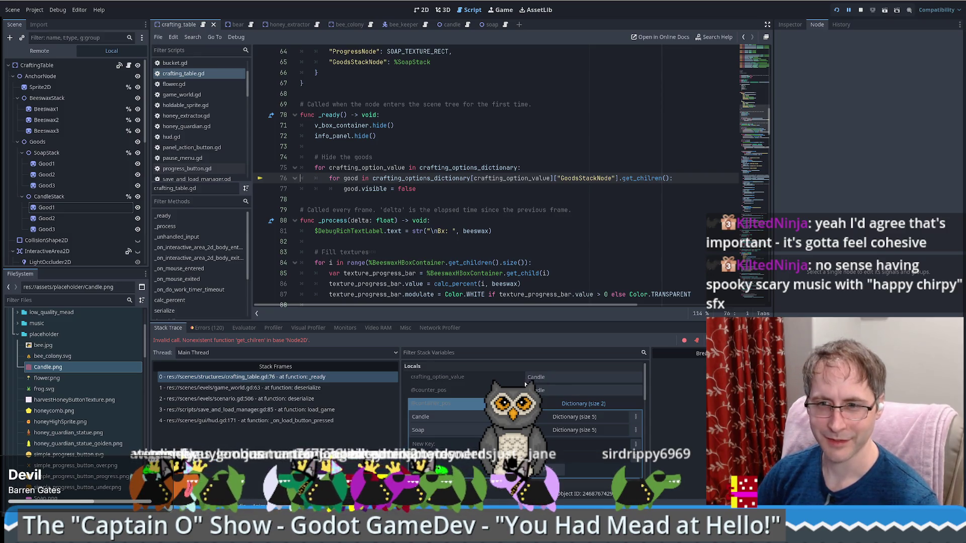
Inspect the Locals, including crafting_option_value Candle, and select the dictionary lookup on line 76
scroll(524, 381, "down", 1)
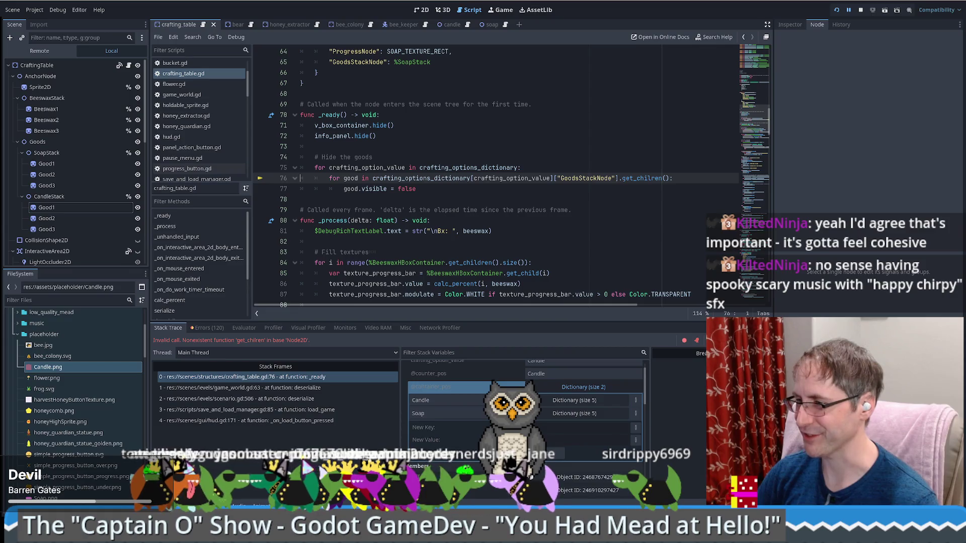
scroll(568, 423, "up", 1)
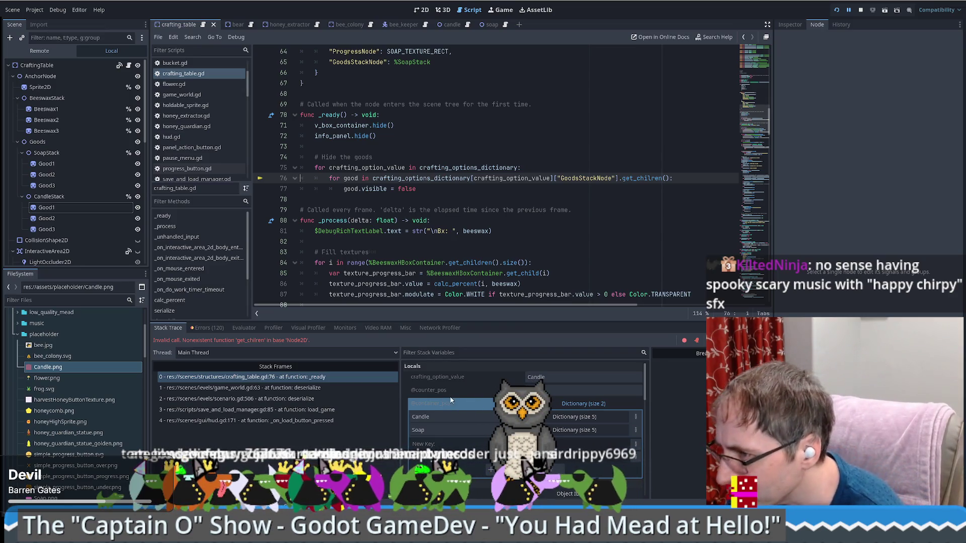
scroll(509, 376, "down", 1)
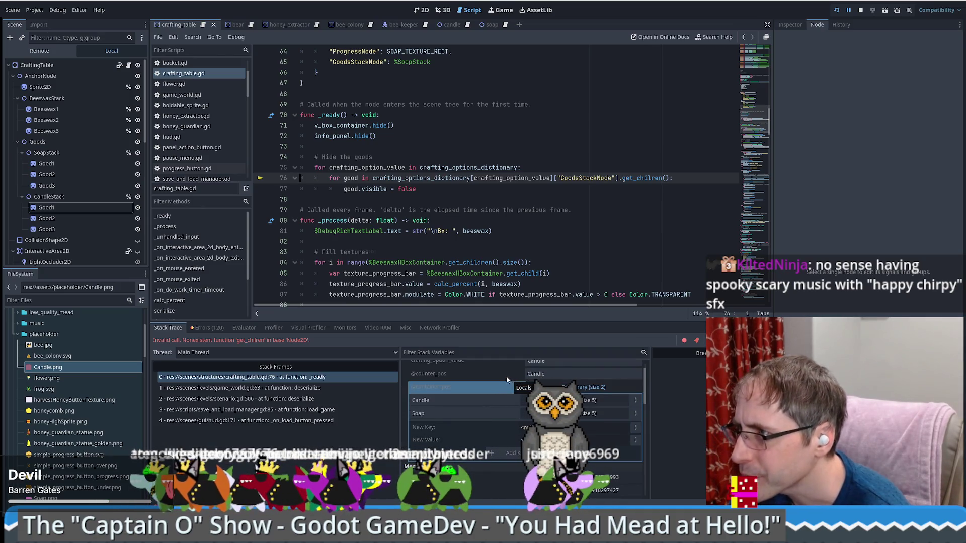
left_click(482, 167)
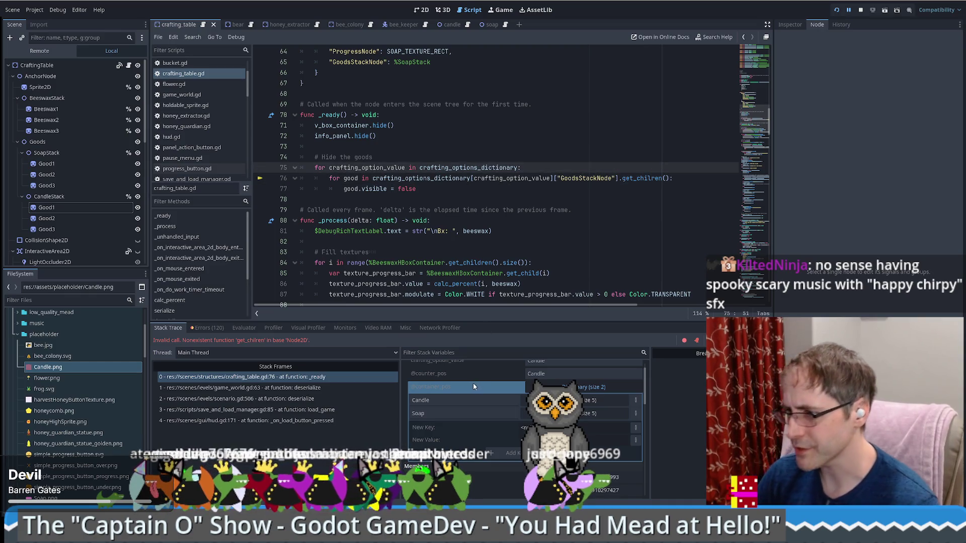
scroll(477, 390, "up", 1)
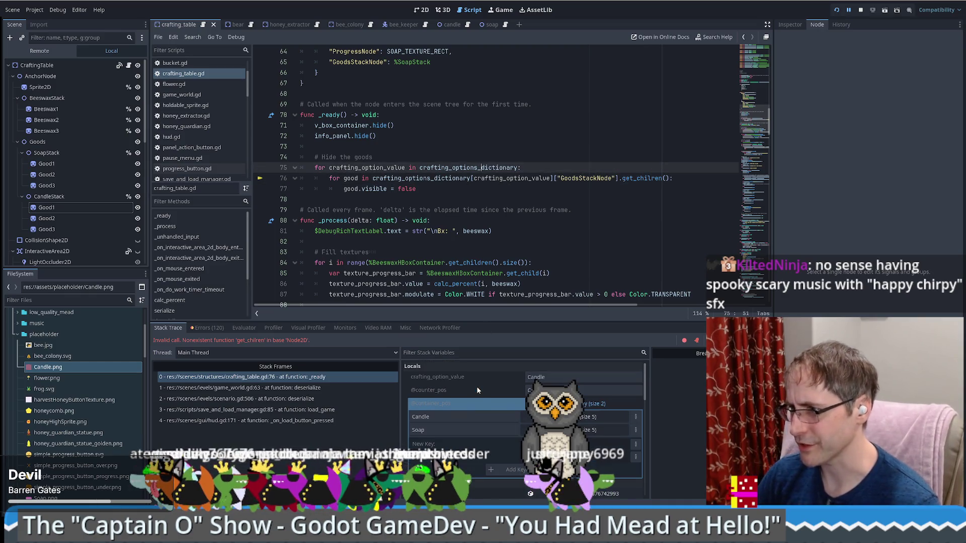
left_click(568, 377)
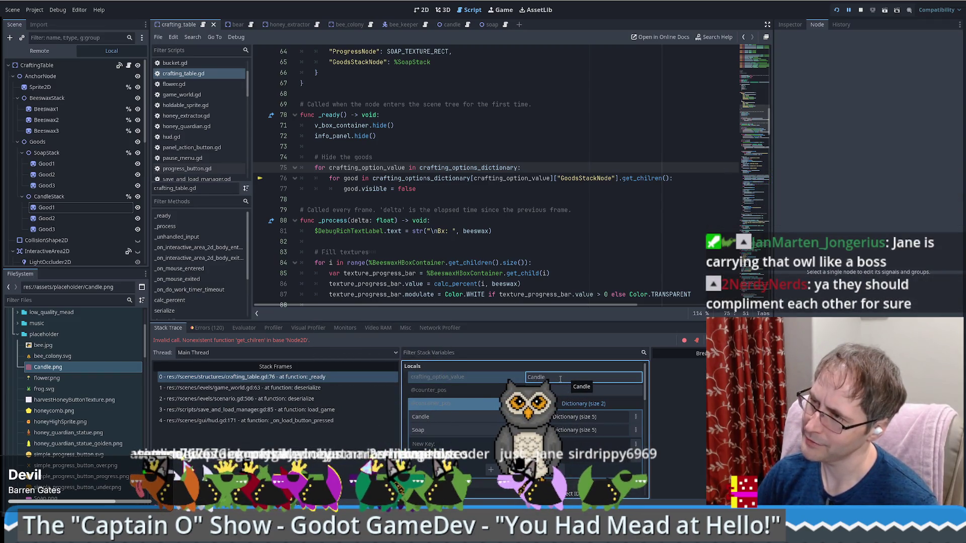
scroll(495, 395, "down", 10)
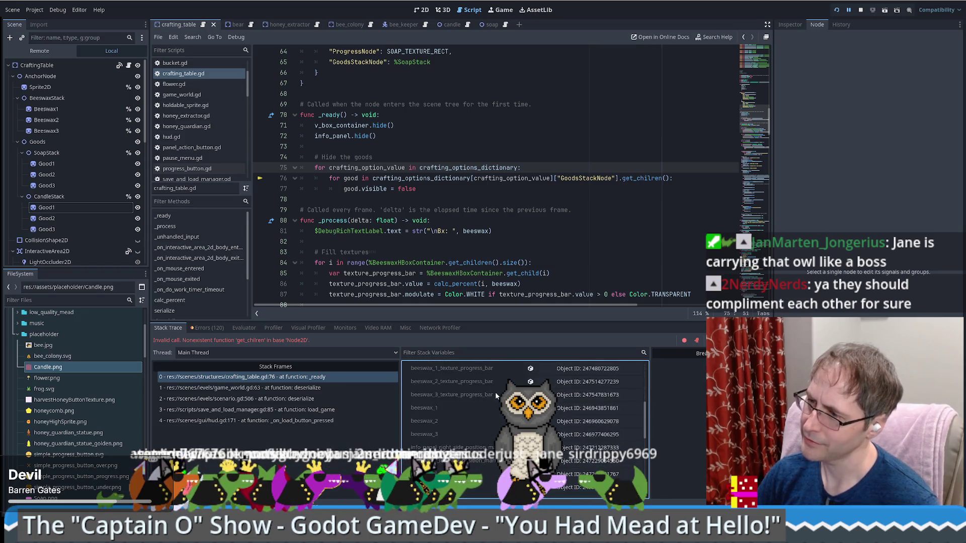
scroll(495, 393, "down", 5)
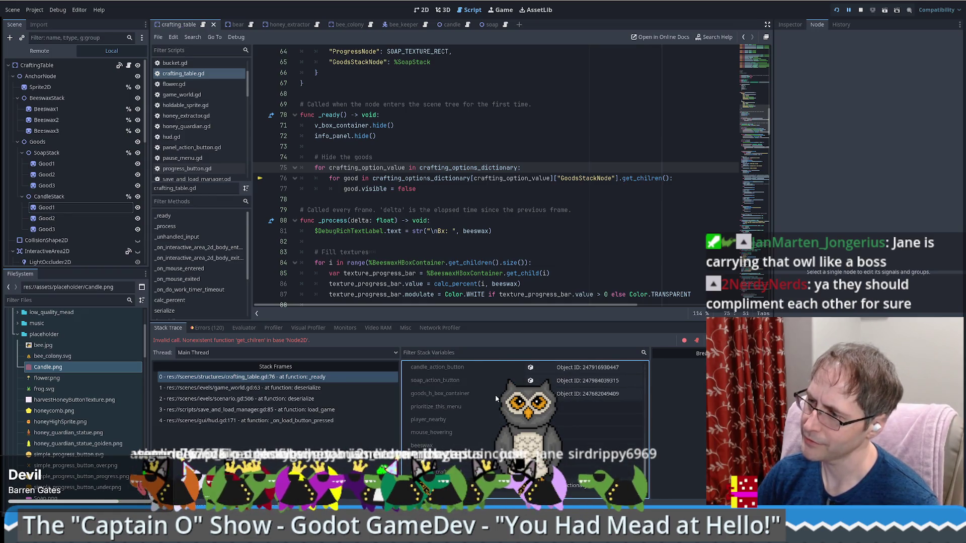
scroll(495, 394, "down", 2)
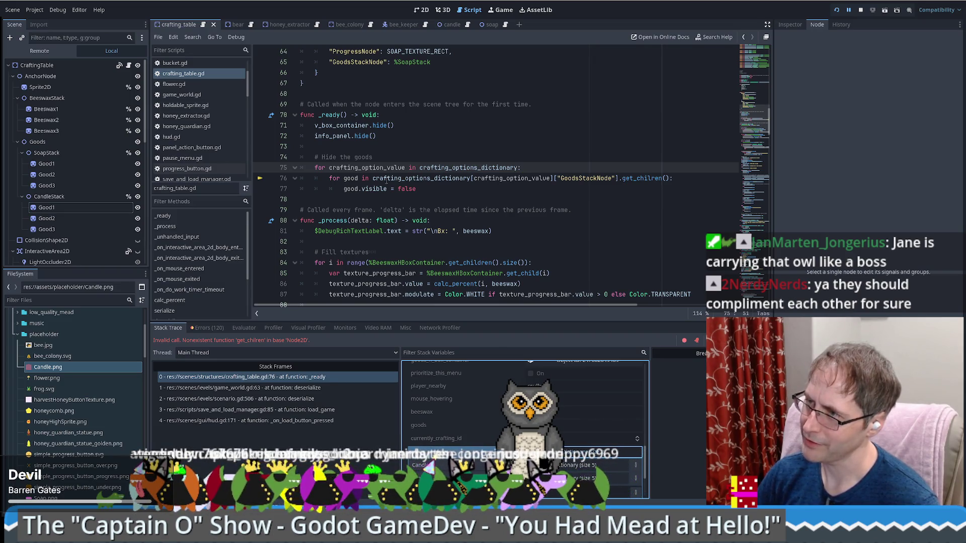
left_click_drag(372, 179, 554, 179)
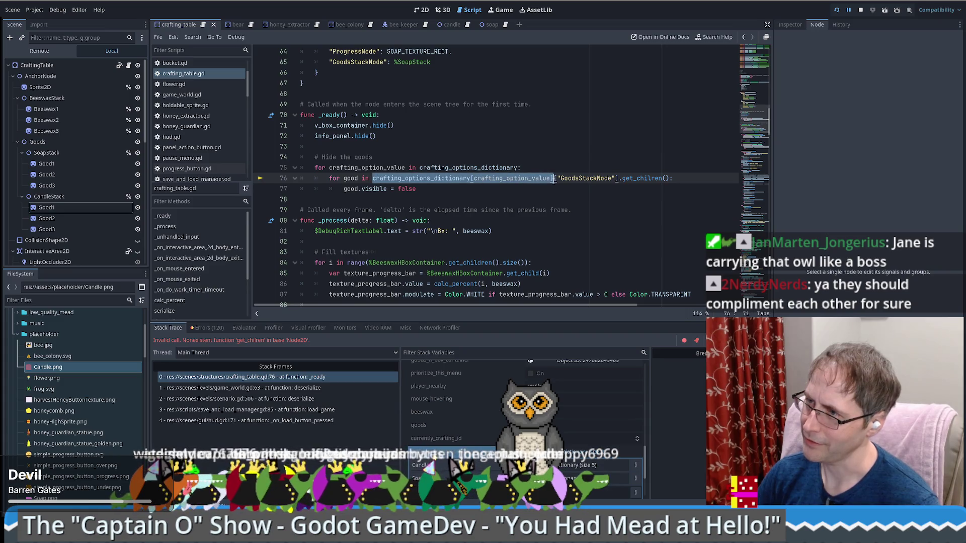
Show the debugger's errors list, then switch to the expression evaluator
left_click(204, 328)
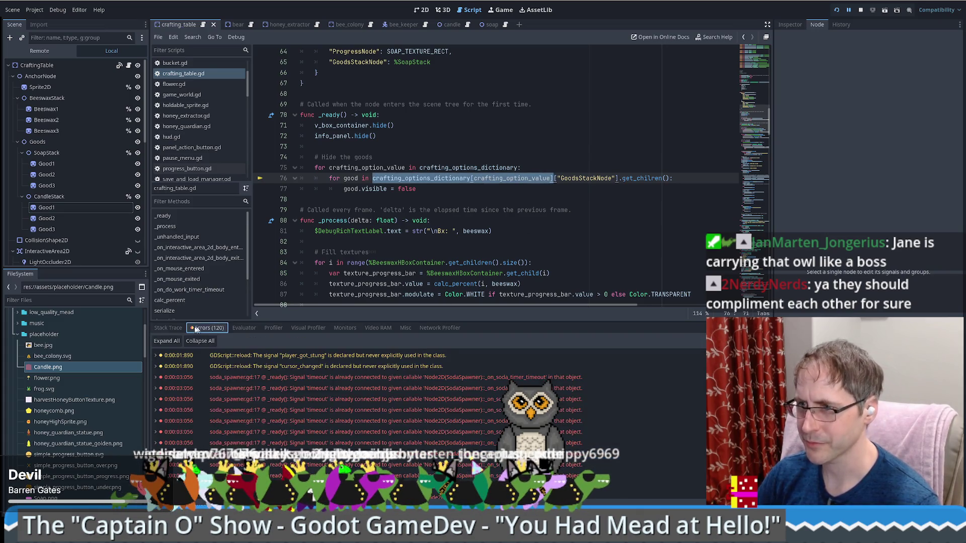
left_click(168, 328)
left_click(246, 328)
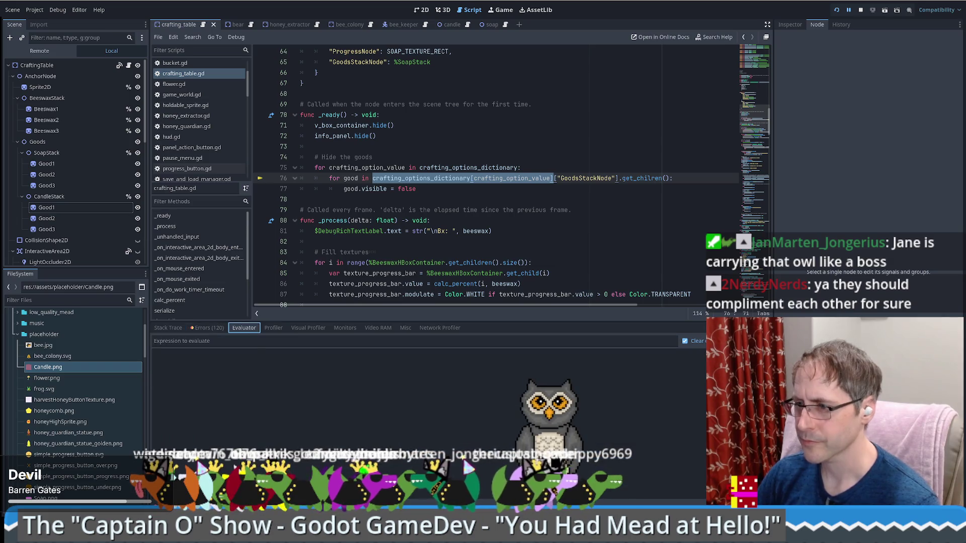
Evaluate crafting_options_dictionary[crafting_option_value] and expand the resulting Candle dictionary
left_click(253, 341)
key("ctrl+v")
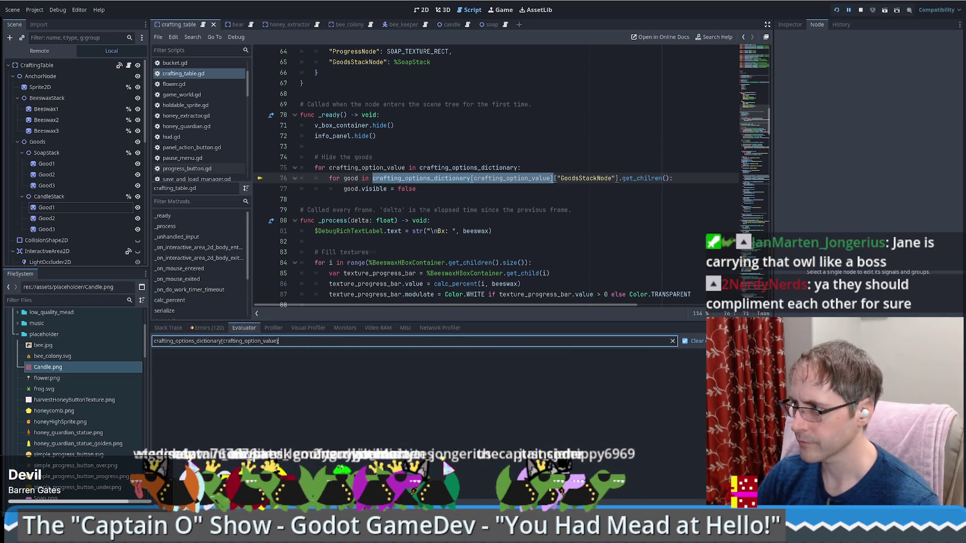
key("Return")
left_click(617, 367)
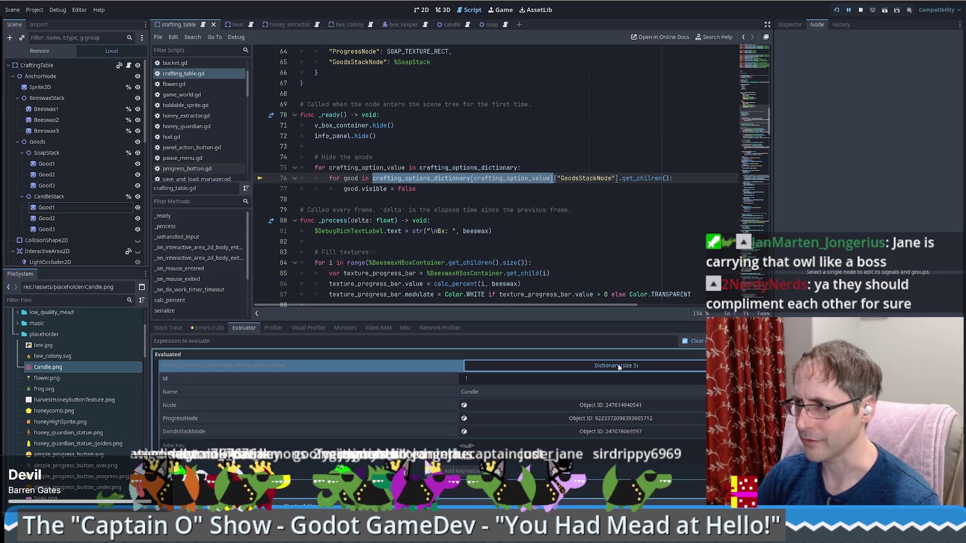
Evaluate the ['GoodsStackNode'] lookup from line 76, which resolves to an object
left_click_drag(617, 176, 372, 179)
key("ctrl+c")
left_click(366, 341)
key("ctrl+v")
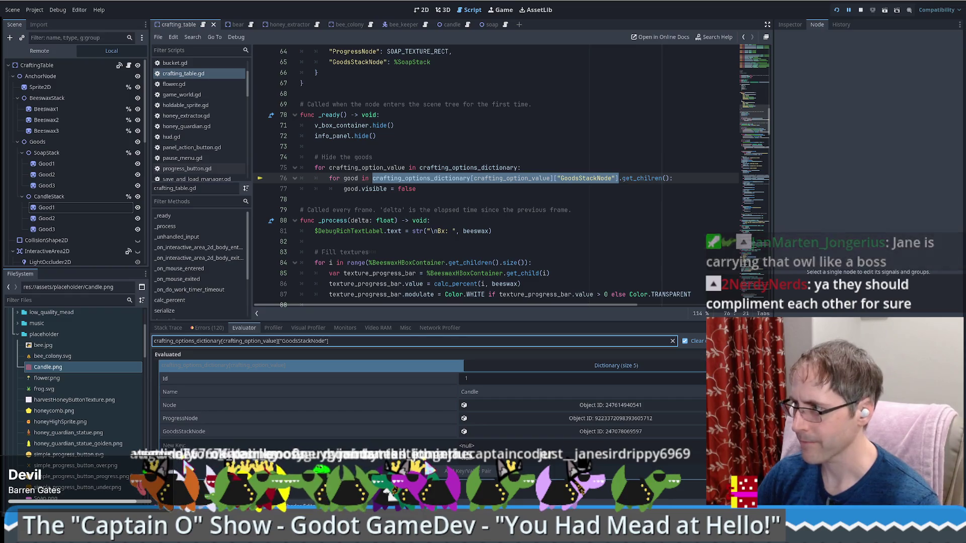
key("Return")
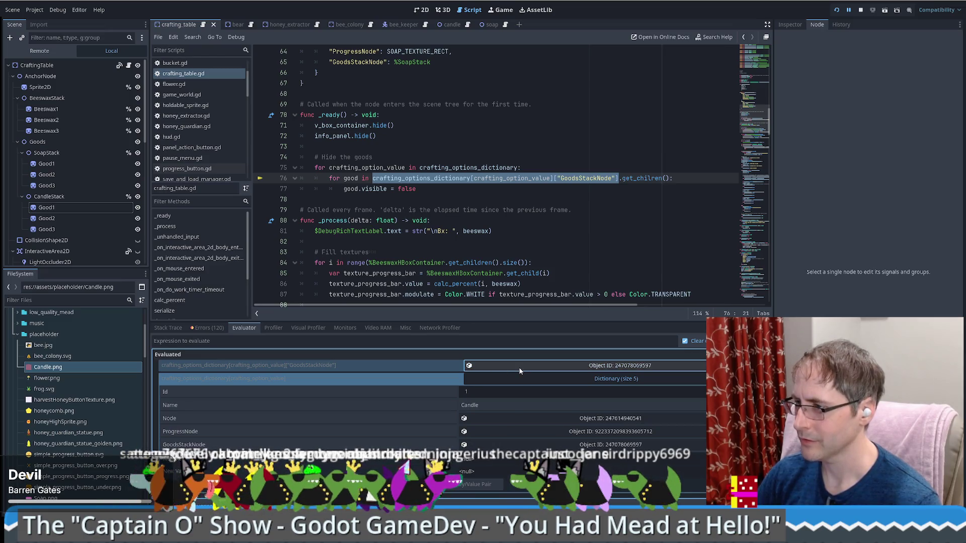
scroll(529, 270, "down", 4)
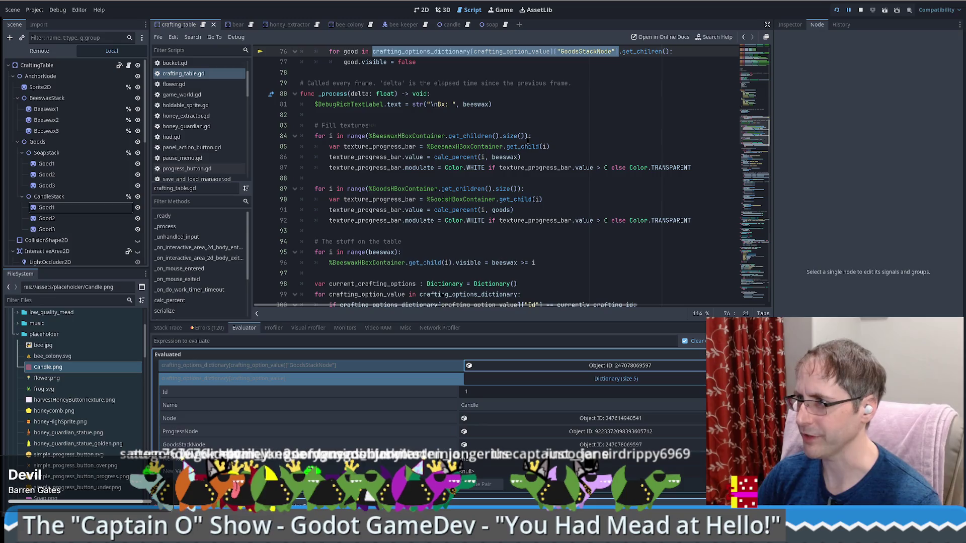
Show the remote Node2D in the Inspector, then start a text search in crafting_table.gd
scroll(520, 211, "down", 5)
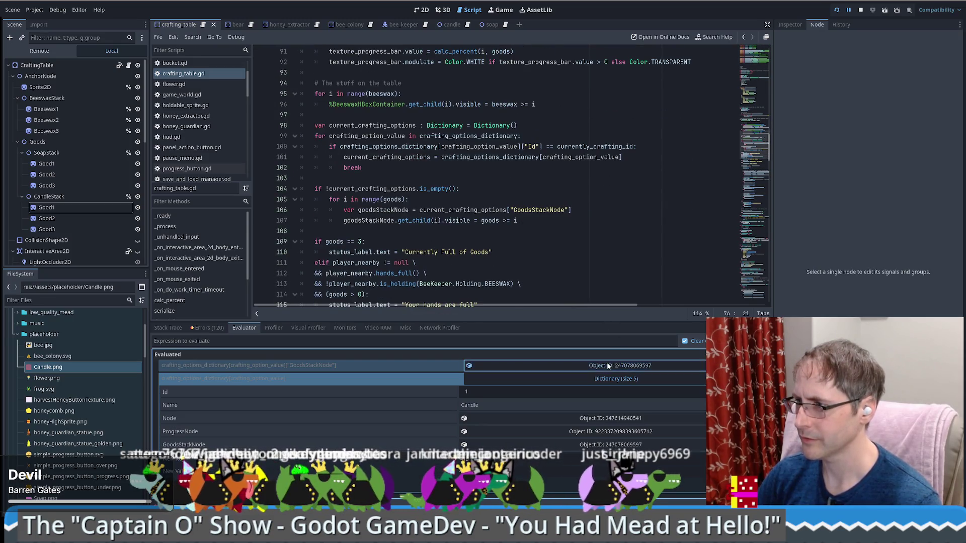
left_click(793, 26)
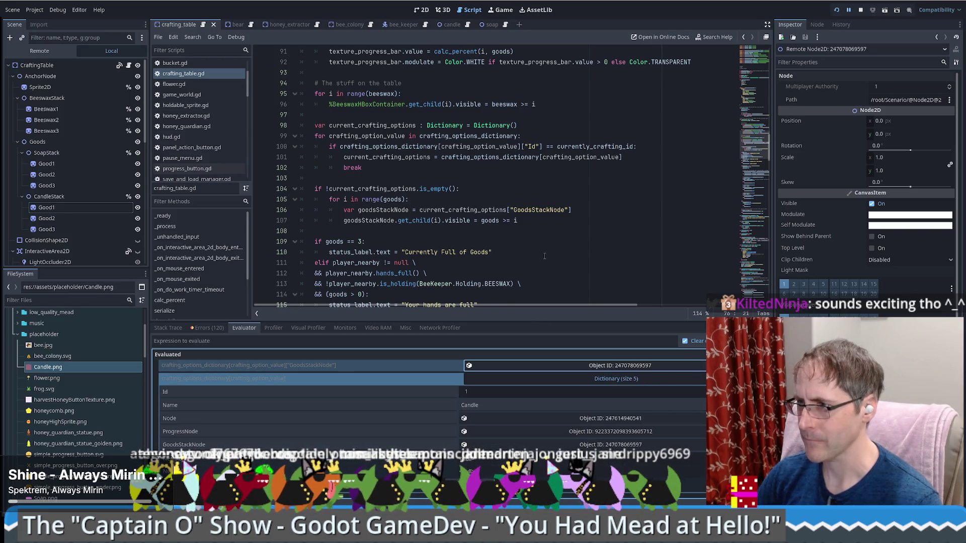
scroll(544, 256, "down", 8)
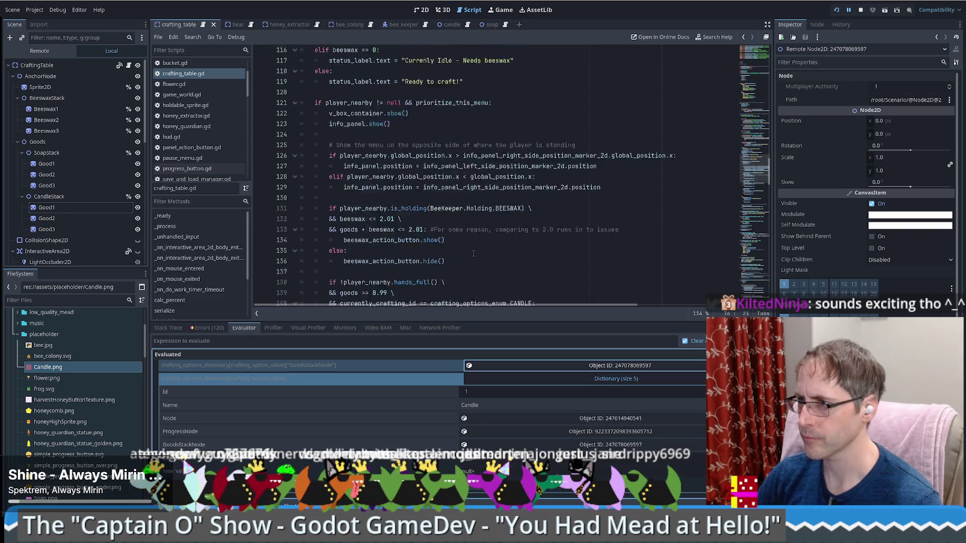
scroll(473, 253, "down", 12)
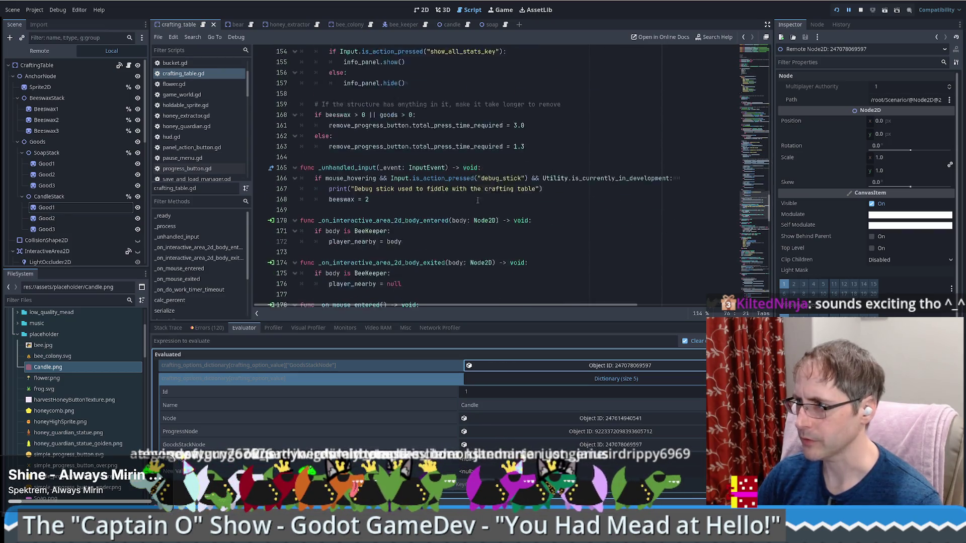
scroll(467, 211, "down", 6)
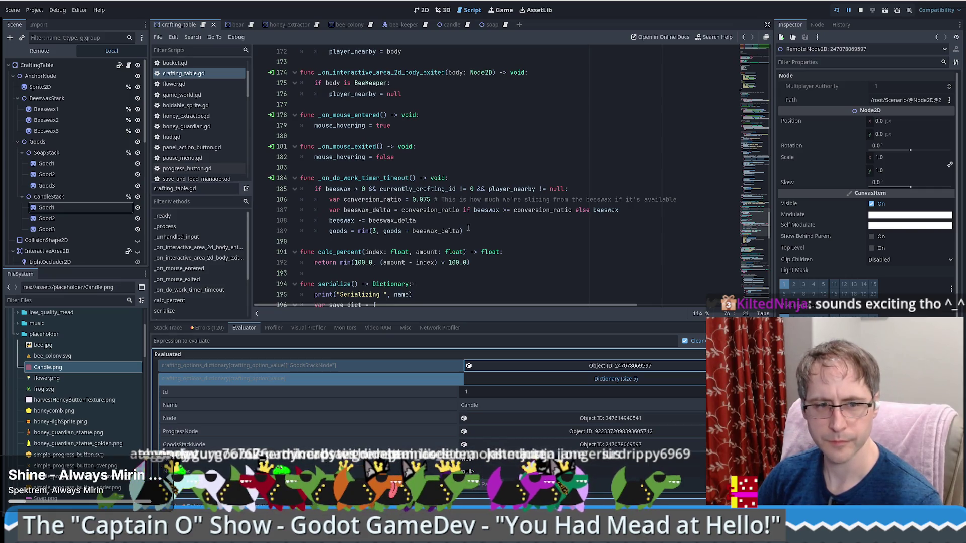
left_click(488, 231)
key("ctrl+f")
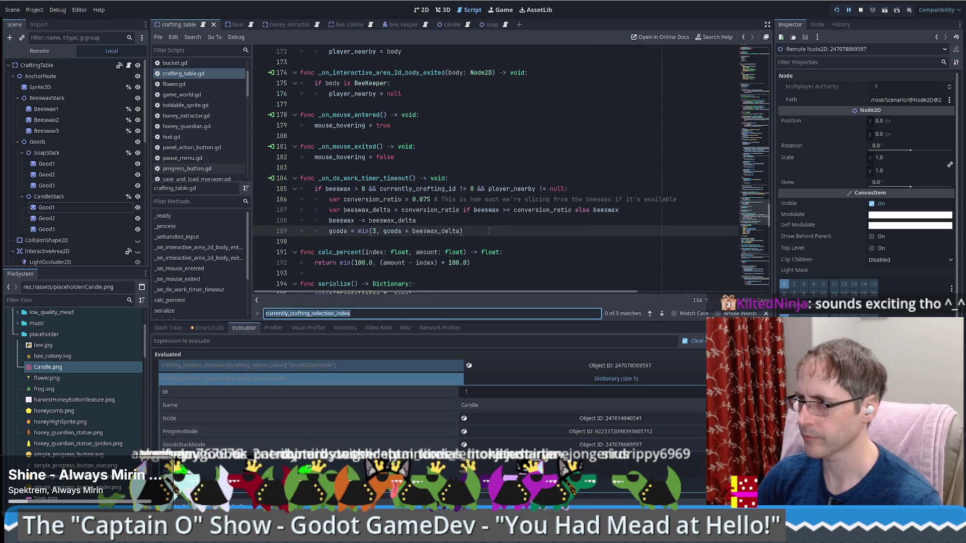
Correct get_chilren() on line 76 to get_children(), copying line 244's spelling, and save
type("get_chil")
key("Return")
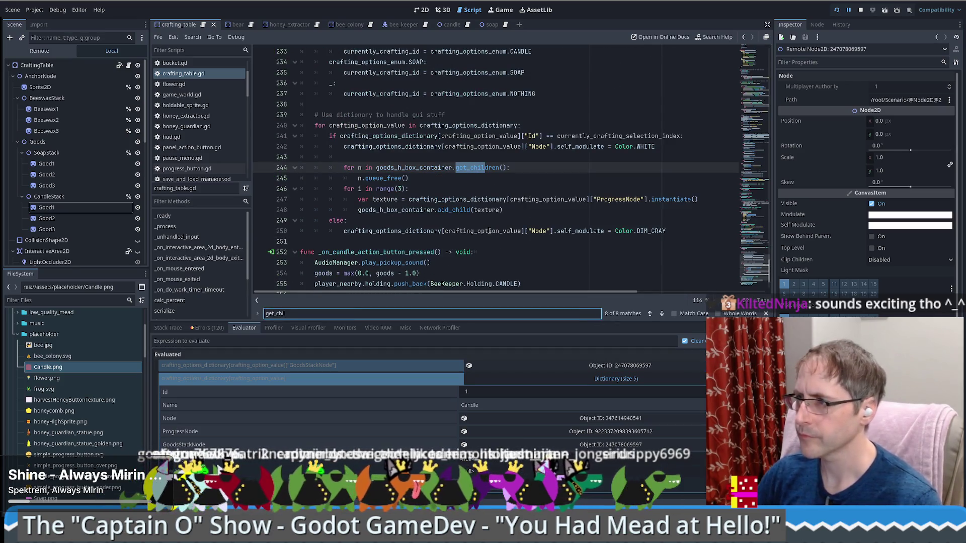
left_click_drag(506, 167, 456, 167)
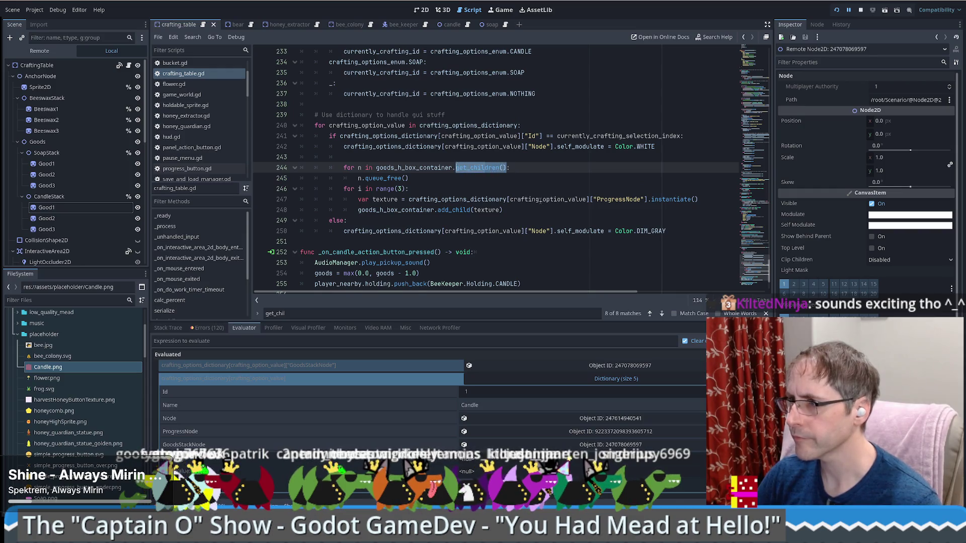
key("F3")
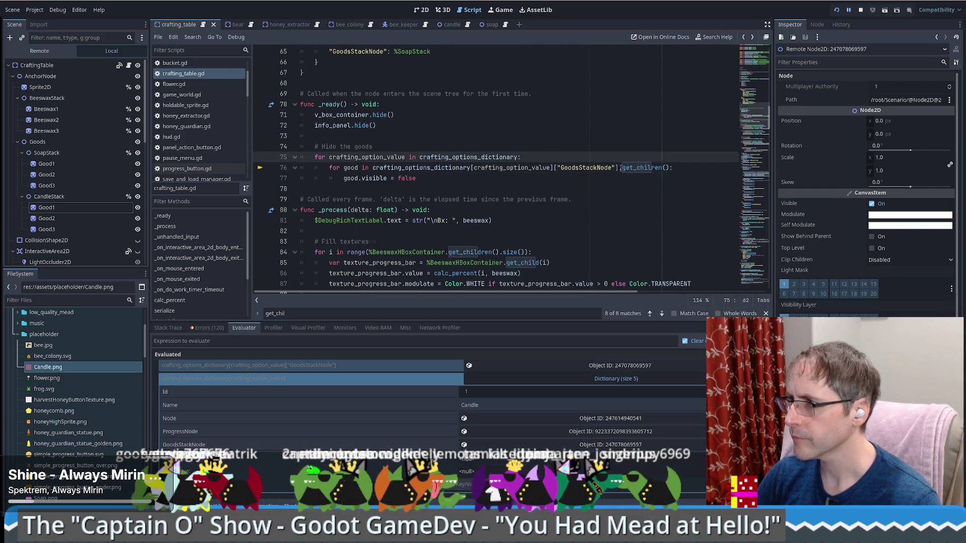
left_click_drag(620, 168, 671, 168)
key("ctrl+v")
key("ctrl+s")
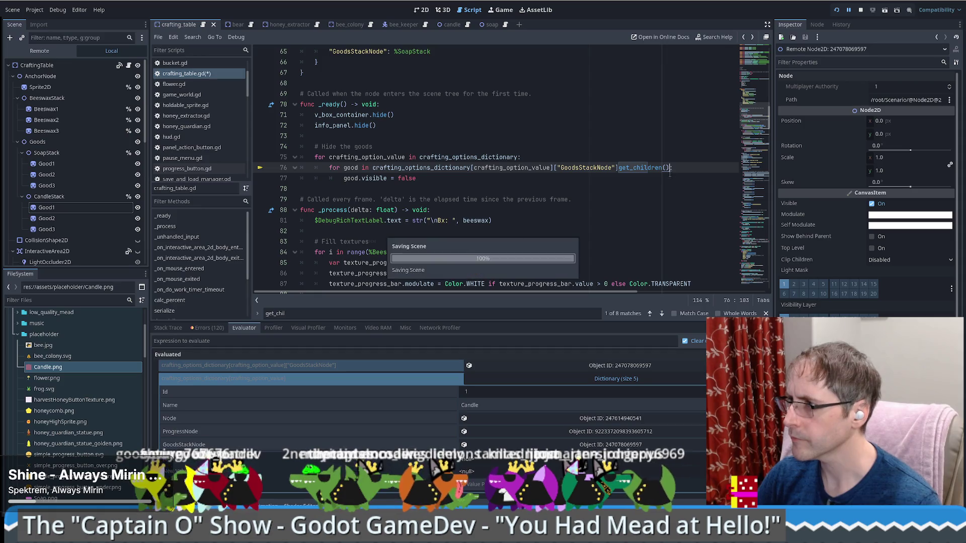
type(":")
left_click(834, 11)
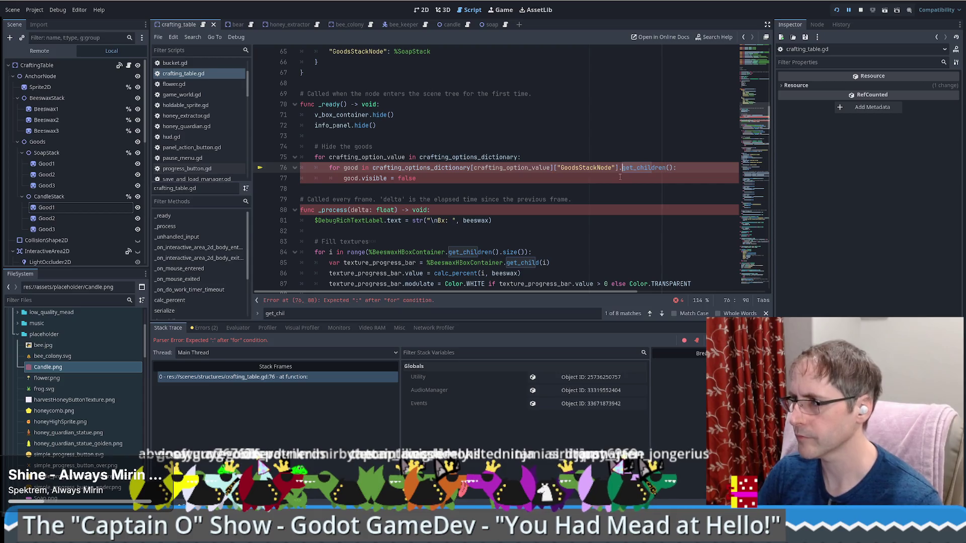
Save the script with line 76's missing colon, dismiss Load Errors, and stop the debug session
key("ctrl+s")
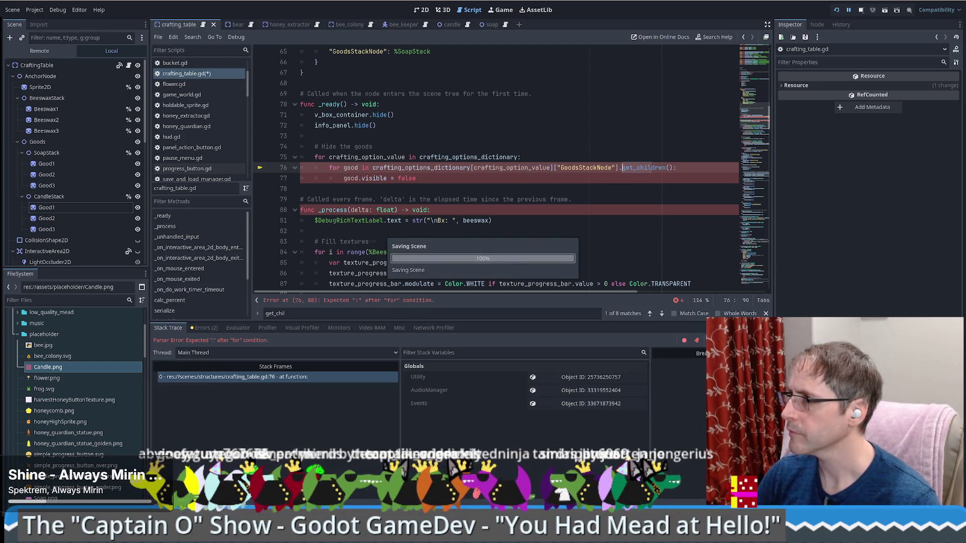
left_click(717, 124)
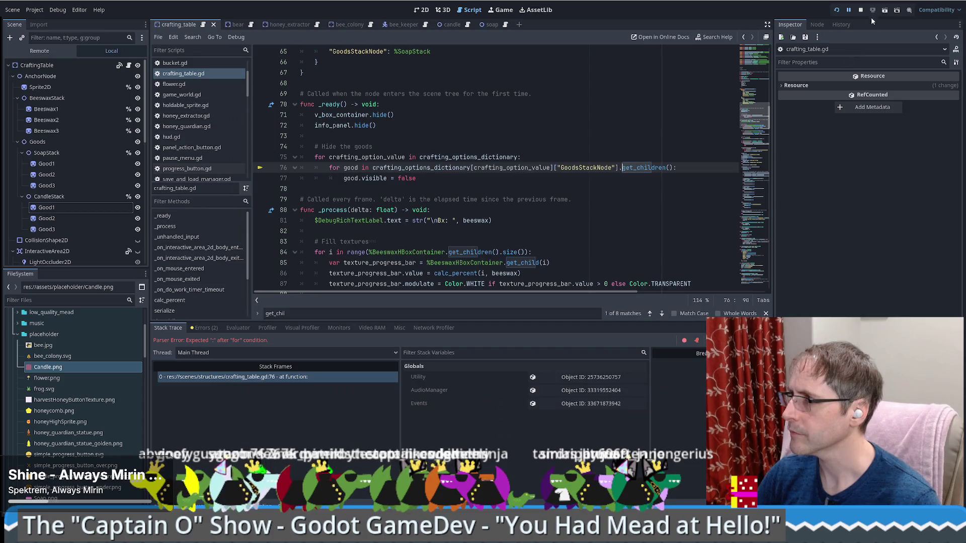
left_click(860, 10)
key("Up")
key("Up")
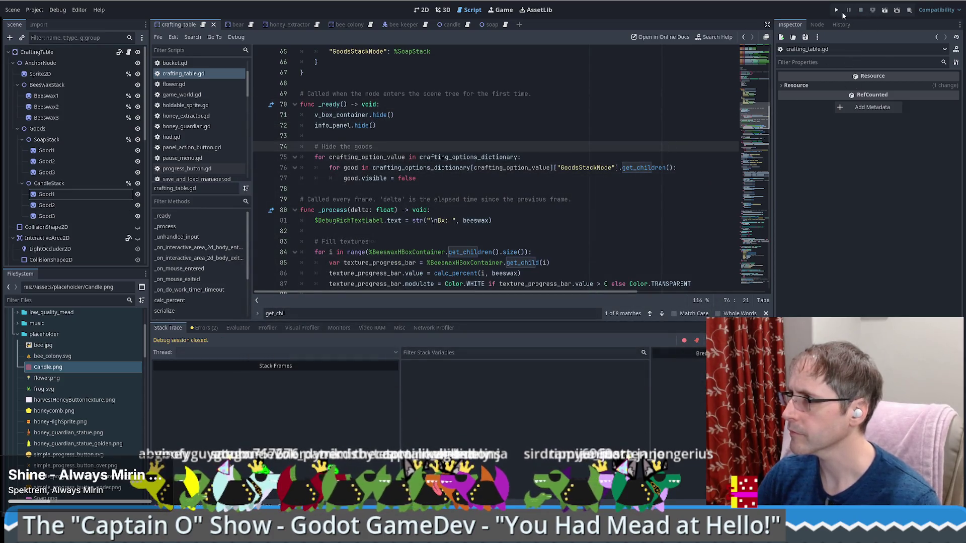
Relaunch the game, load the saved world, then close the game with F8
left_click(837, 11)
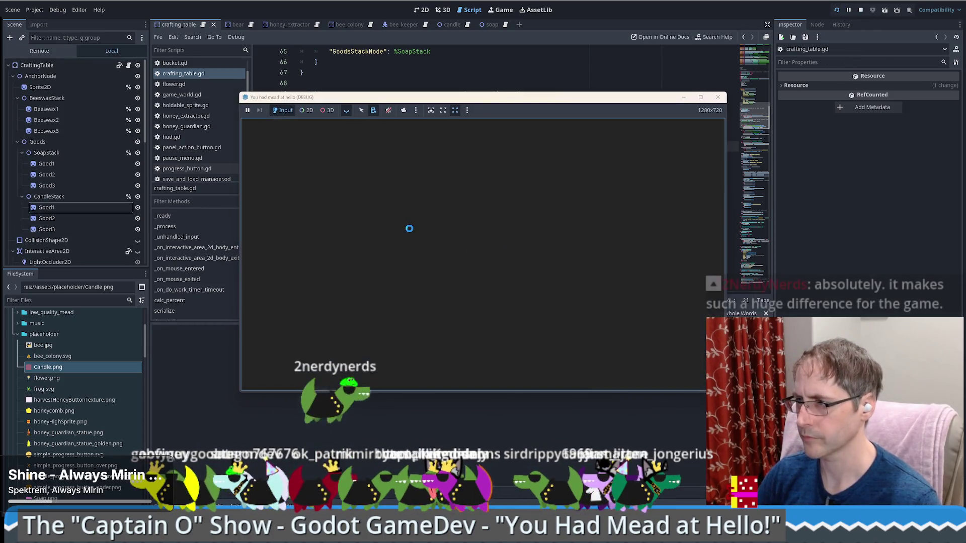
left_click(480, 249)
left_click(596, 131)
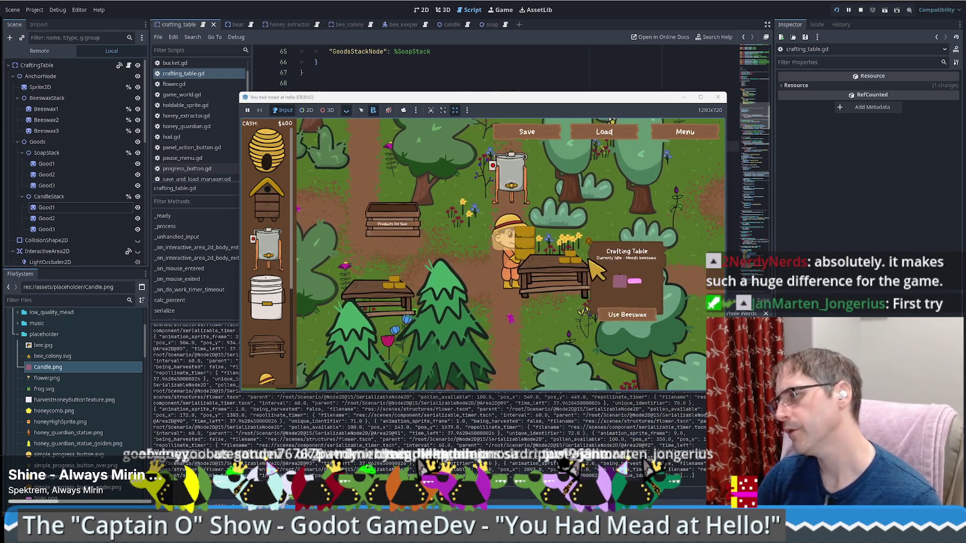
key("F8")
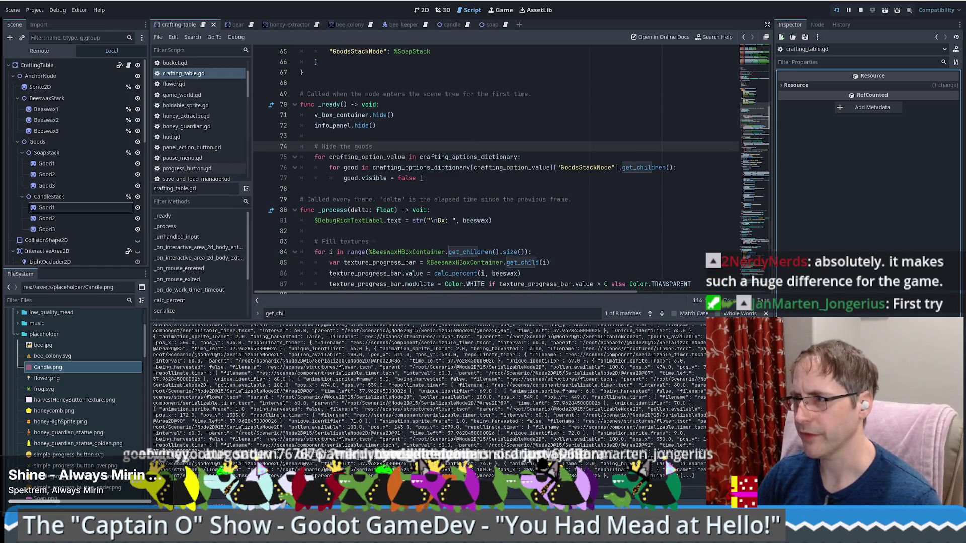
Duplicate the hide-goods loop above itself under a new '# hide beeswax on table' comment on line 74
left_click_drag(425, 181, 403, 144)
key("ctrl+c")
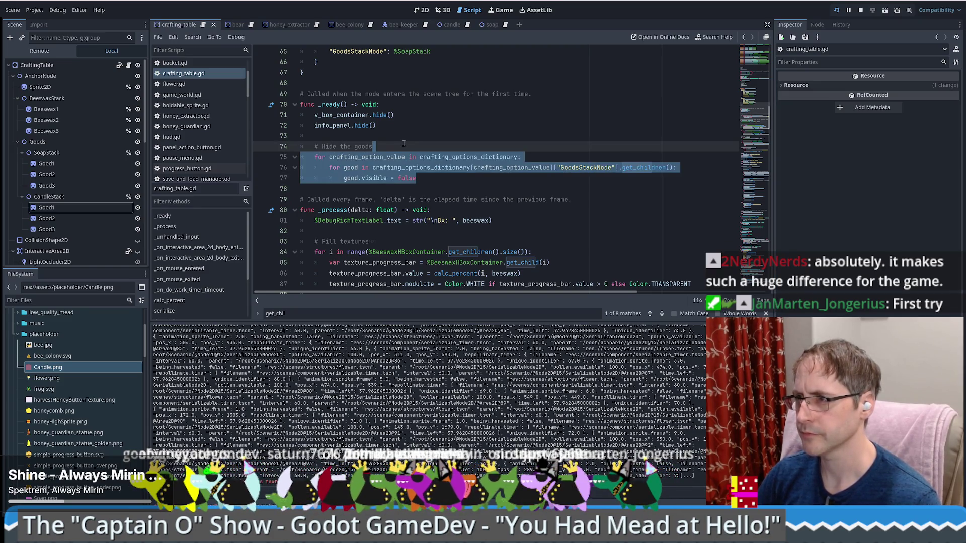
left_click(403, 137)
key("Return")
type("# hide beeswax")
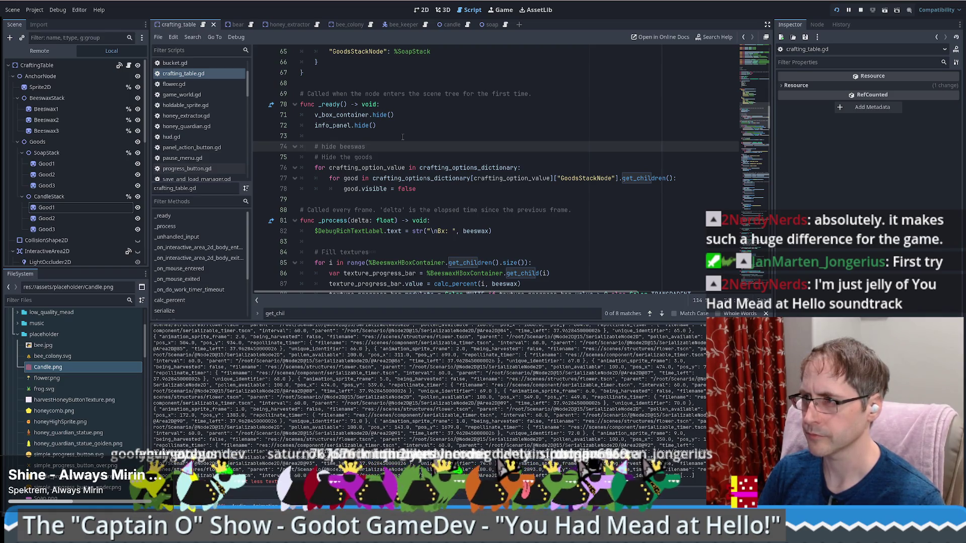
key("ctrl+v")
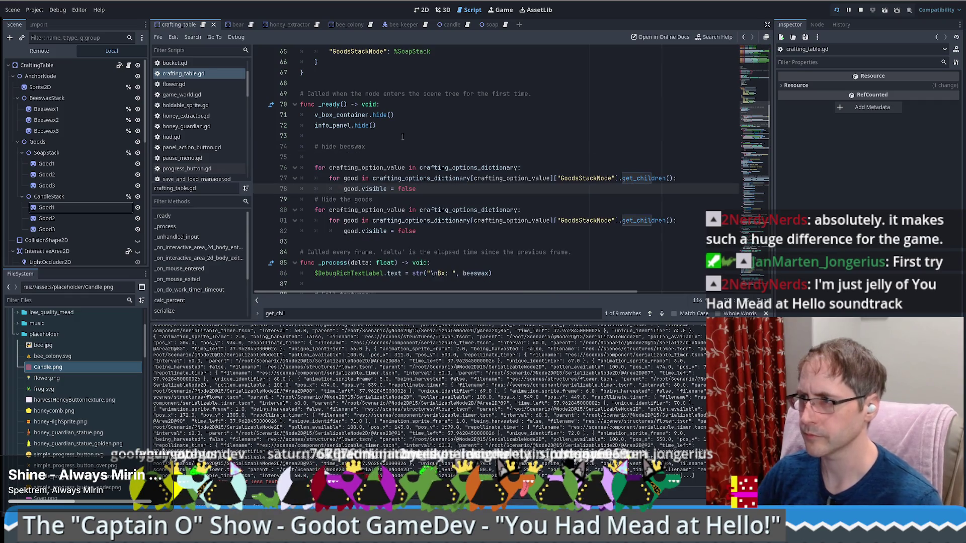
left_click(393, 146)
type("r")
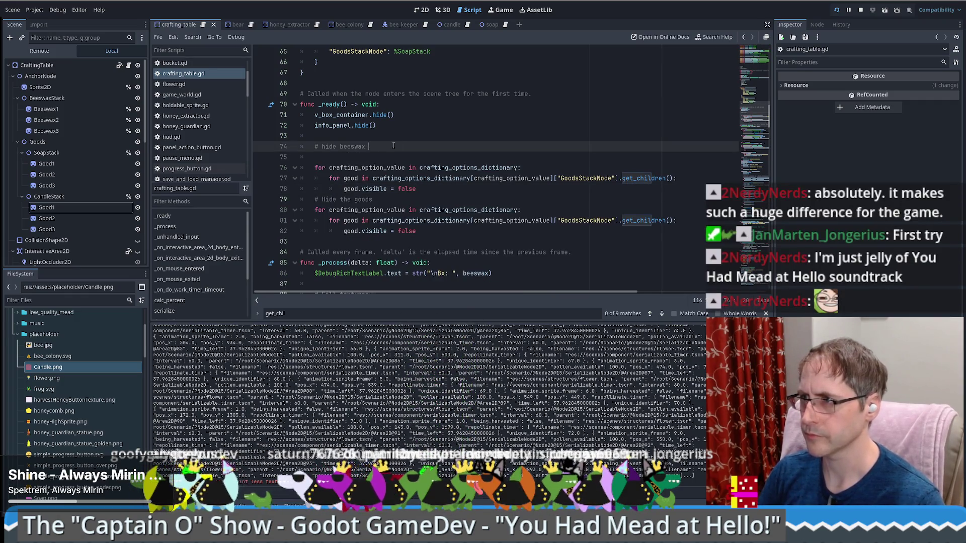
type("e")
key("Delete")
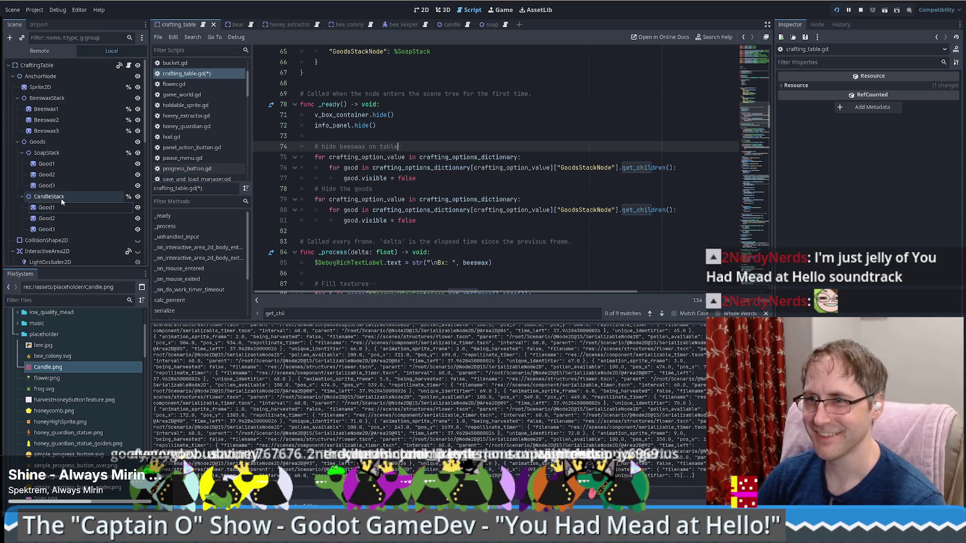
double_click(484, 157)
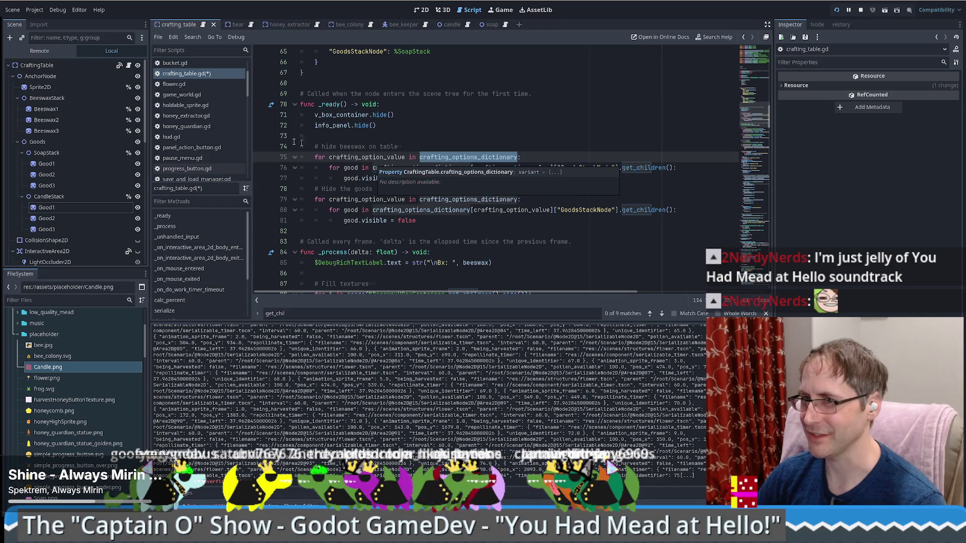
Replace the dictionary and GoodsStackNode references in the copied loop with %BeeswaxStack
key("Delete")
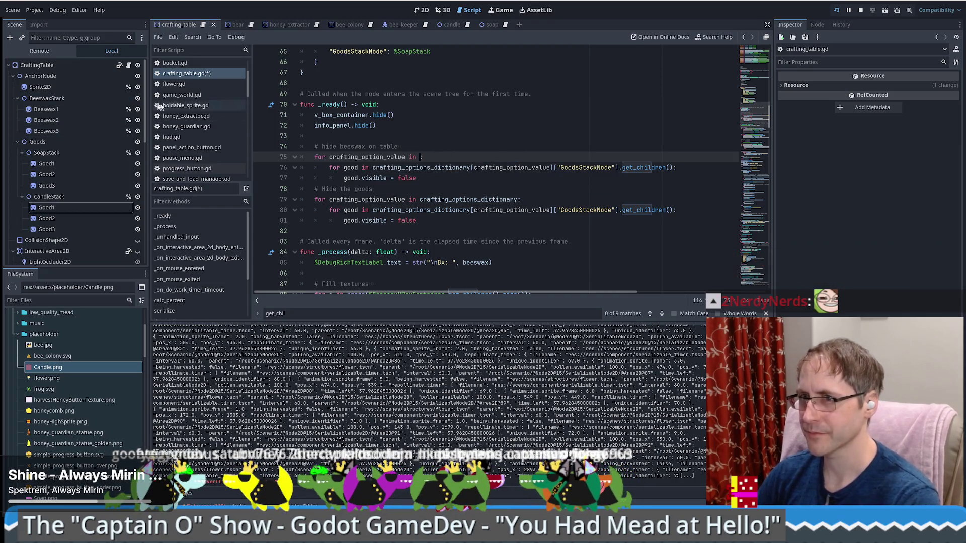
left_click_drag(46, 98, 214, 130)
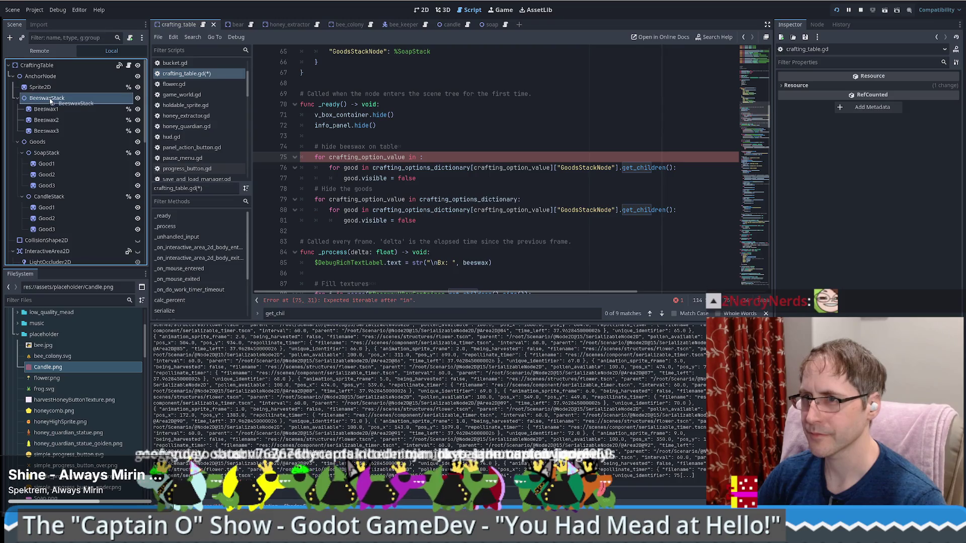
left_click_drag(49, 101, 50, 100)
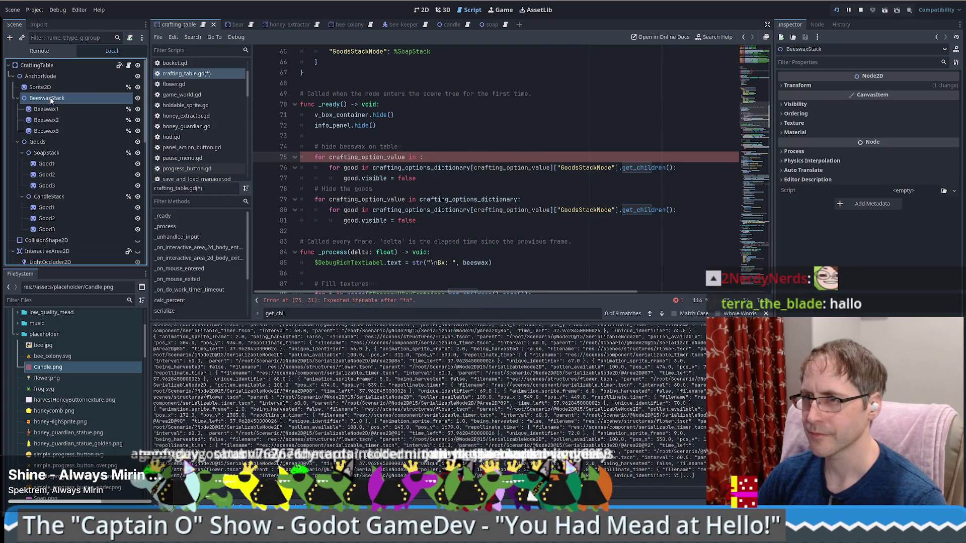
right_click(58, 100)
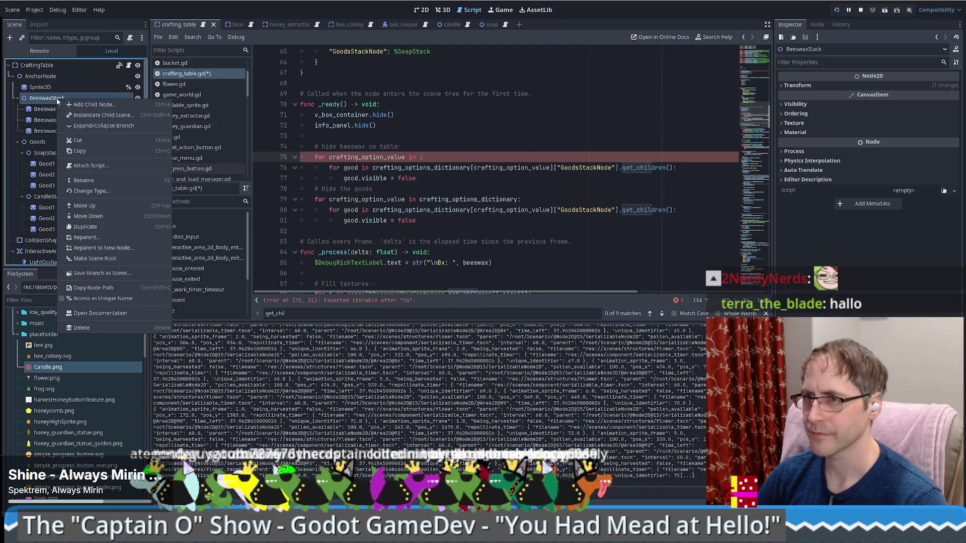
key("Escape")
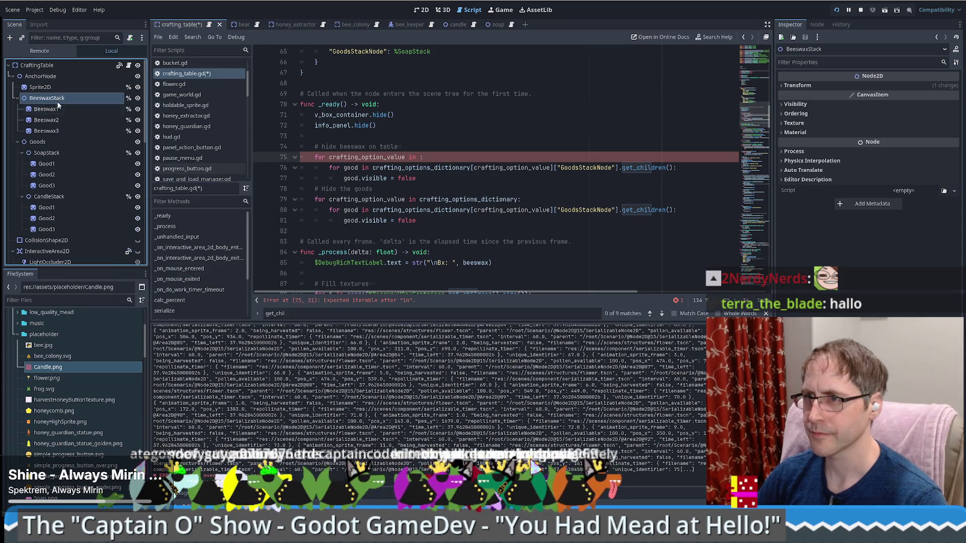
left_click_drag(72, 105, 420, 161)
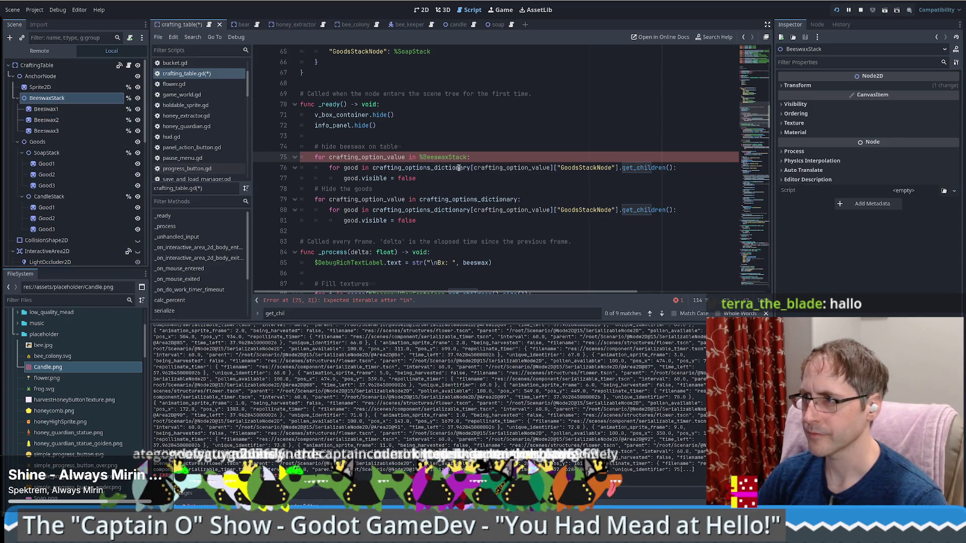
left_click(619, 167)
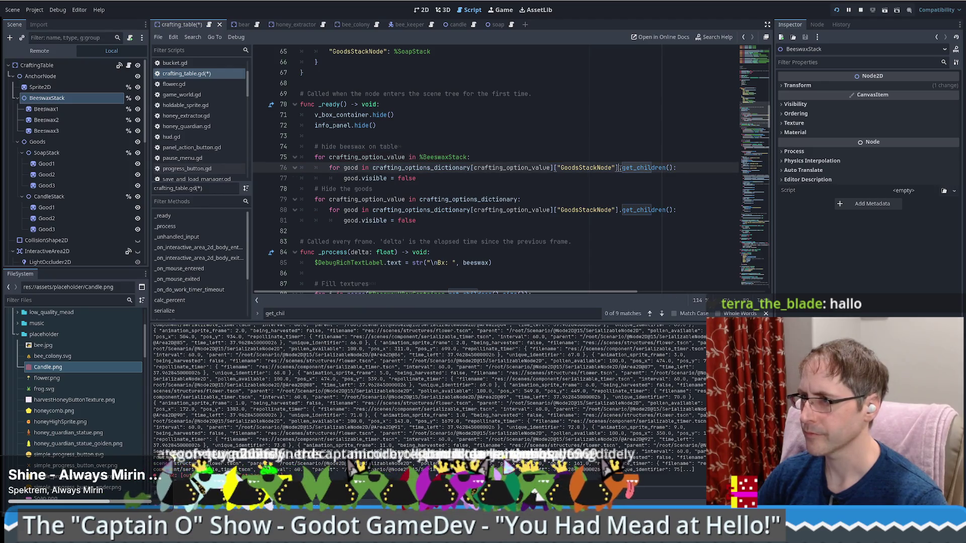
double_click(424, 157)
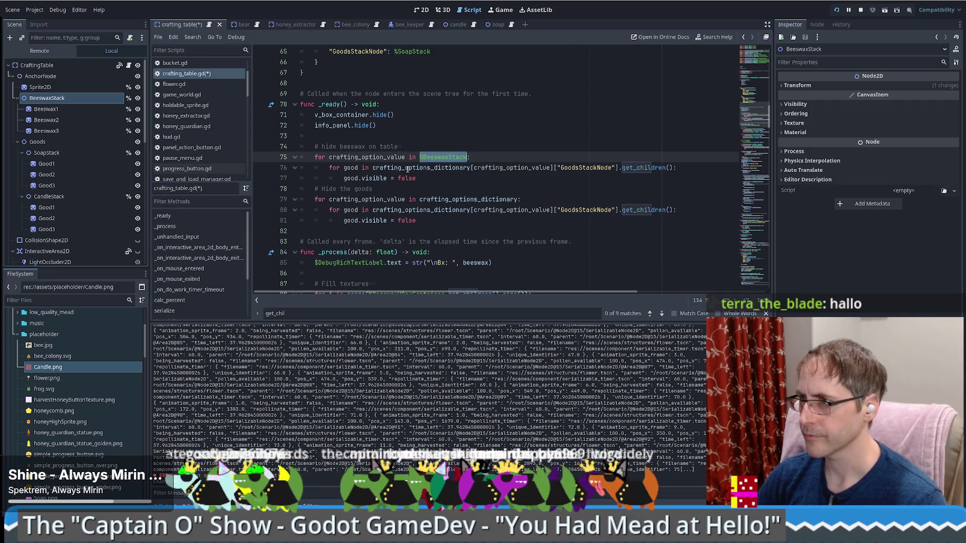
key("ctrl+c")
left_click_drag(373, 168, 619, 167)
key("ctrl+v")
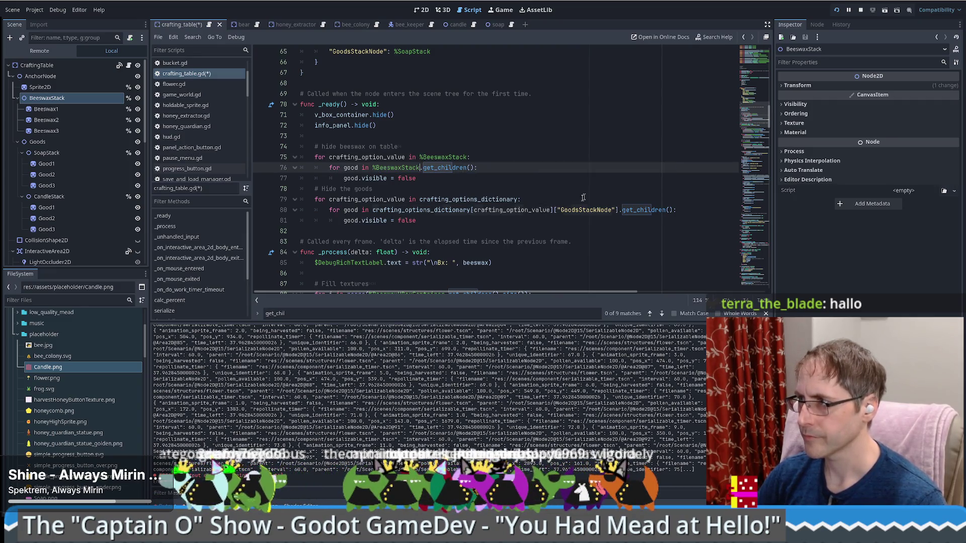
Remove the outer loop header, rename the loop variable to wax, then save and run the game
mouse_move(470, 157)
left_mouse_down()
mouse_move(328, 161)
mouse_move(418, 180)
left_mouse_up()
key("BackSpace")
left_click(399, 146)
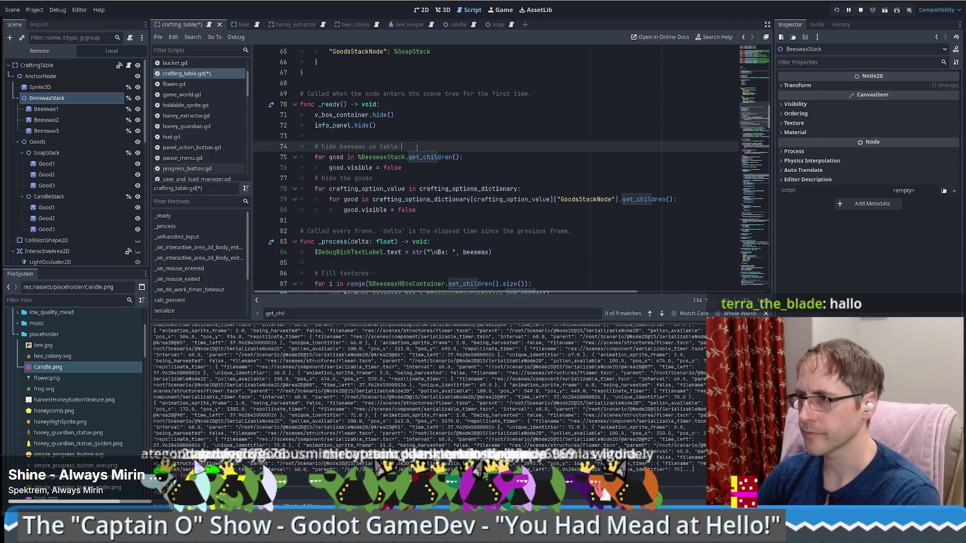
key("Delete")
double_click(336, 157)
type("wax")
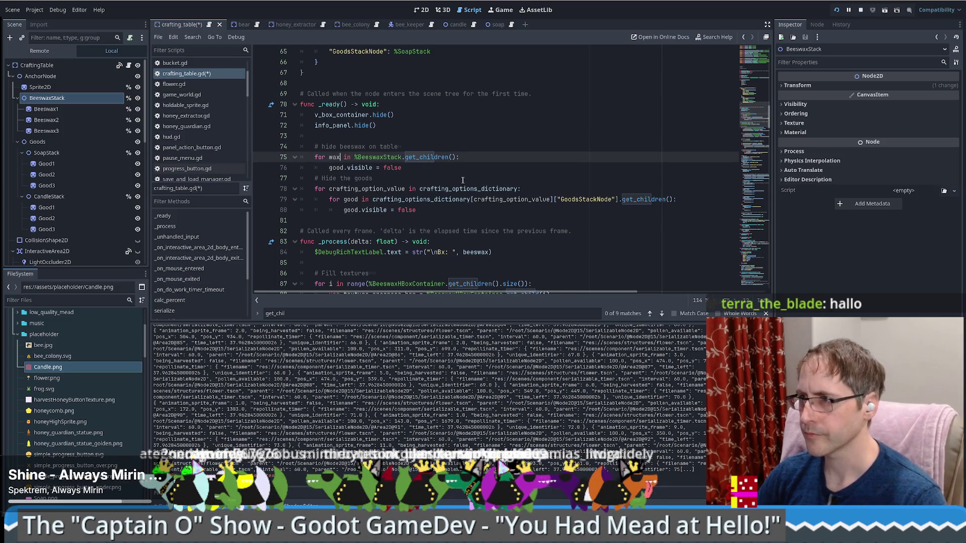
left_click(336, 168)
type("x")
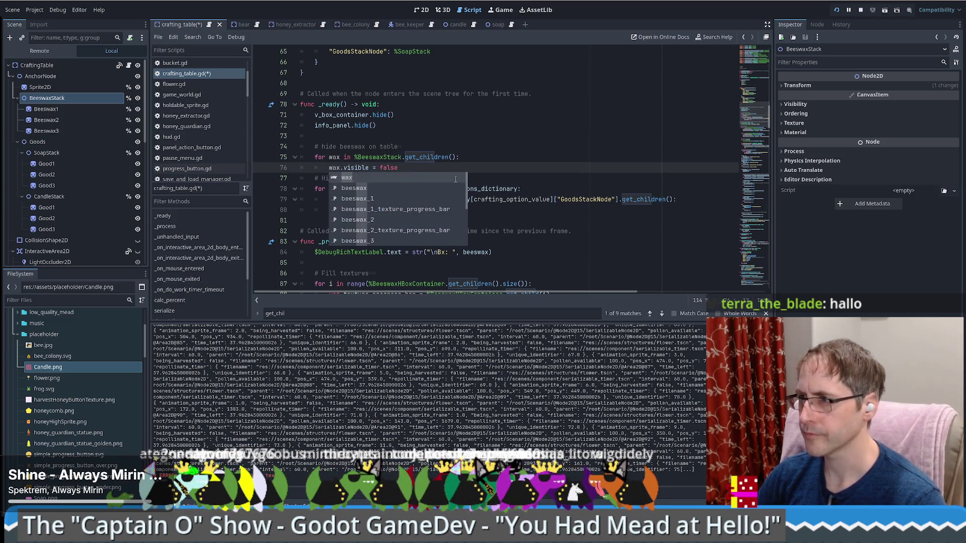
key("ctrl+s")
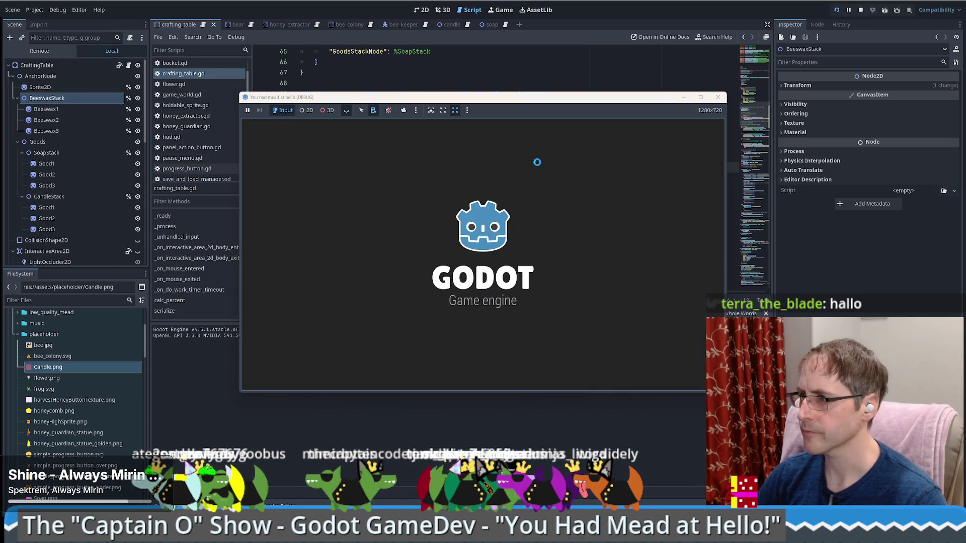
Load the save, Use Beeswax until the table reads Ready to craft, then stop the game
left_click(492, 248)
left_click(623, 137)
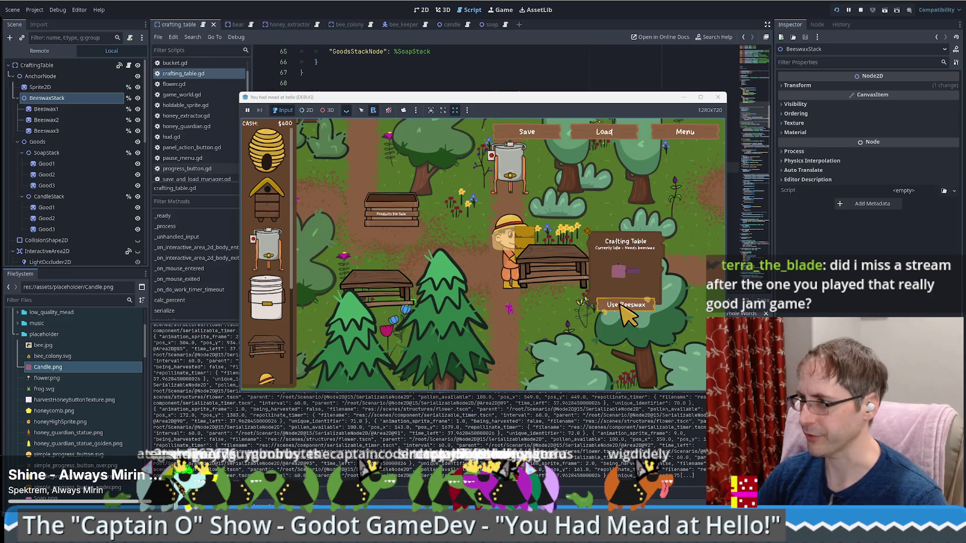
left_click(622, 305)
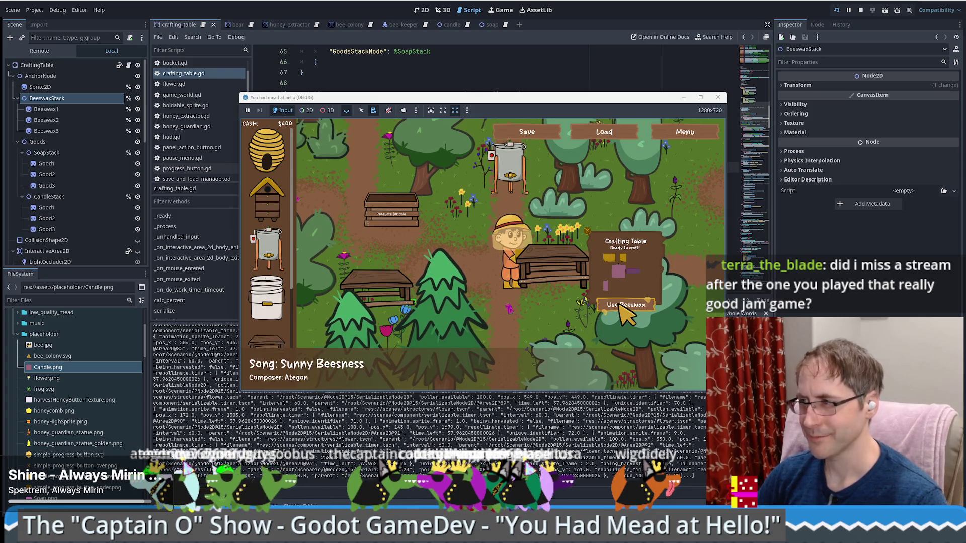
key("F8")
scroll(522, 161, "down", 6)
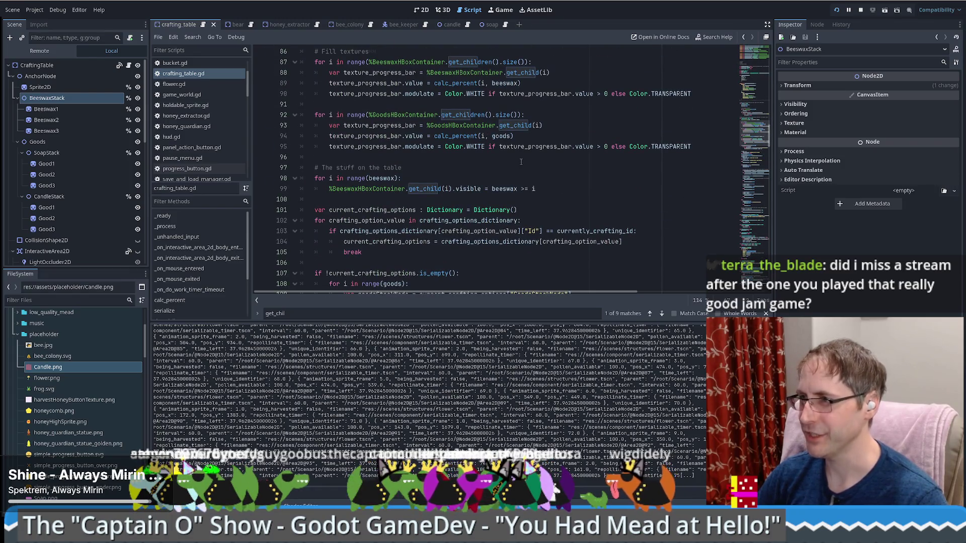
scroll(521, 162, "up", 1)
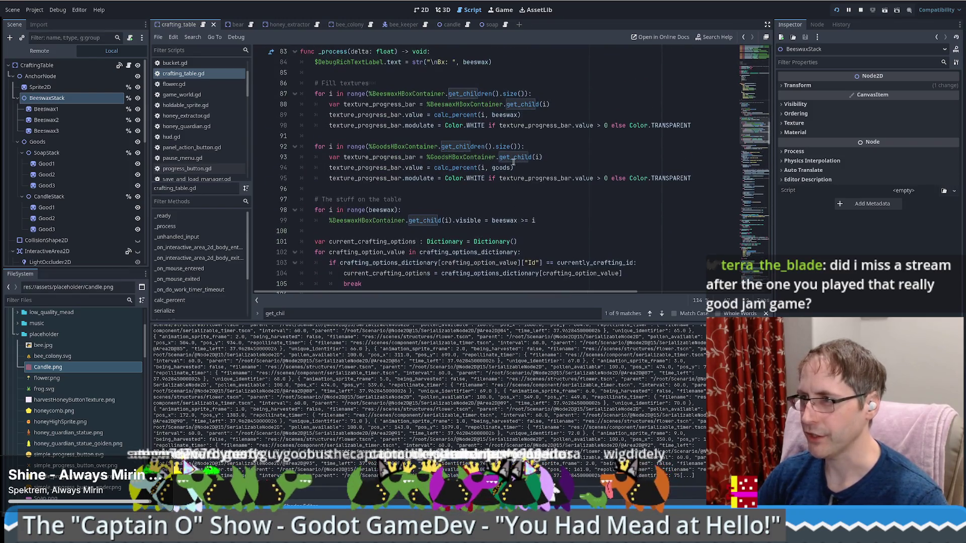
Add a breakpoint on line 87 and resume execution until it halts at line 98
left_click(261, 95)
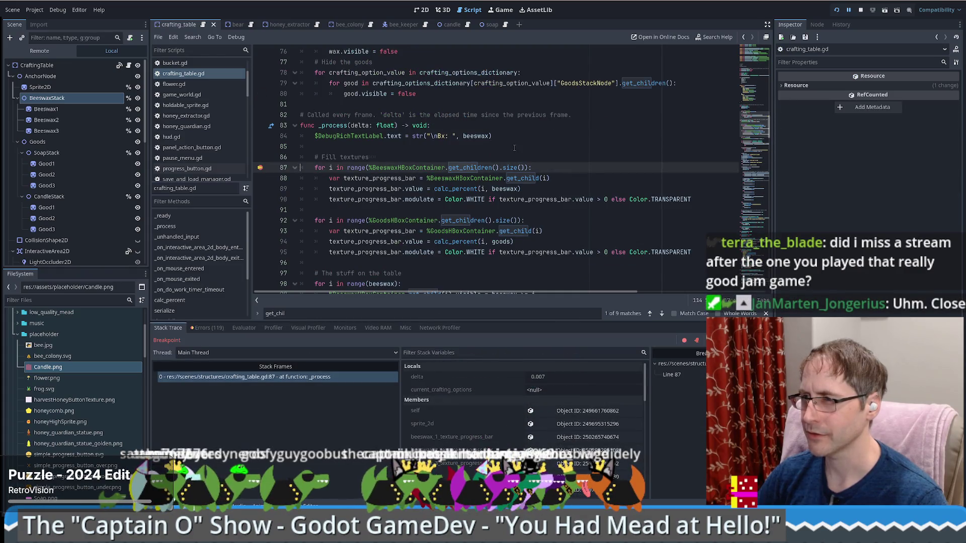
scroll(507, 147, "down", 2)
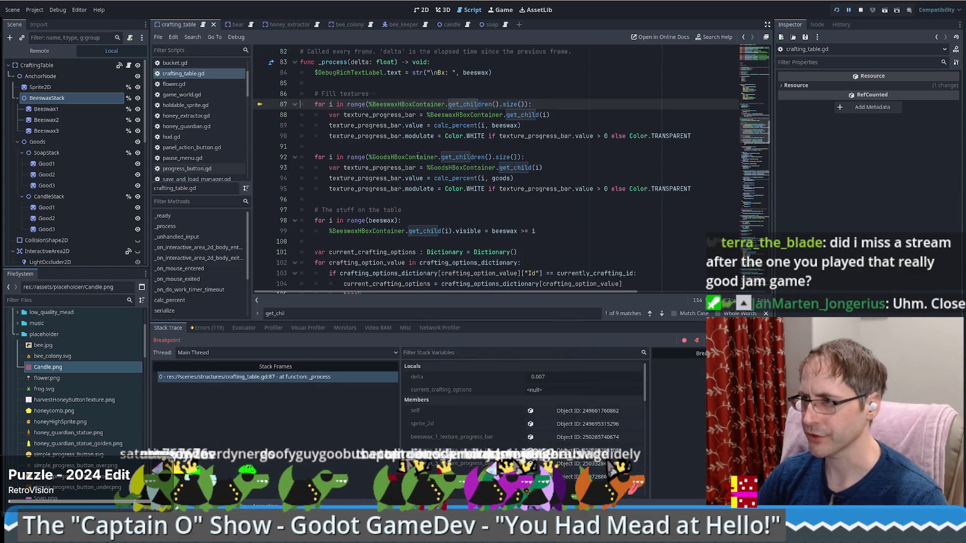
scroll(418, 156, "down", 1)
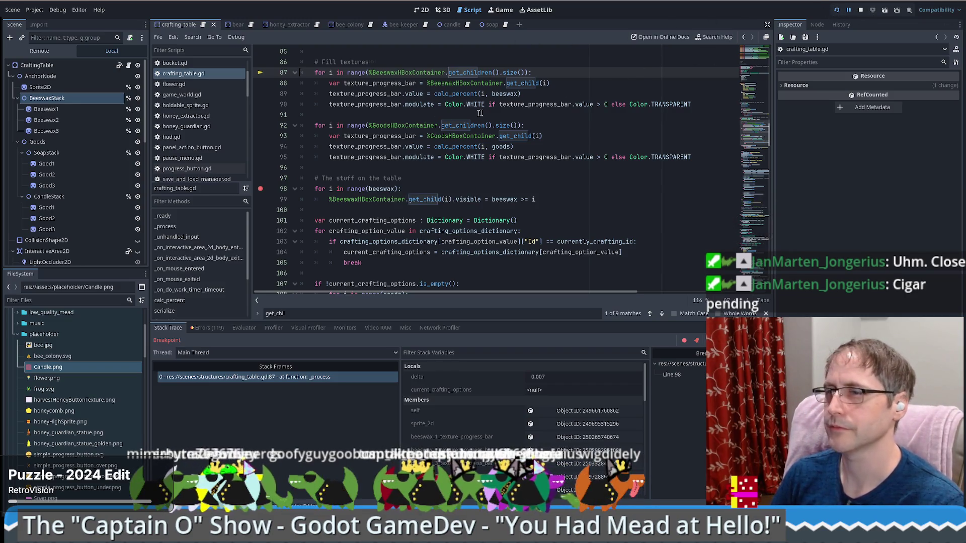
key("F12")
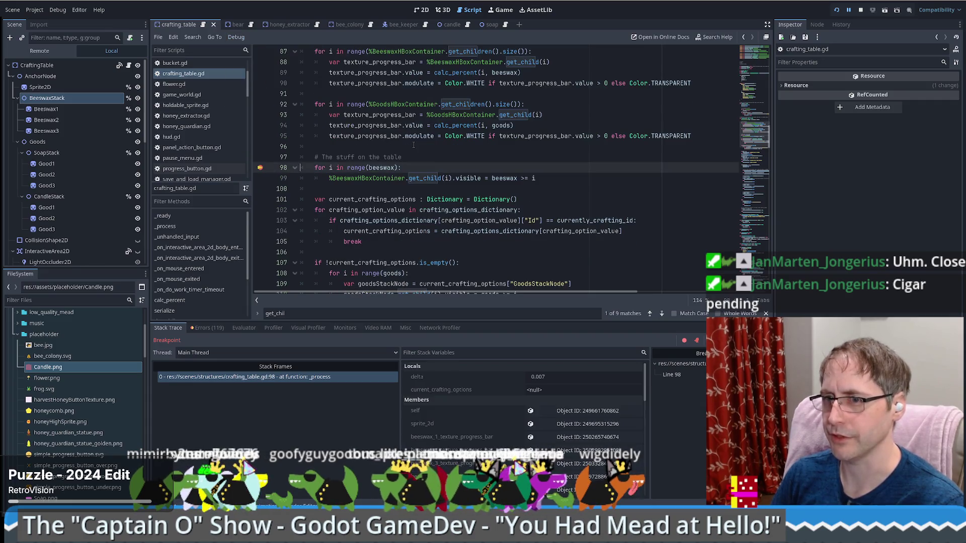
Copy range(beeswax) from line 98 into the debugger's expression evaluator
mouse_move(526, 227)
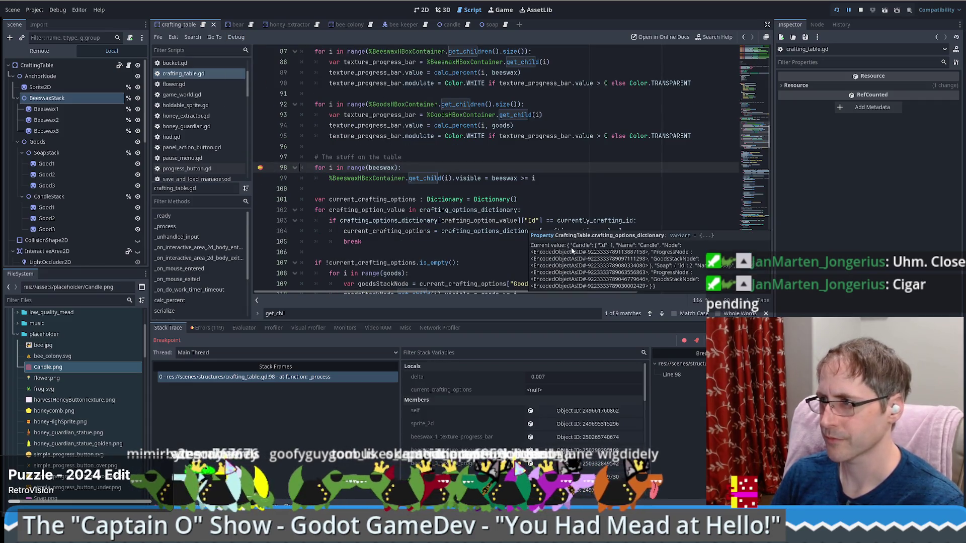
mouse_move(380, 168)
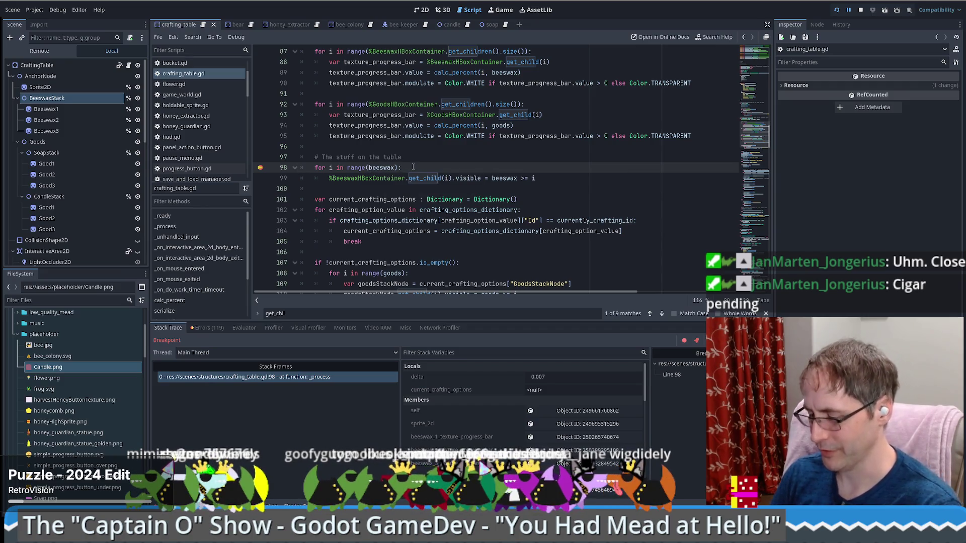
left_click_drag(347, 168, 393, 168)
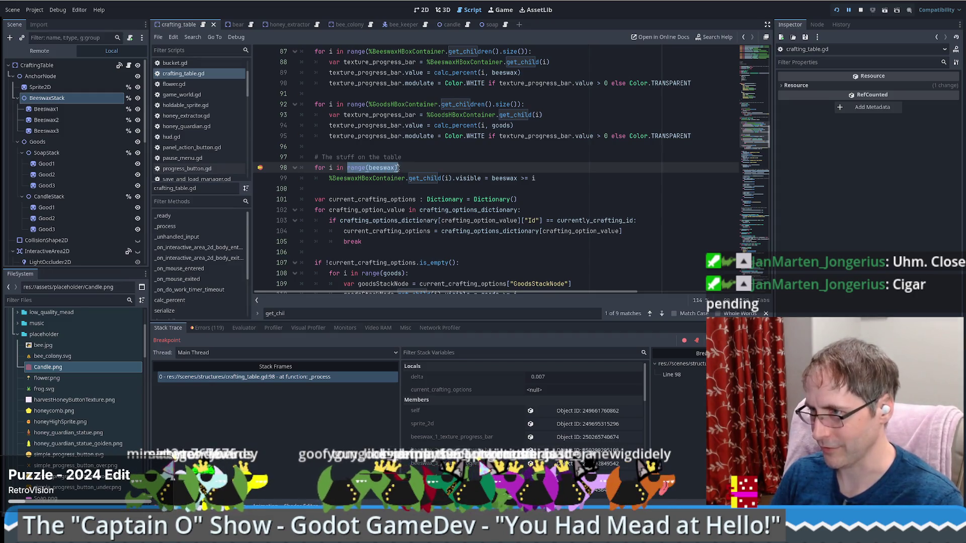
key("ctrl+c")
left_click(244, 328)
key("ctrl+v")
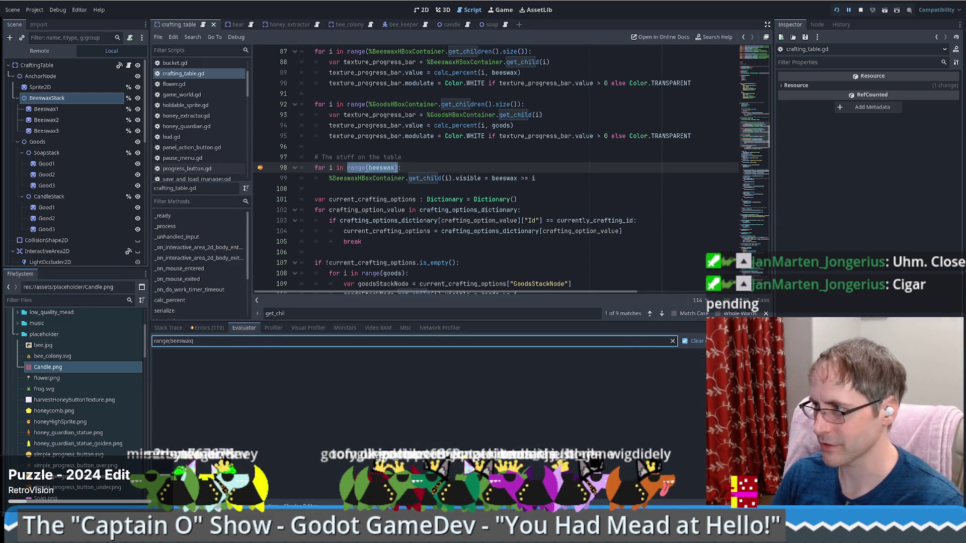
Evaluate range(beeswax), which gives <null>, then evaluate beeswax, which gives 1.1
key("Return")
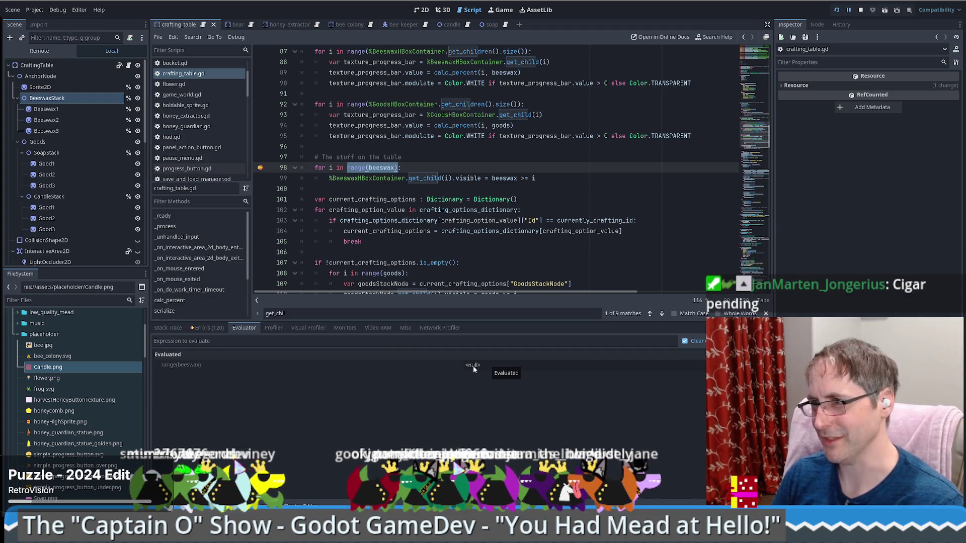
left_click(381, 168)
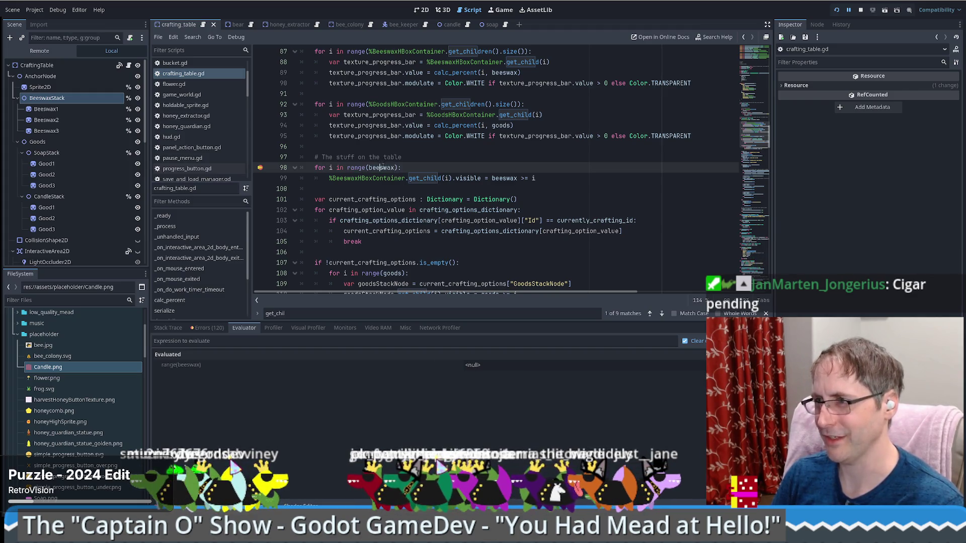
mouse_move(386, 168)
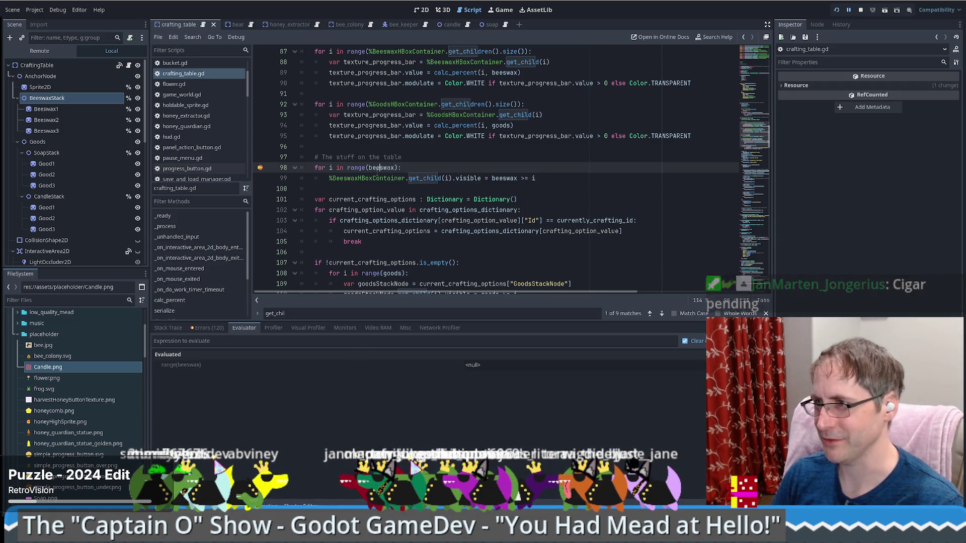
double_click(380, 167)
key("ctrl+c")
left_click(521, 342)
key("ctrl+v")
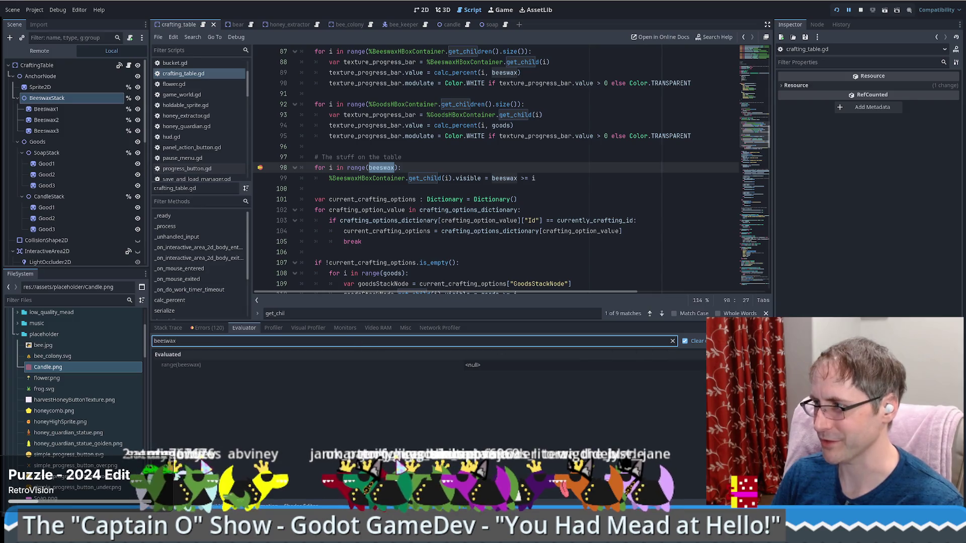
key("Return")
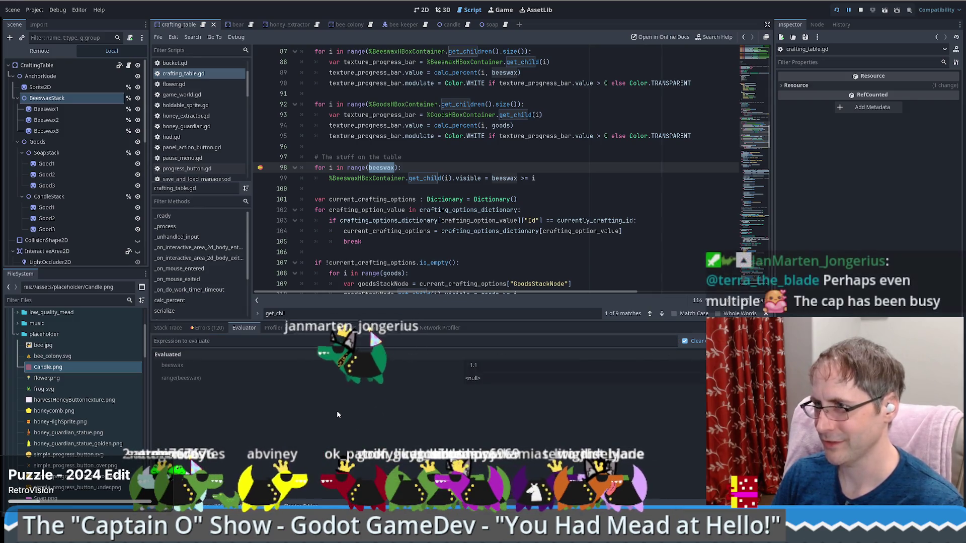
left_click(485, 378)
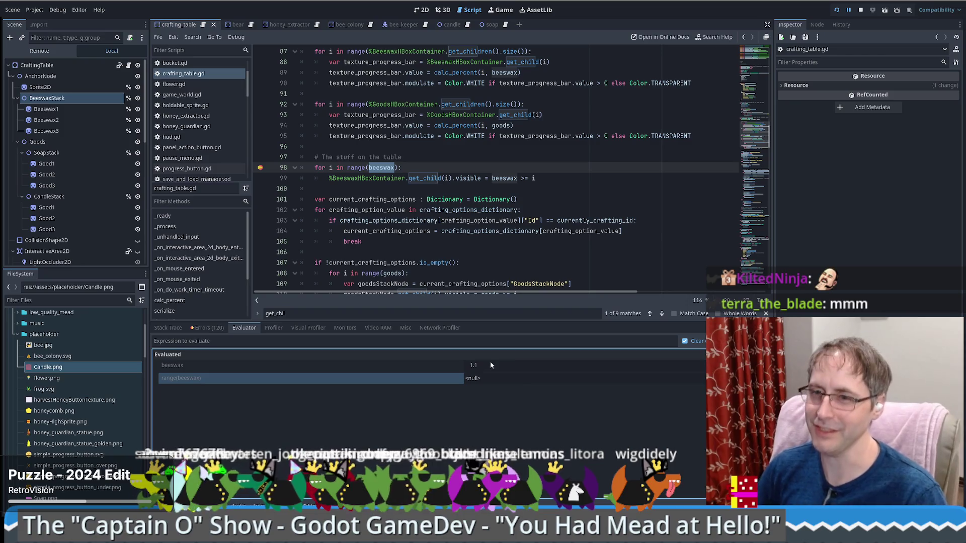
Select the beeswax variable in the range loop on line 98
left_click(432, 169)
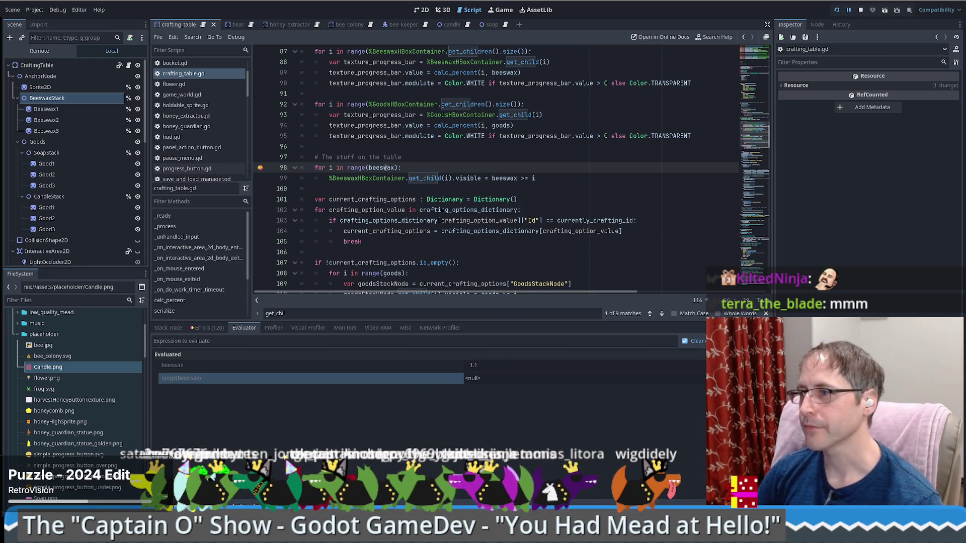
double_click(385, 168)
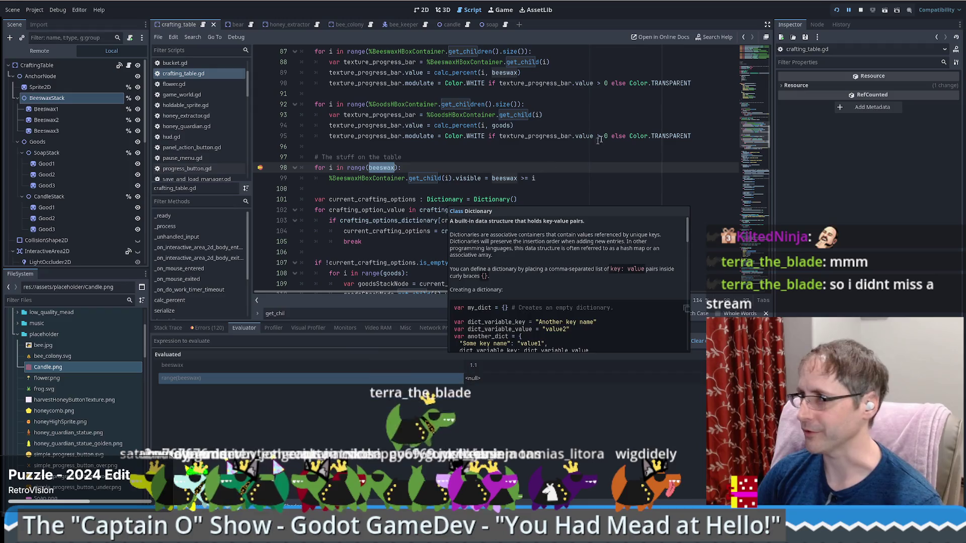
Stop the game and change line 98's loop to range(floor(beeswax))
left_click(860, 11)
left_click(369, 167)
type("fl")
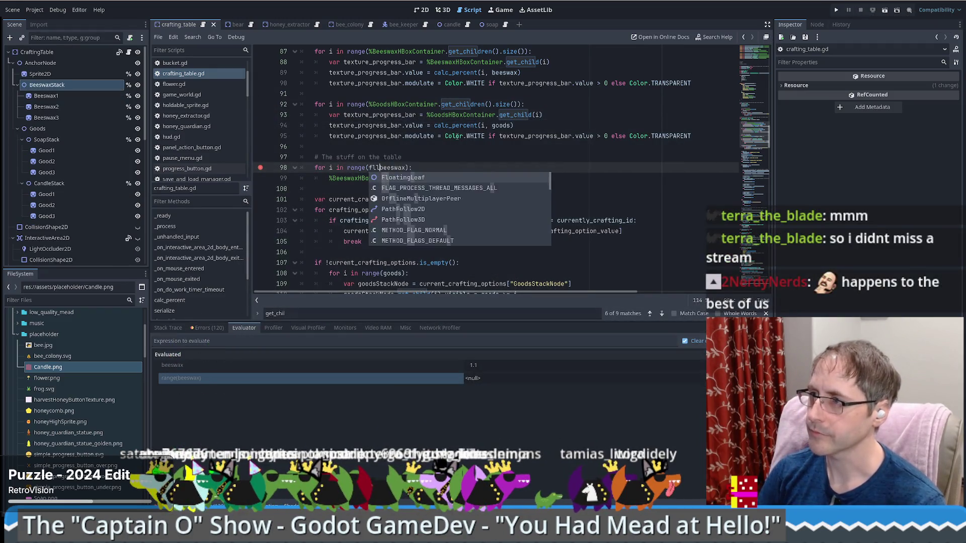
type("oor(")
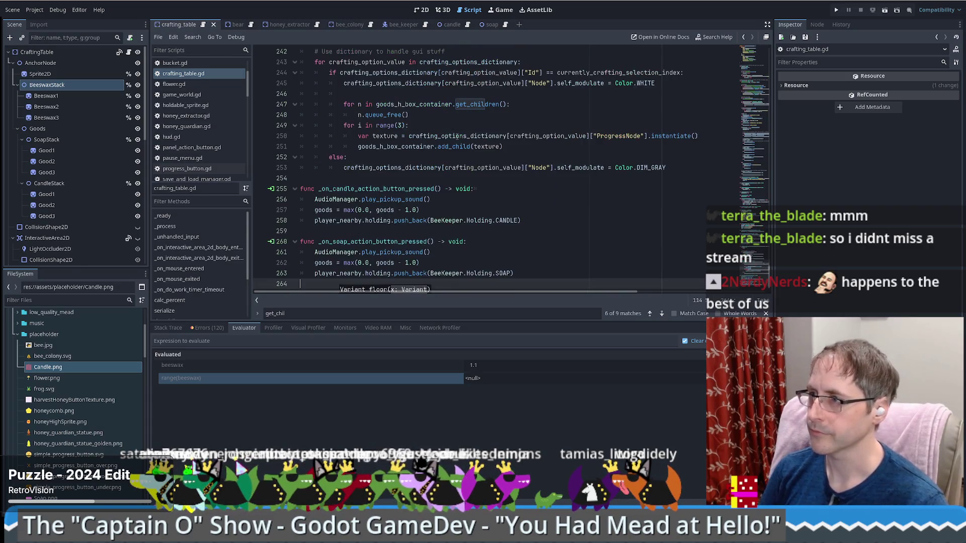
type("ange(floor(abeeswax):")
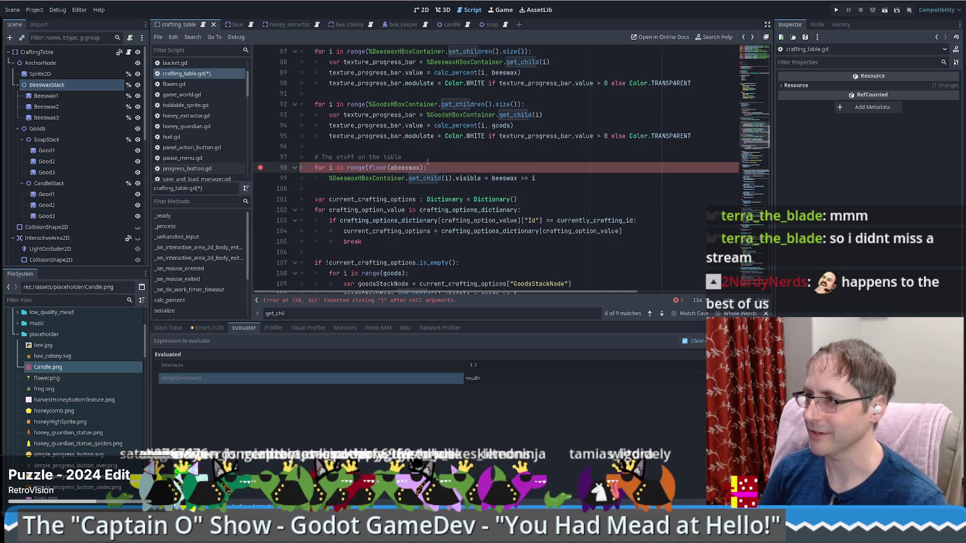
left_click(419, 178)
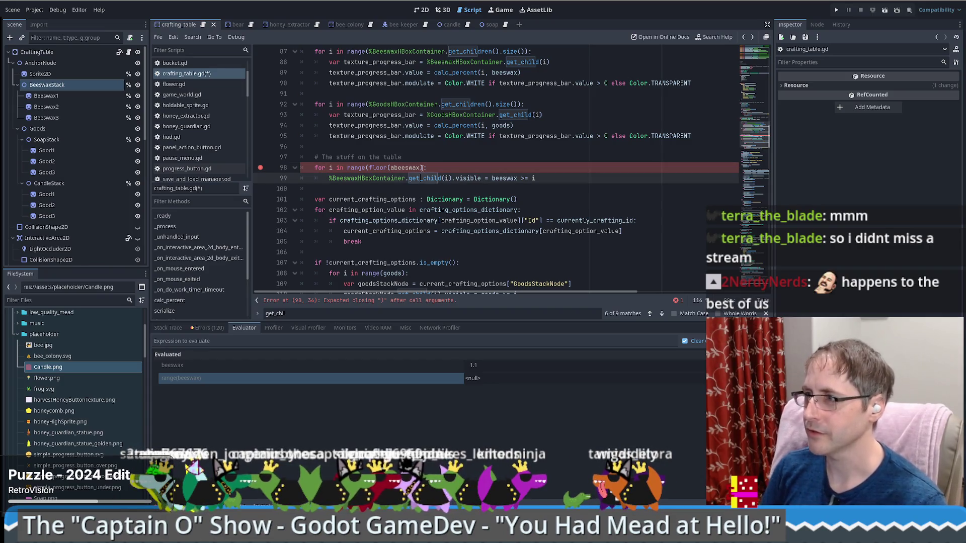
left_click(424, 167)
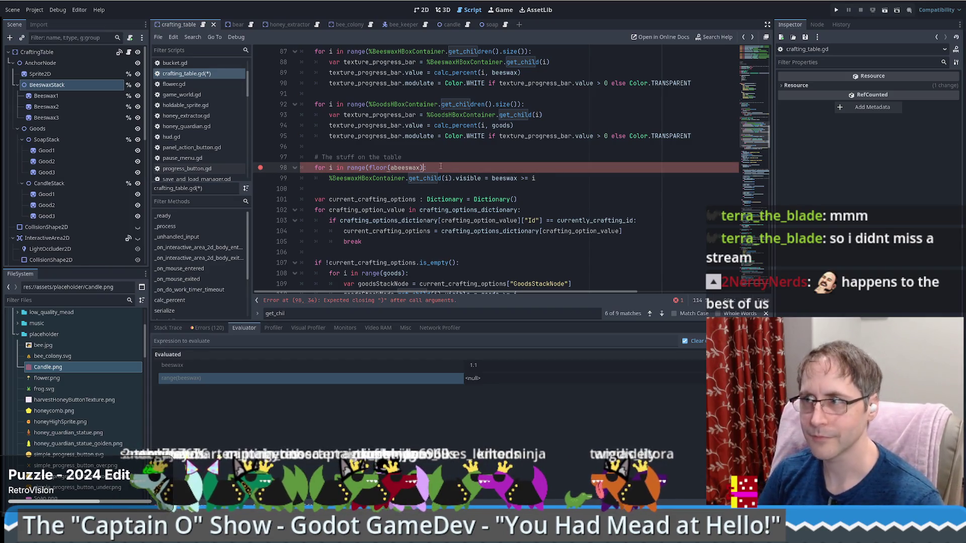
type(")")
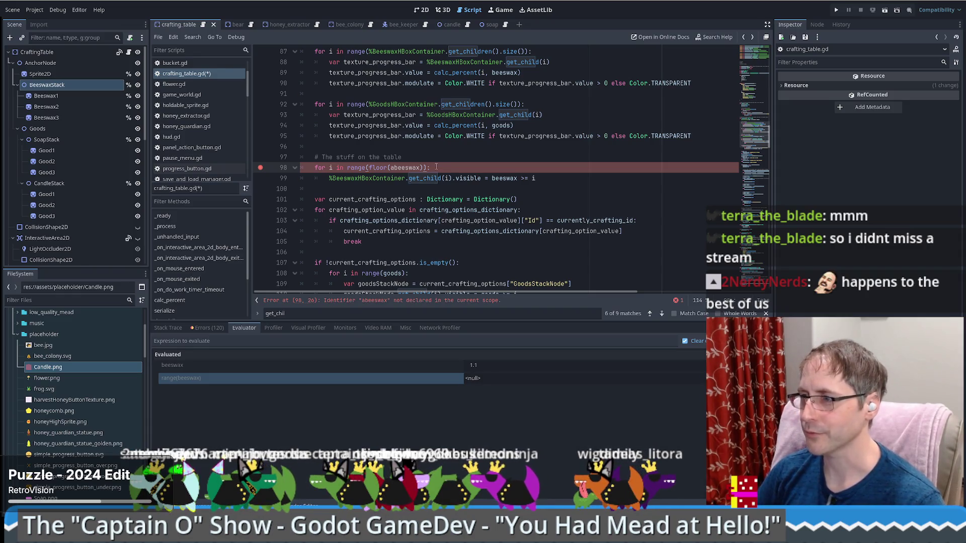
left_click(391, 167)
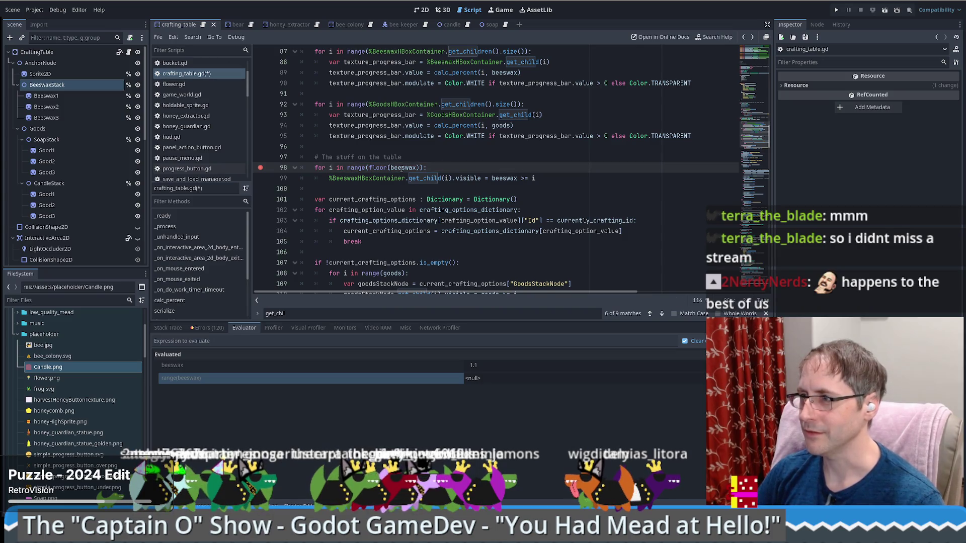
left_click_drag(370, 168, 421, 169)
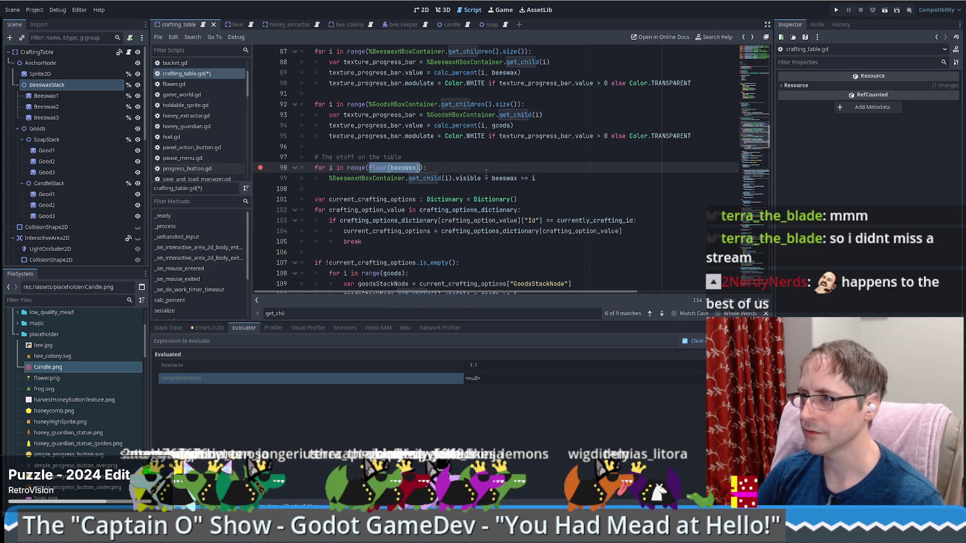
Change line 108 to range(floor(goods)), save the script, and relaunch the game
double_click(392, 274)
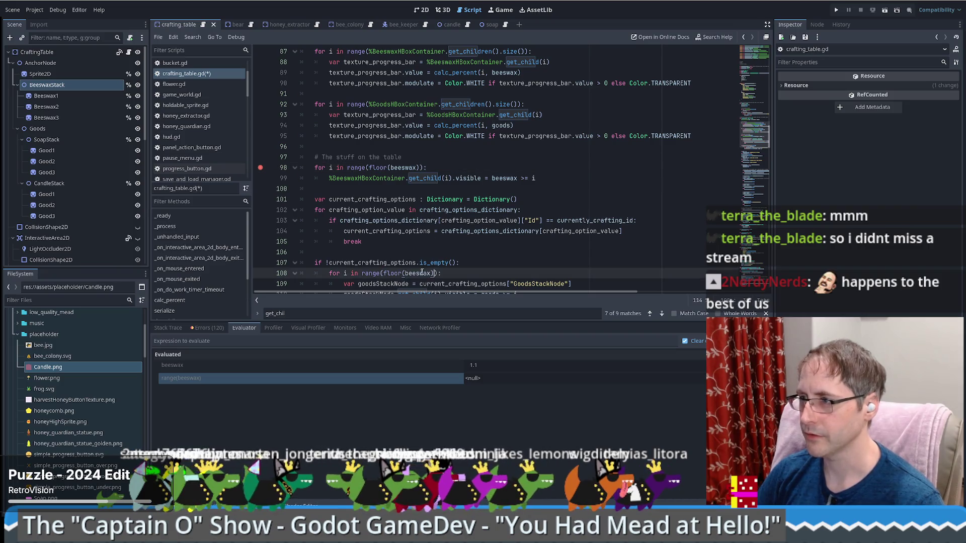
double_click(416, 273)
type("goods")
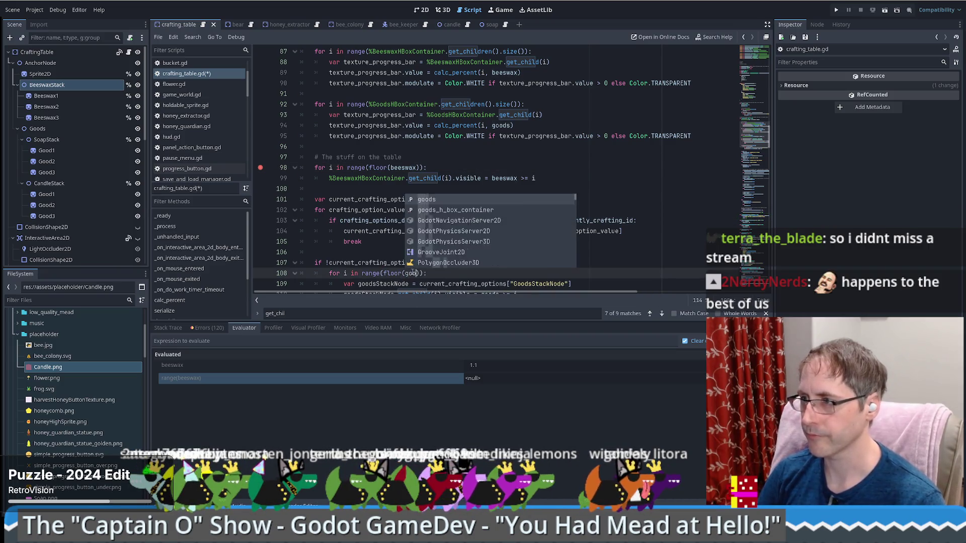
key("ctrl+s")
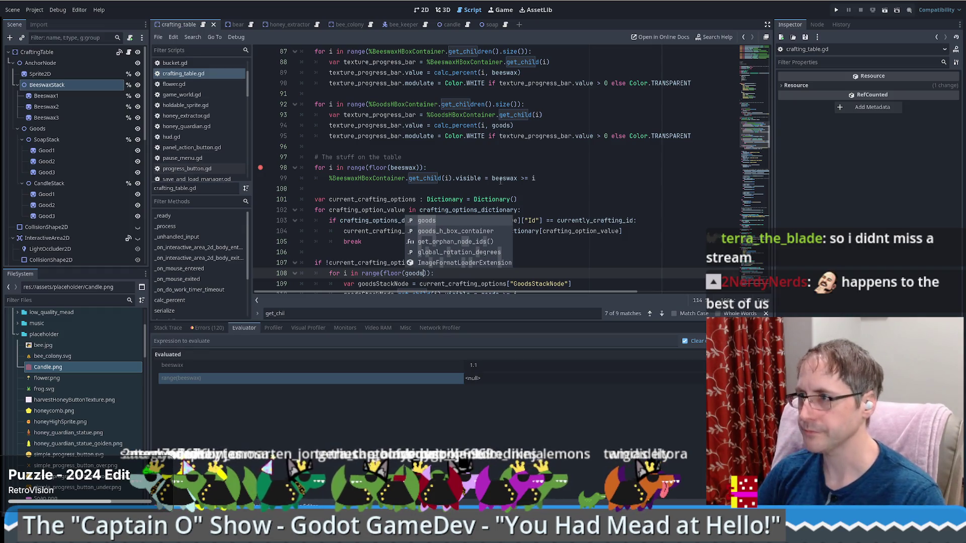
left_click(835, 10)
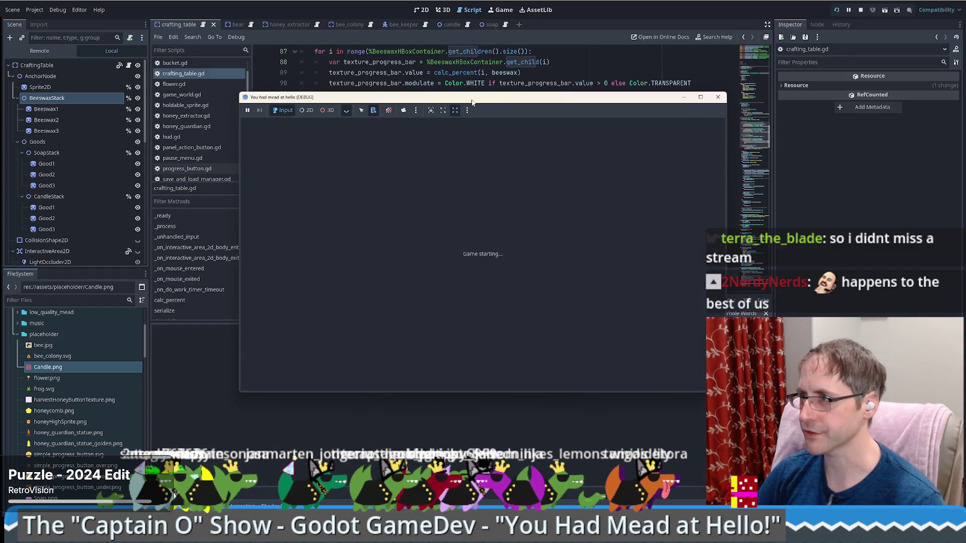
Start a new game and load beeswax into the crafting table until a candle is ready
left_click(379, 62)
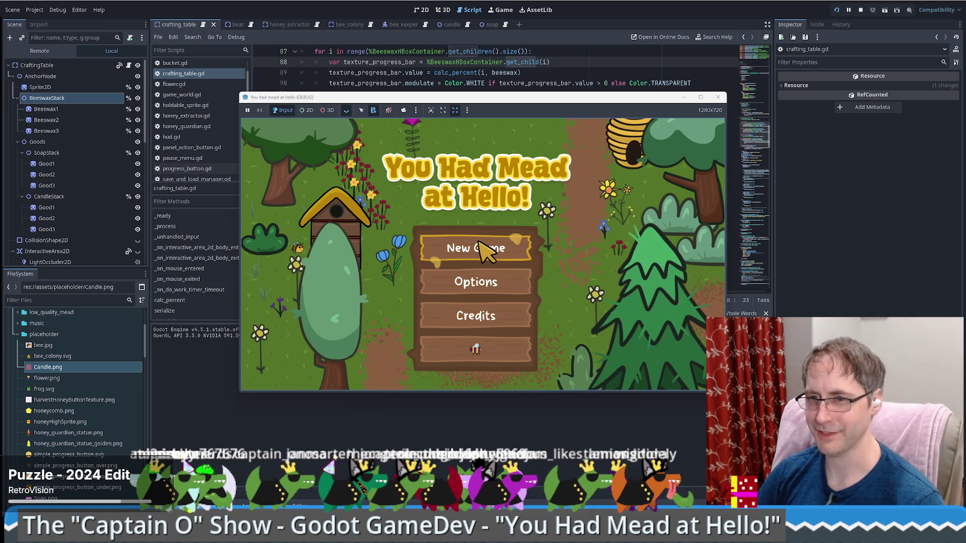
left_click(482, 249)
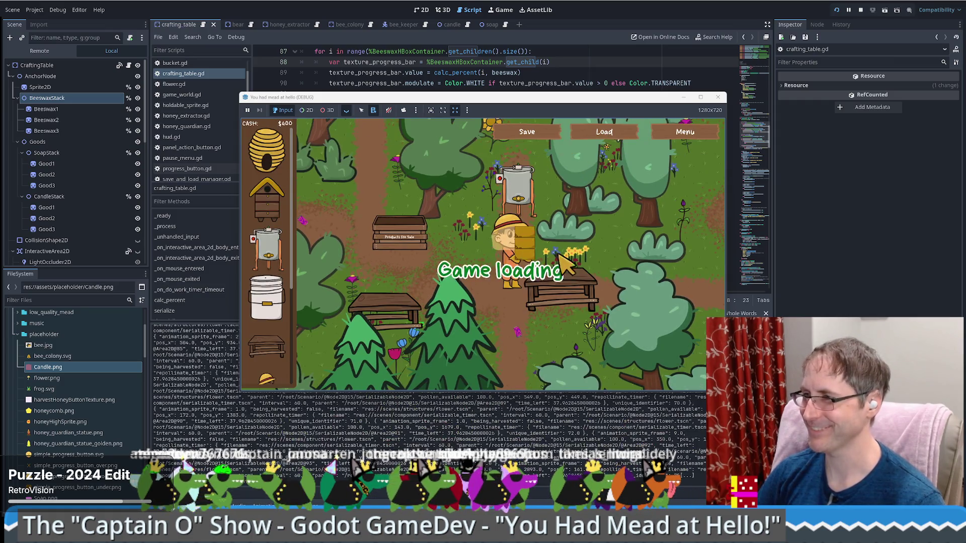
left_click(560, 271)
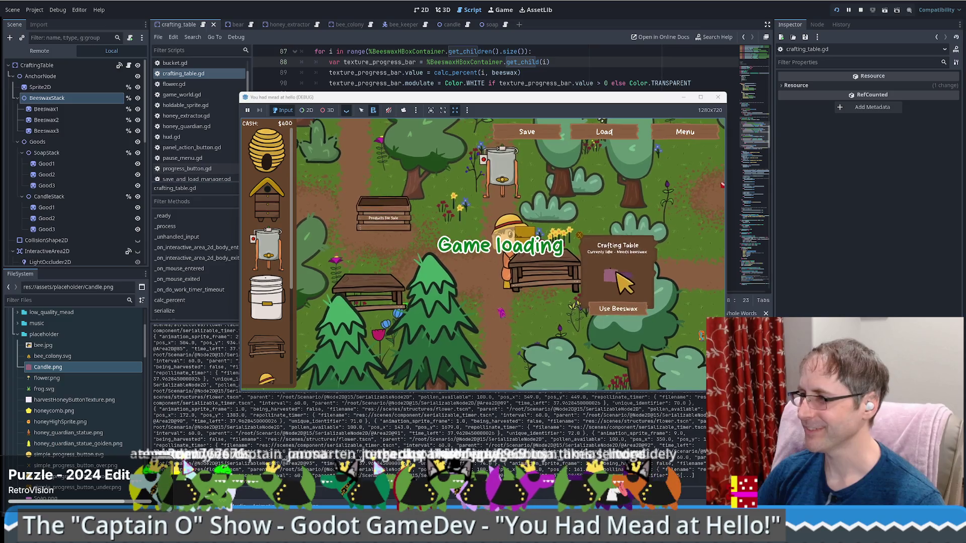
left_click(623, 307)
left_click(621, 310)
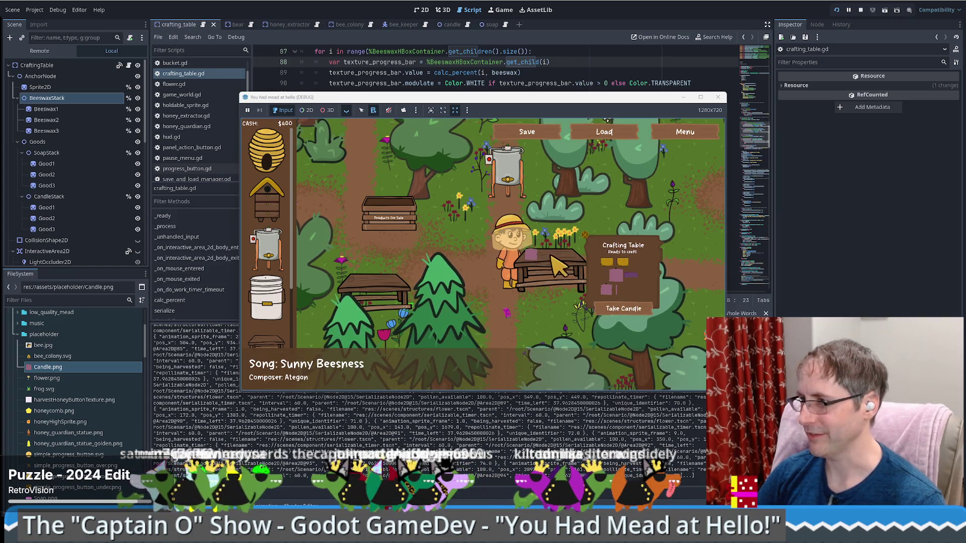
Take honey from the extractor to the crafting table and view the game full screen
key("w")
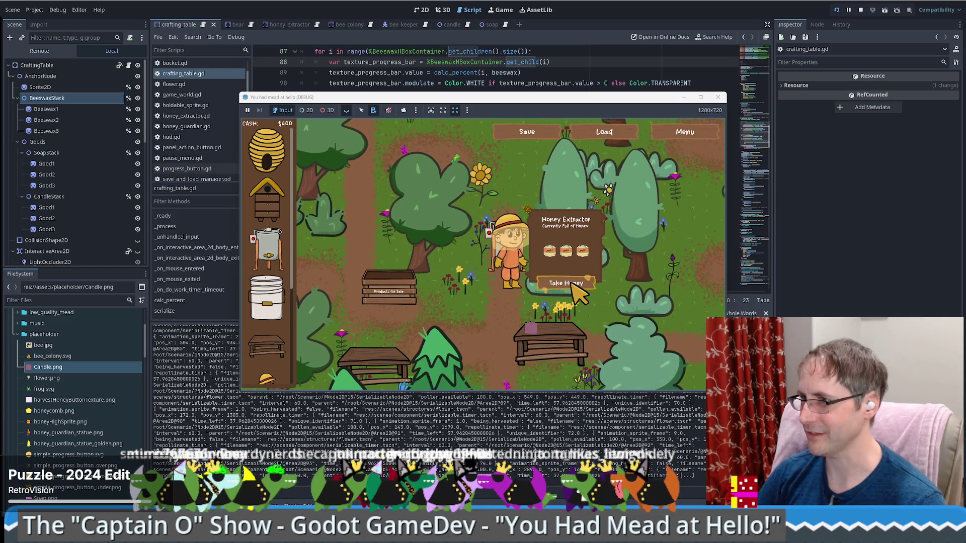
left_click(577, 286)
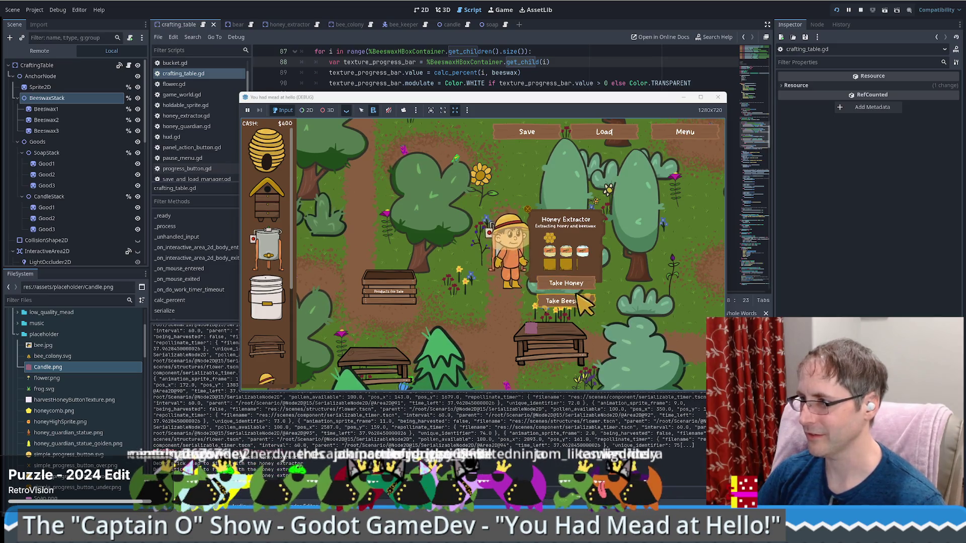
key("s")
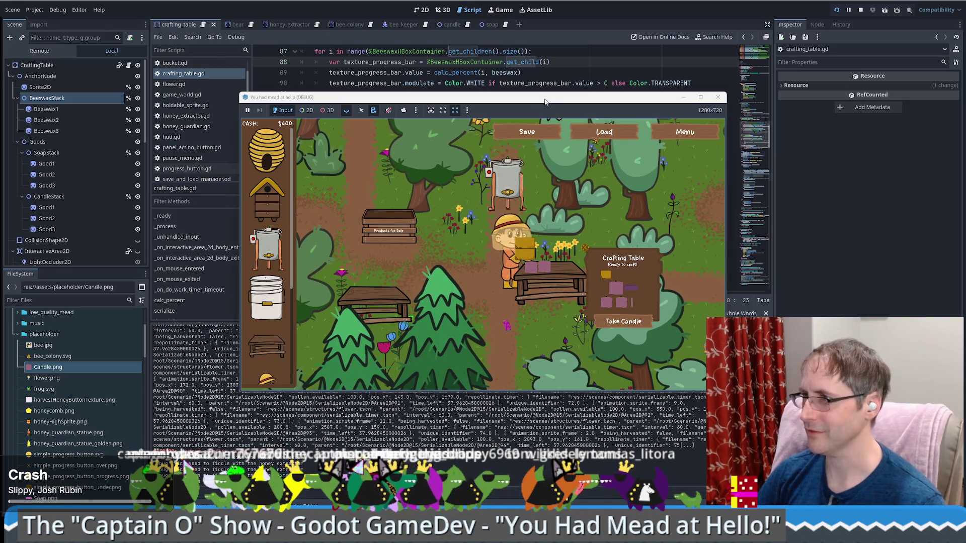
key("F11")
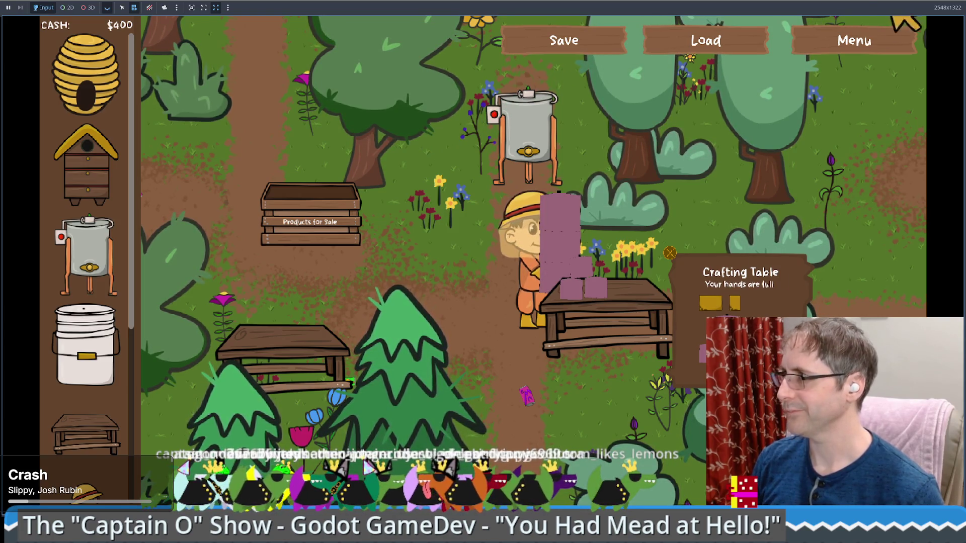
key("F8")
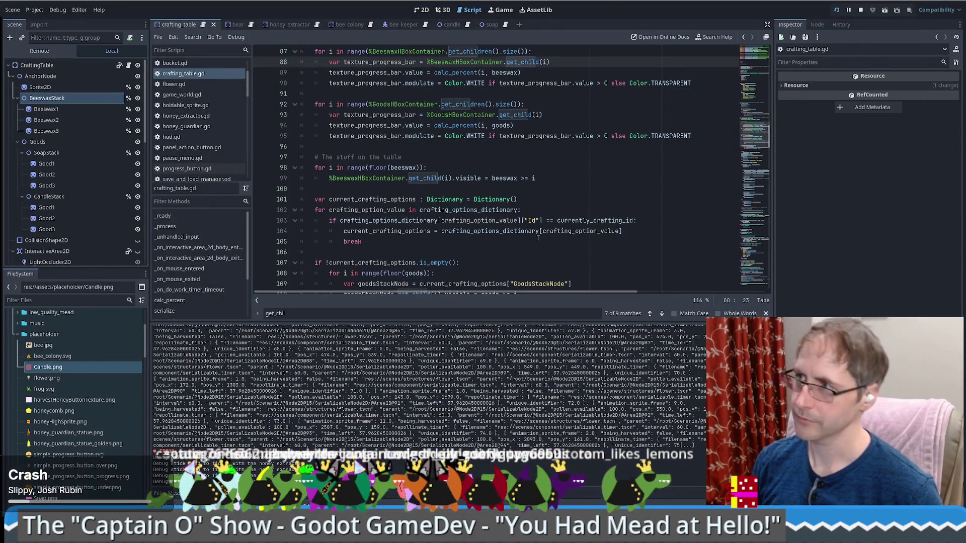
Add a breakpoint on line 98's beeswax loop, check the paused game, then resume it
scroll(538, 227, "up", 4)
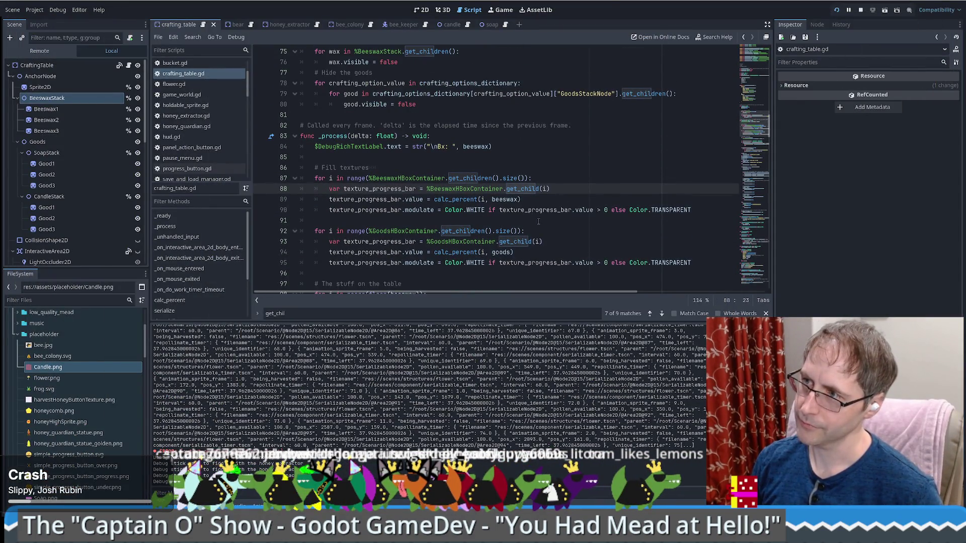
scroll(537, 219, "down", 5)
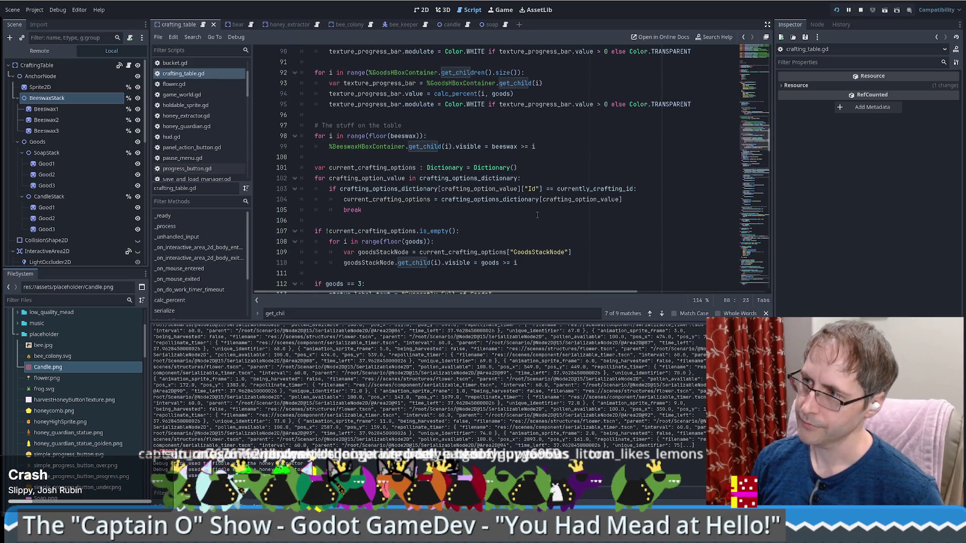
scroll(537, 215, "down", 3)
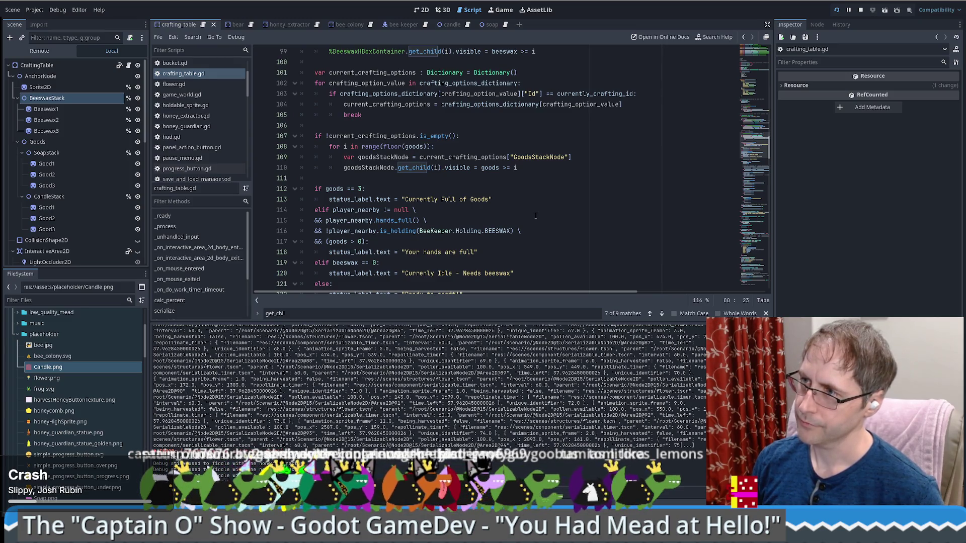
scroll(536, 216, "up", 2)
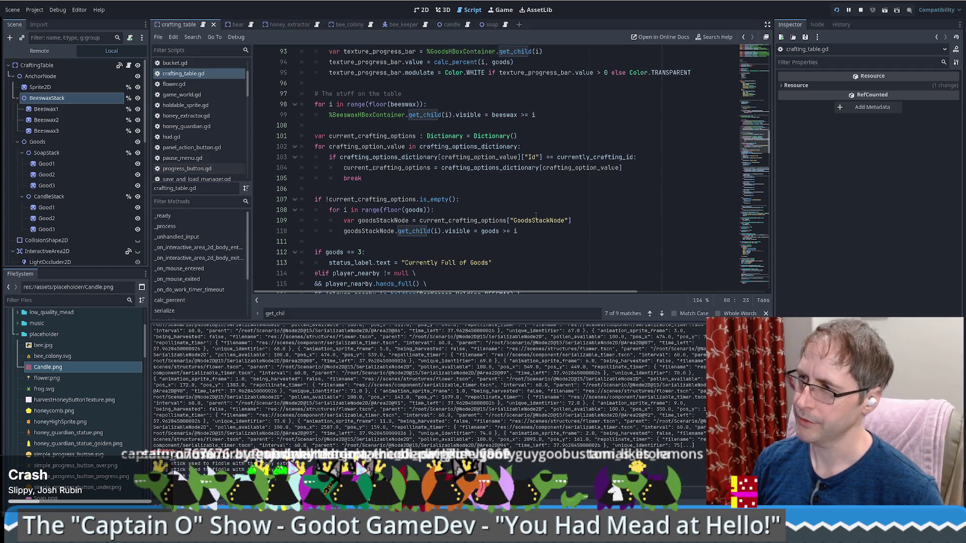
left_click(260, 104)
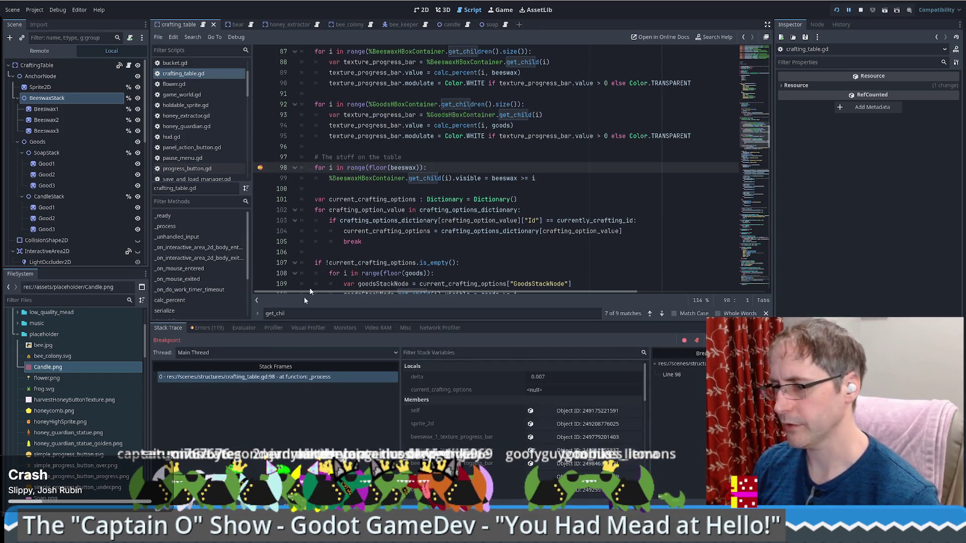
left_click(500, 10)
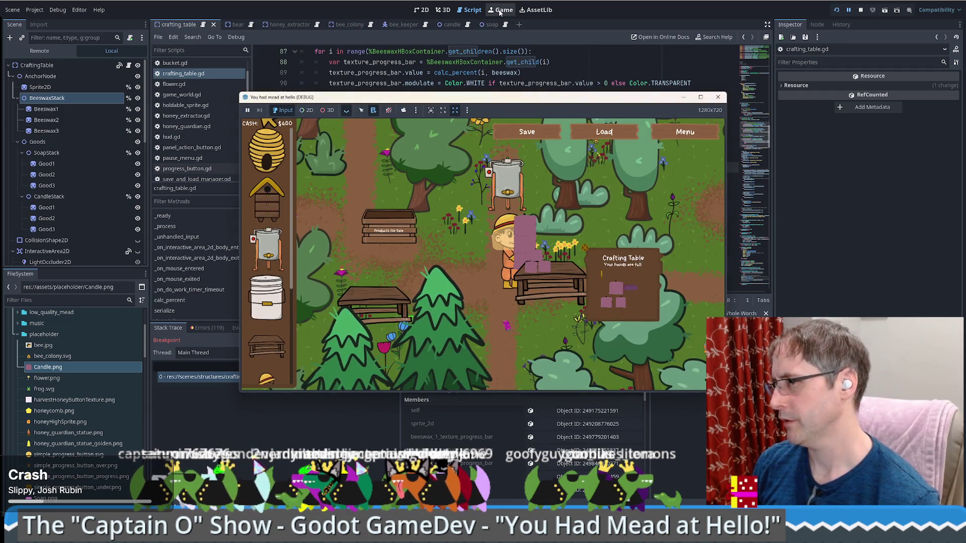
left_click(406, 73)
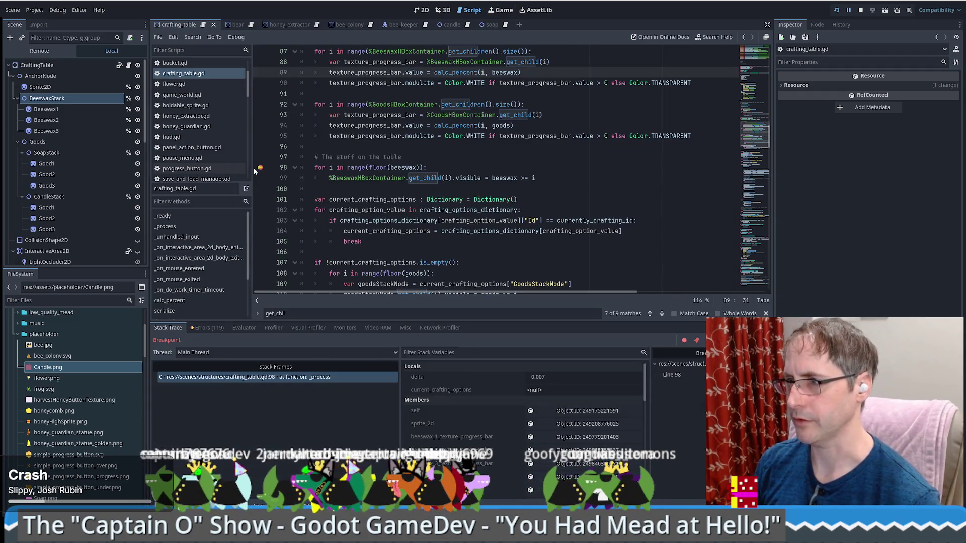
left_click_drag(254, 171, 301, 83)
key("F12")
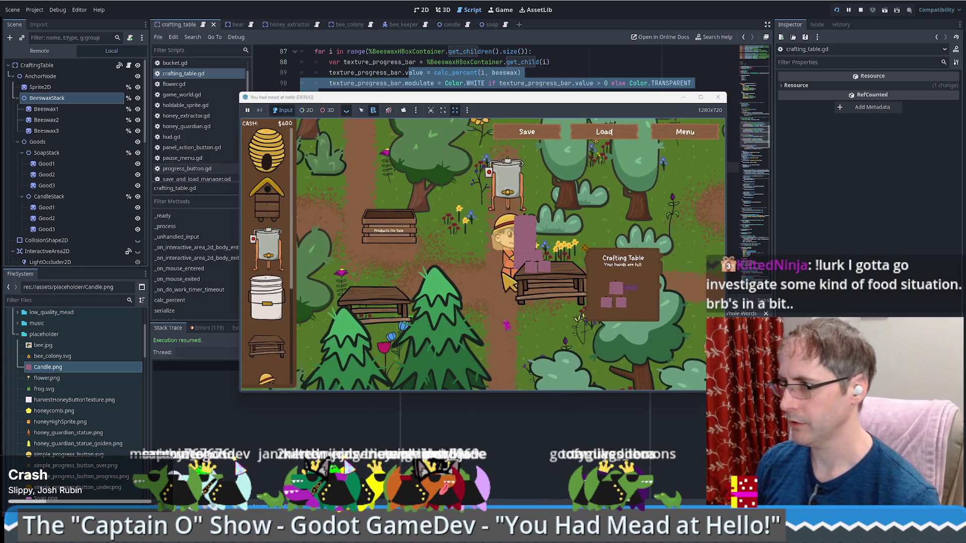
Sell the candle for $100, load beeswax into the crafting table, and return to the editor
key("a")
key("s")
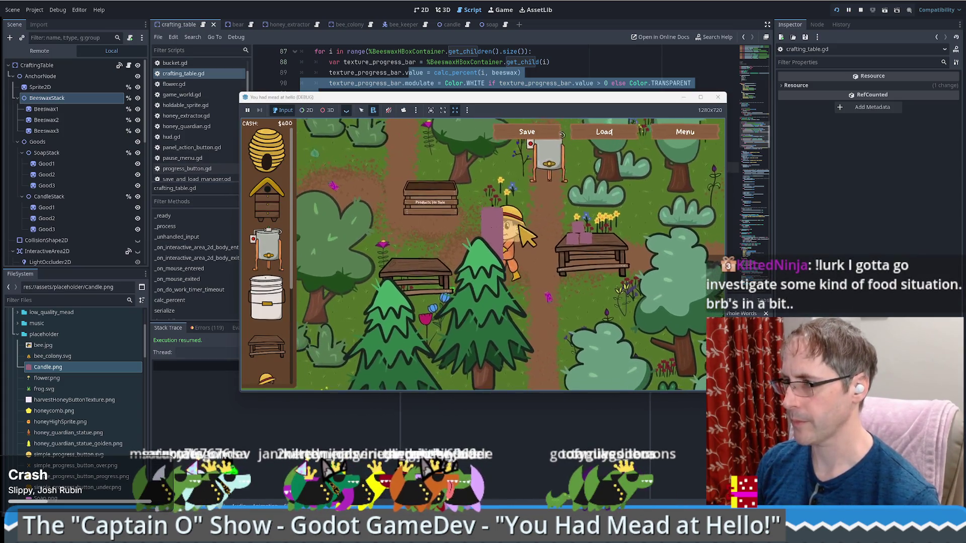
key("w")
left_click(422, 283)
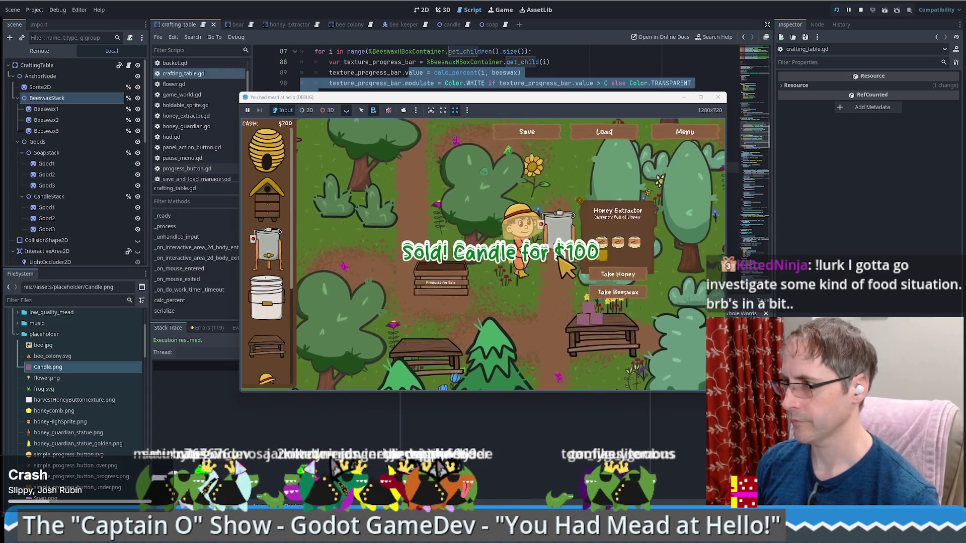
left_click(600, 303)
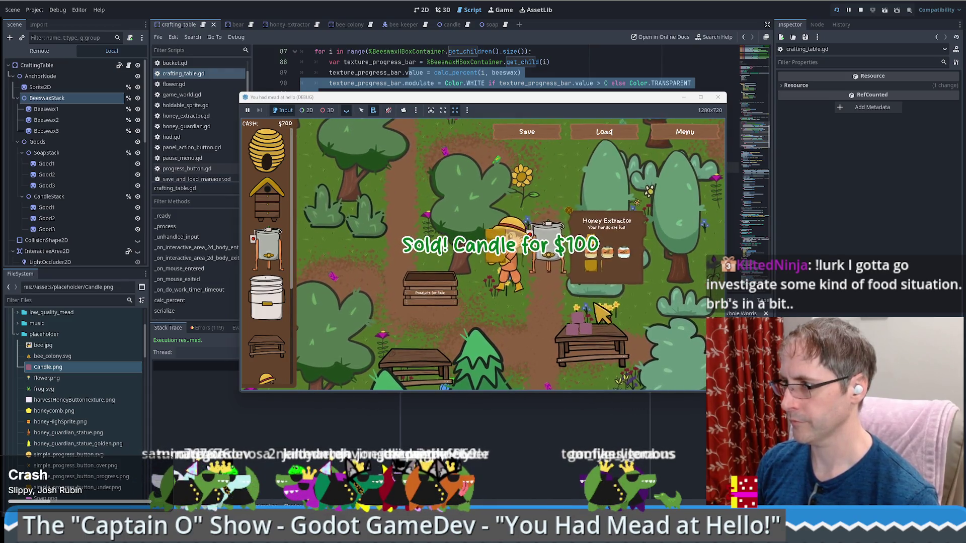
key("a")
key("s")
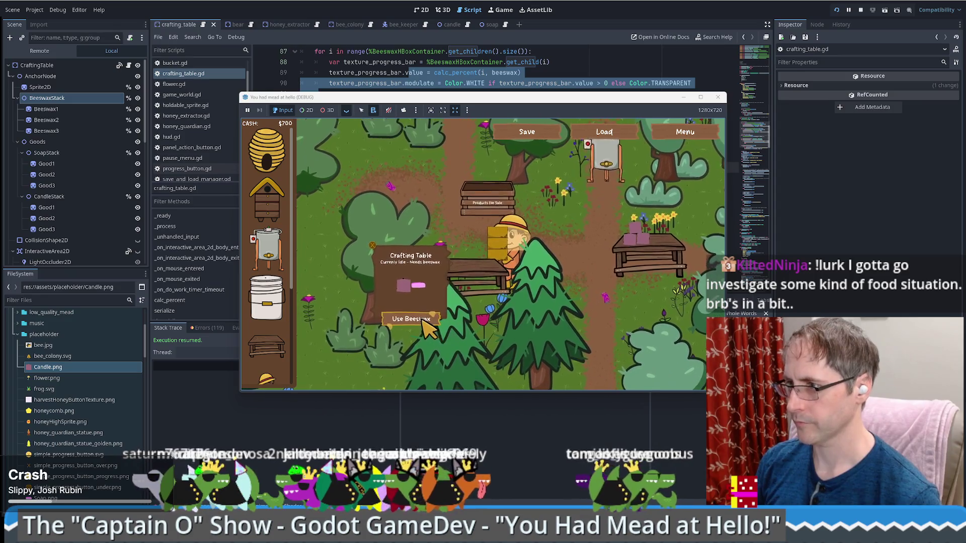
left_click(422, 321)
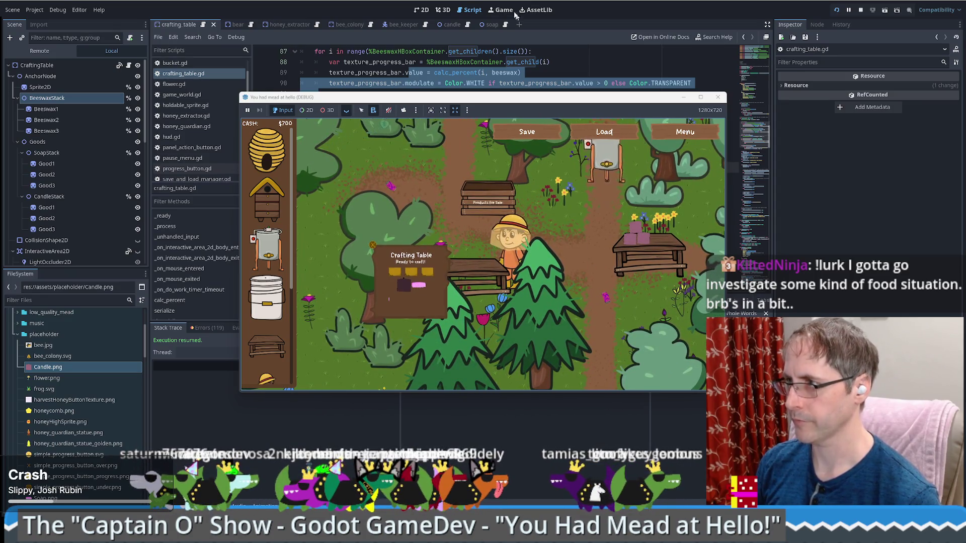
left_click(515, 15)
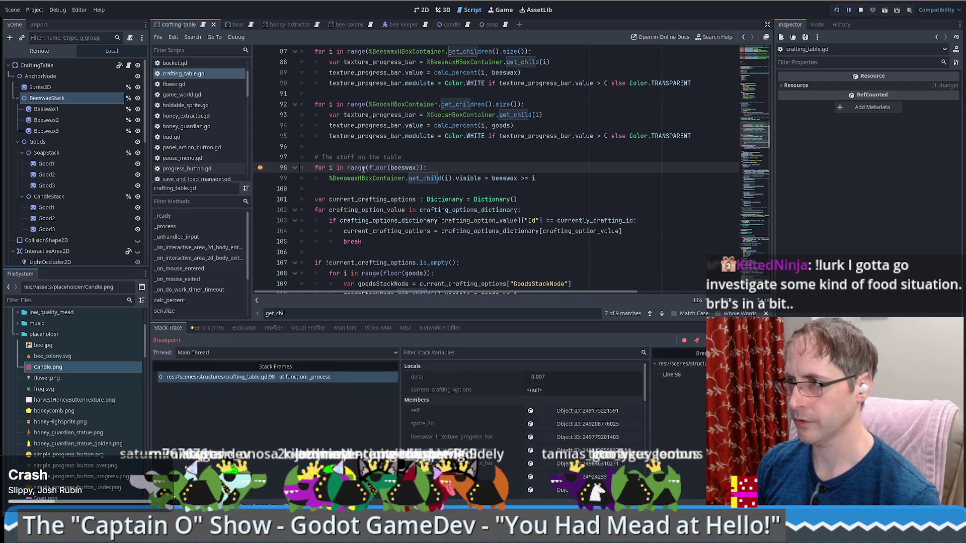
Evaluate range(floor(beeswax)) from line 98 in the Evaluator, which returns <null>
left_click_drag(348, 168, 424, 168)
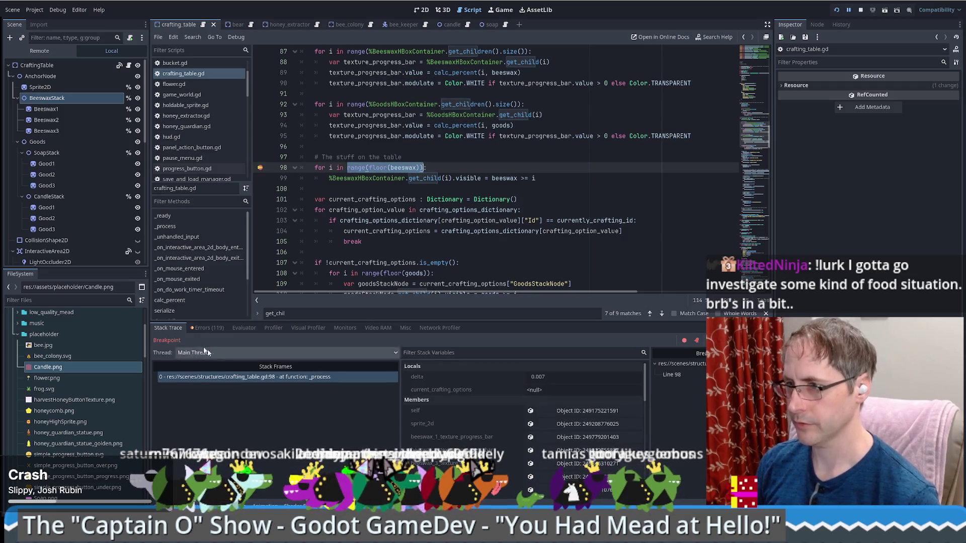
left_click(243, 328)
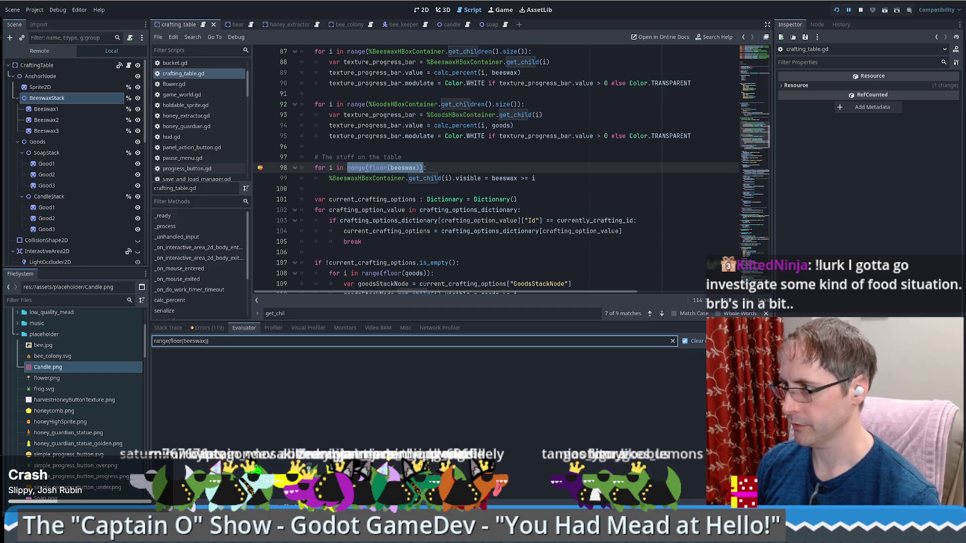
key("Return")
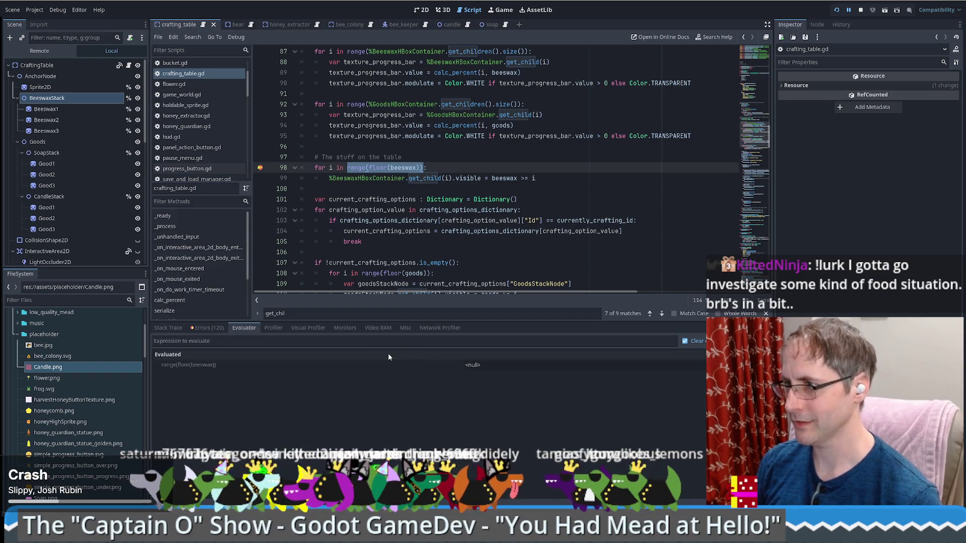
left_click(447, 156)
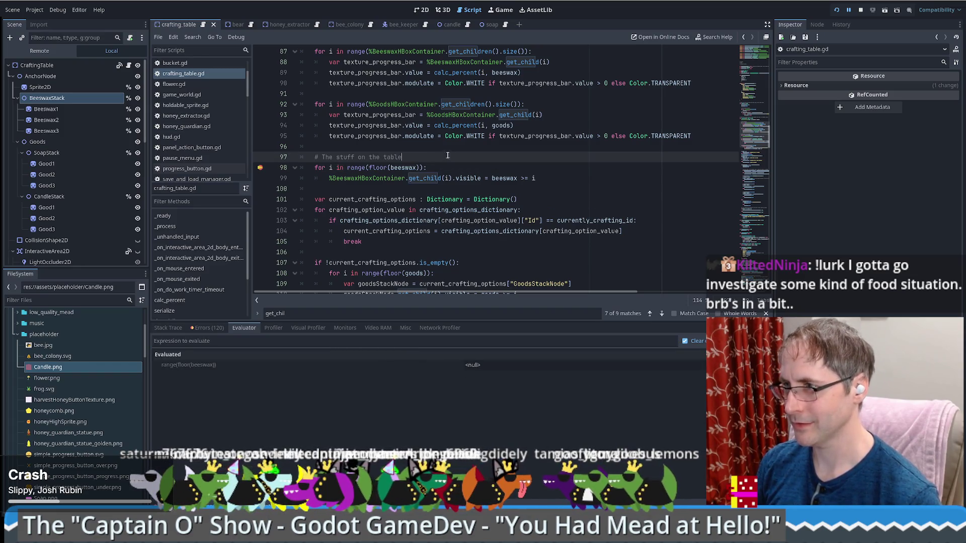
Evaluate beeswax, which reads 0.0, then bring up the game and return to the script
double_click(404, 167)
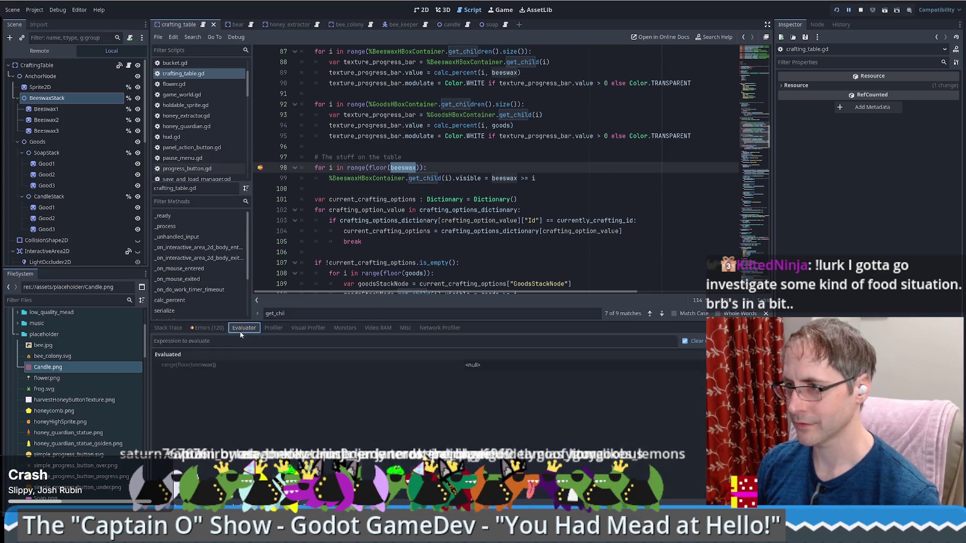
left_click(601, 341)
type("beeswax")
key("Return")
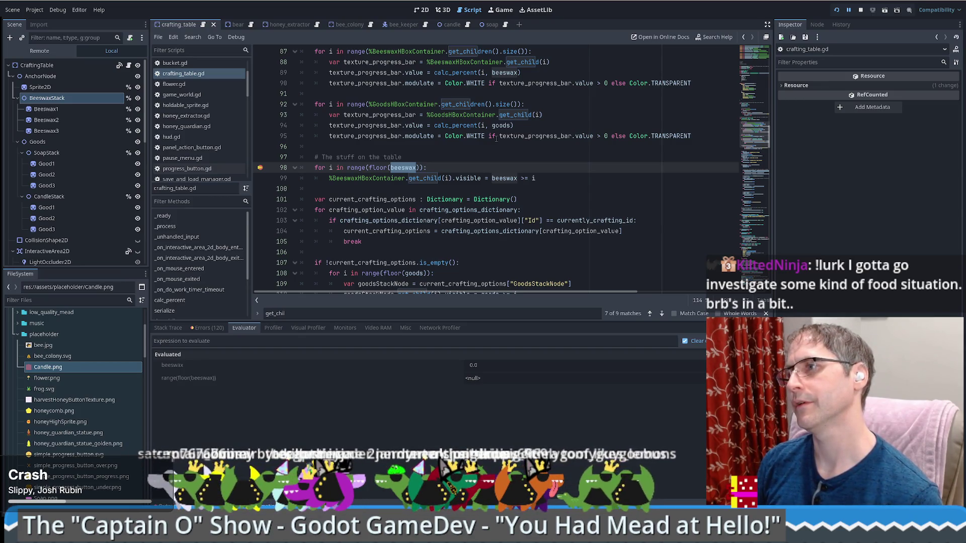
key("F12")
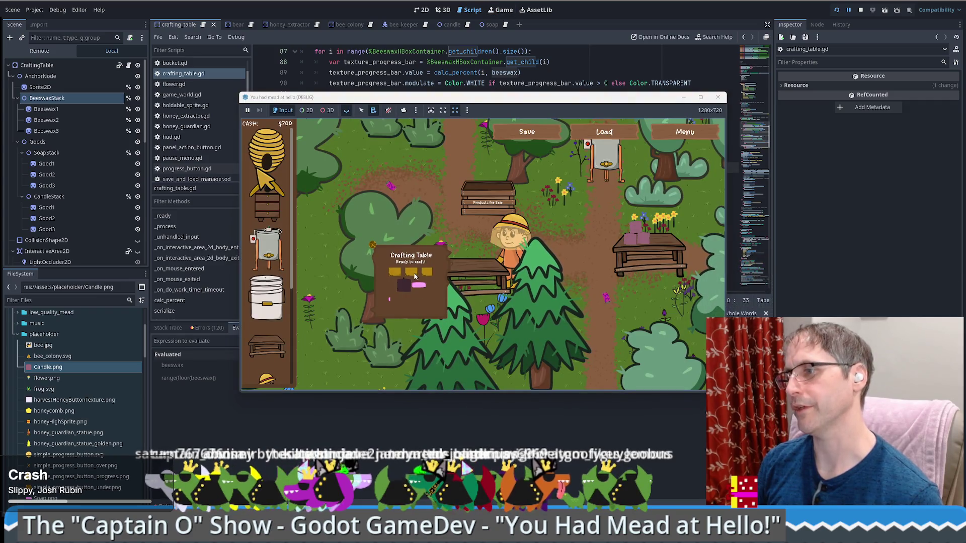
left_click(503, 83)
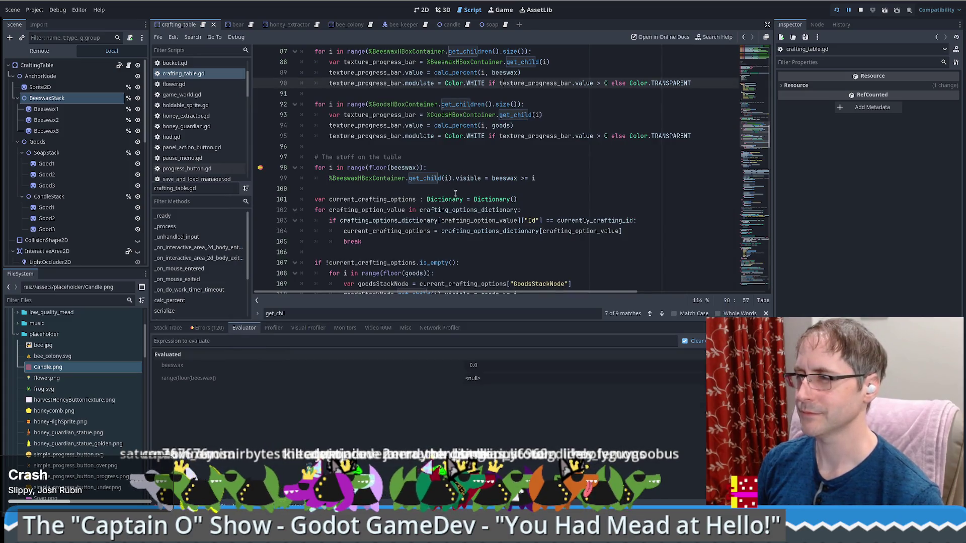
scroll(455, 192, "up", 15)
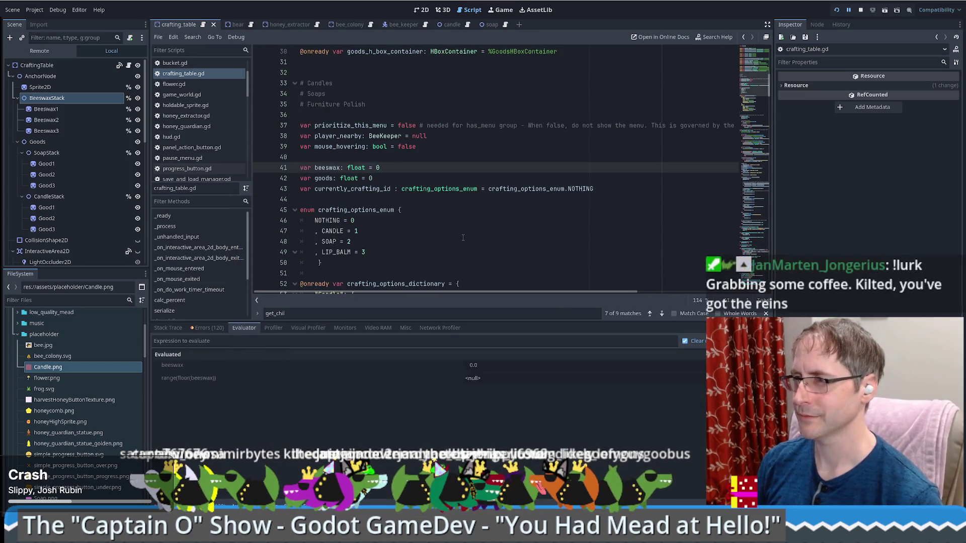
Go back to the line 98 breakpoint and scroll up to where beeswax is declared
key("F12")
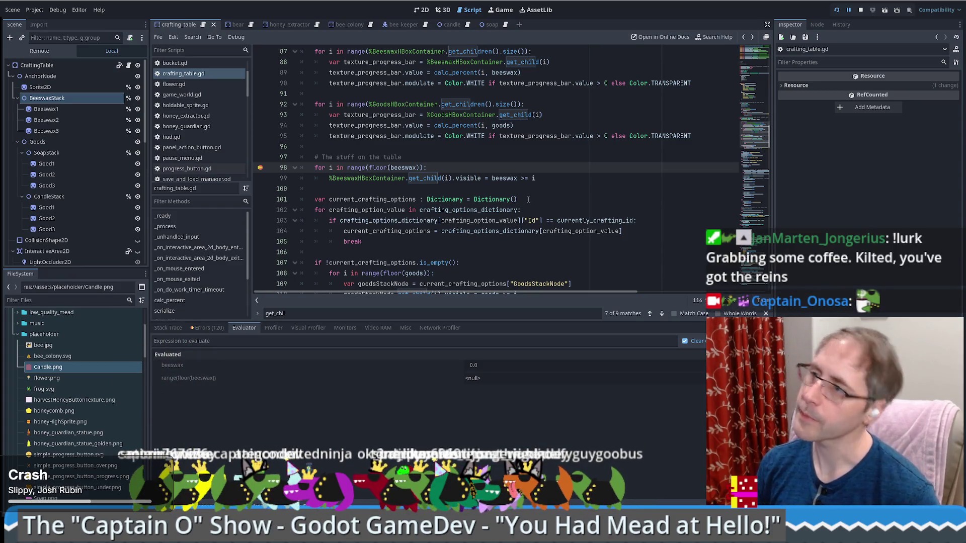
mouse_move(400, 169)
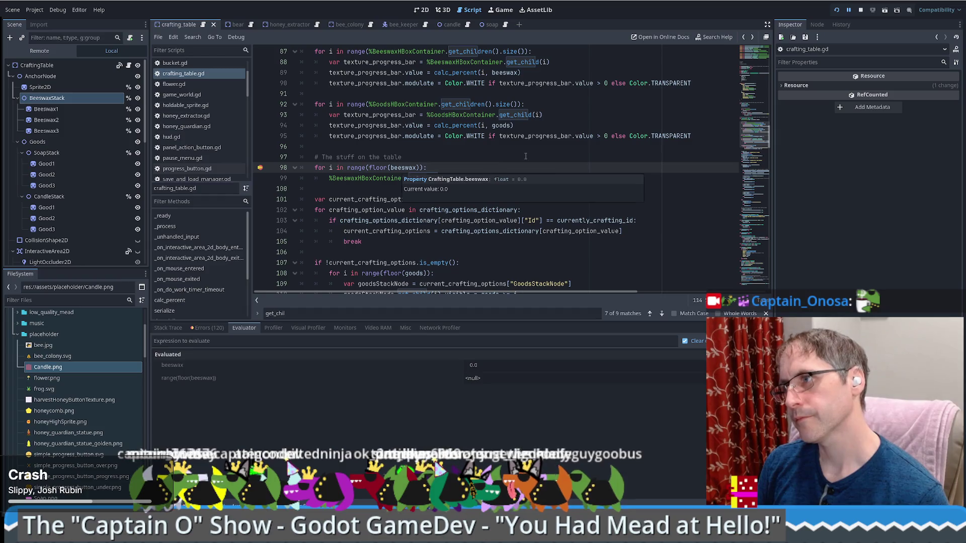
scroll(529, 160, "up", 5)
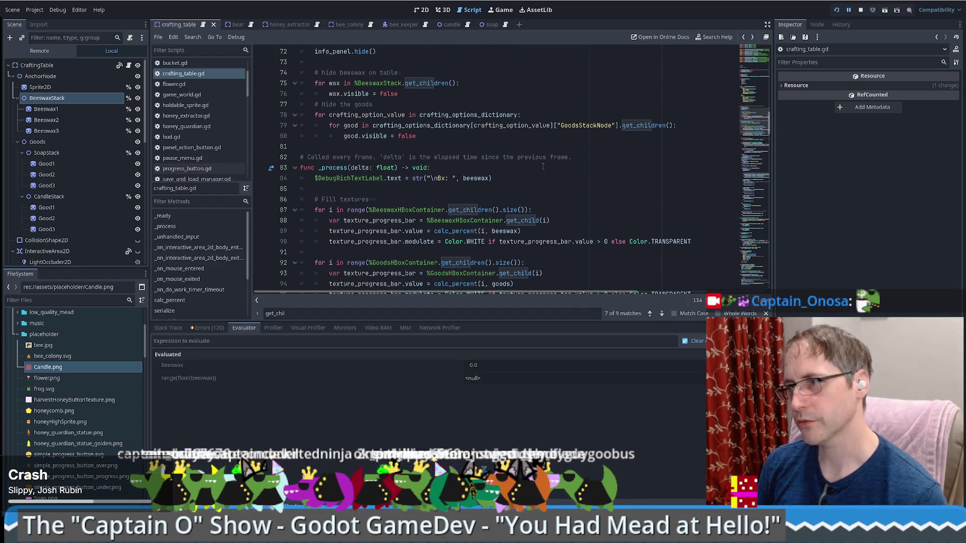
scroll(559, 190, "up", 5)
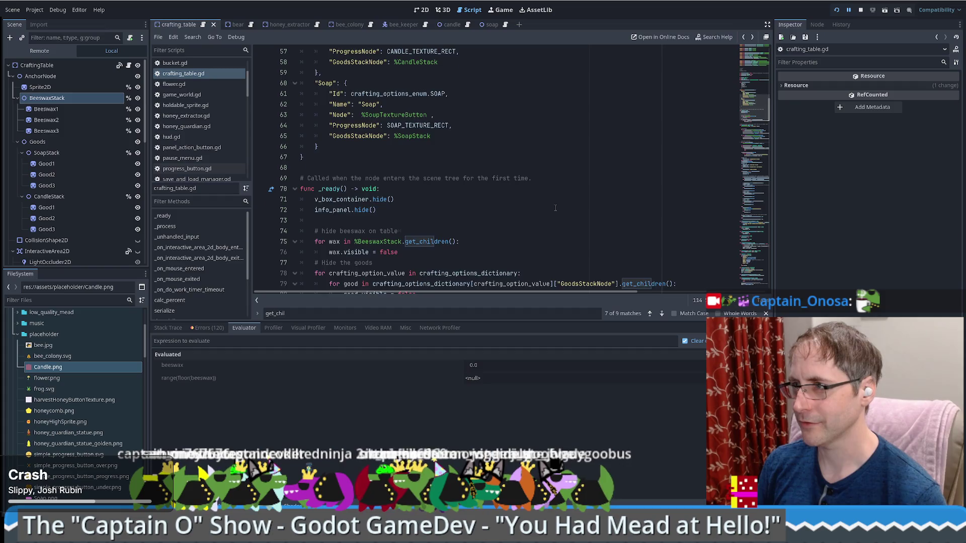
scroll(555, 208, "up", 7)
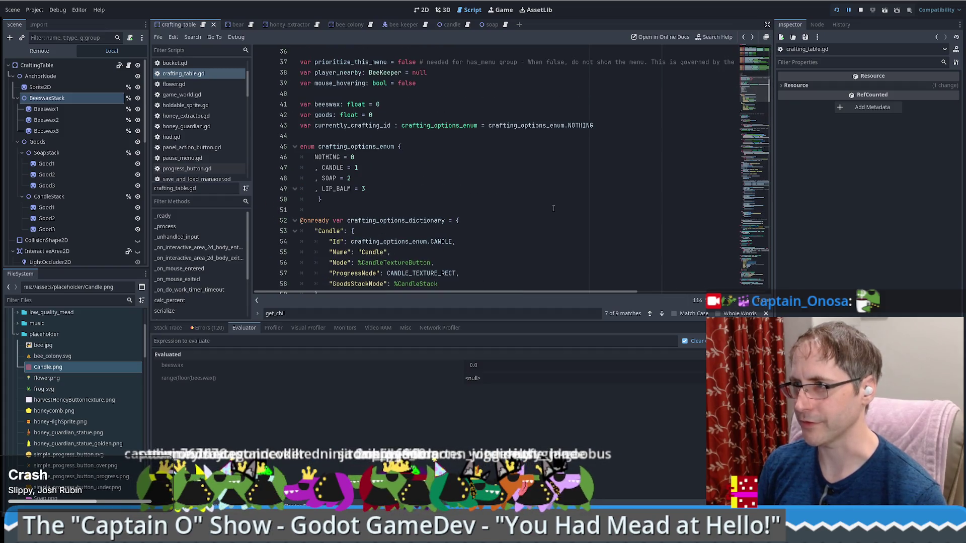
scroll(579, 191, "up", 3)
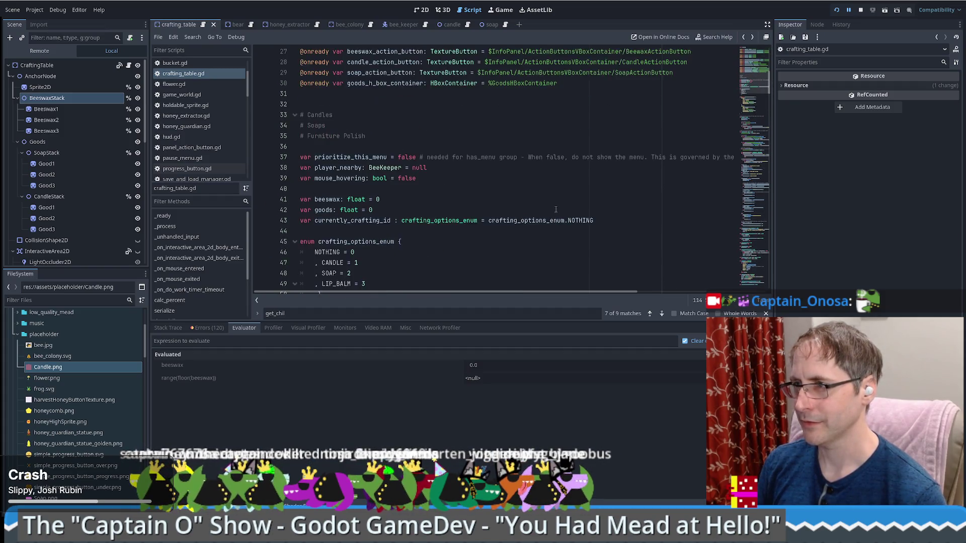
scroll(730, 118, "down", 7)
left_click_drag(746, 103, 740, 248)
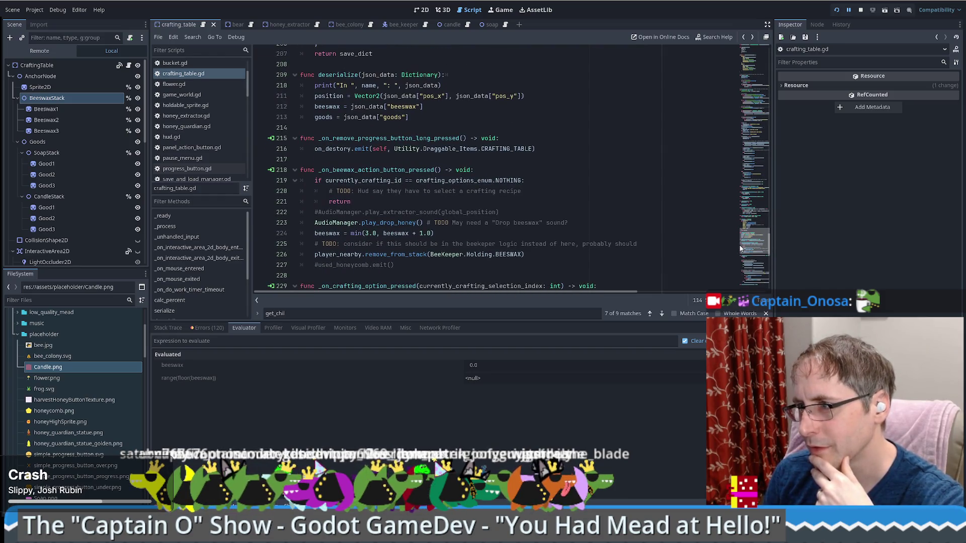
Find where beeswax is increased on line 224, then show the debugger's 120 errors
double_click(335, 233)
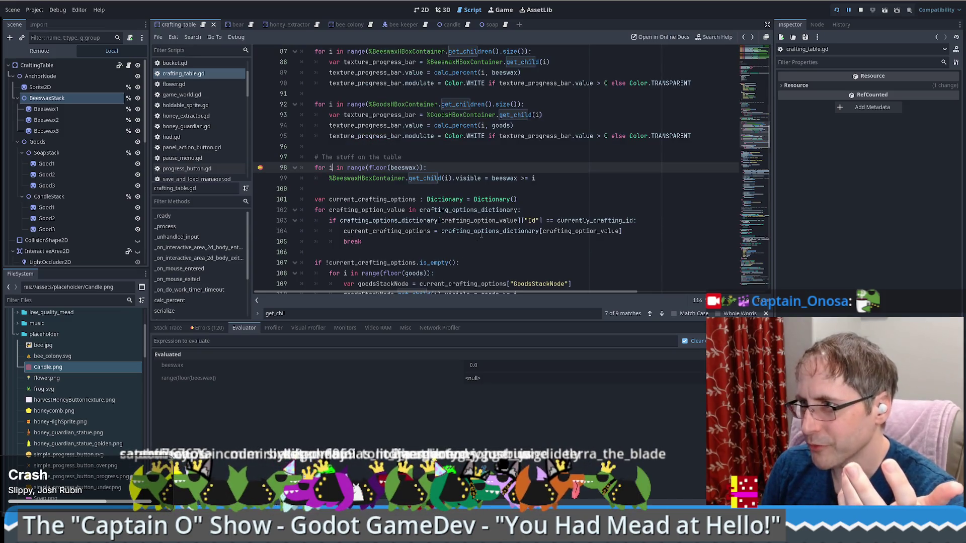
double_click(402, 168)
scroll(438, 185, "up", 4)
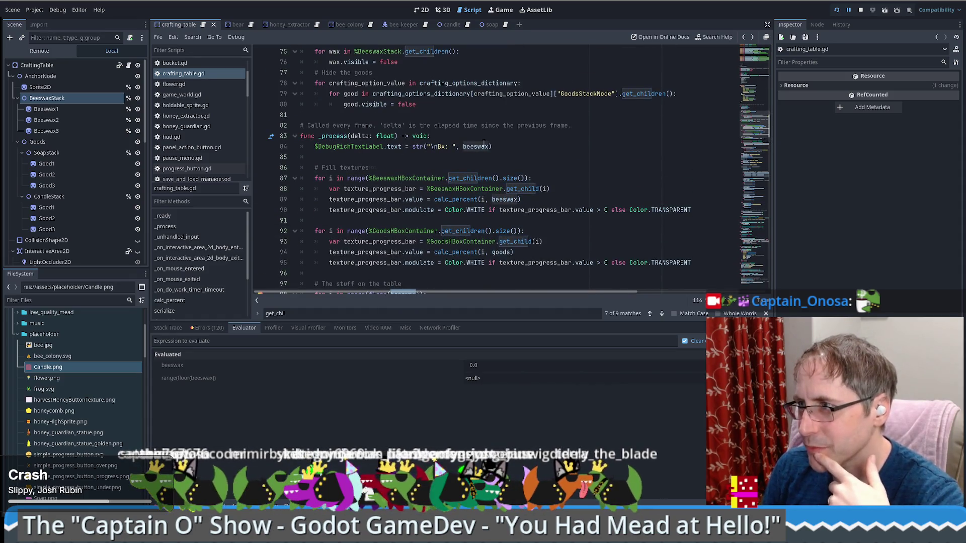
left_click(168, 328)
left_click(206, 327)
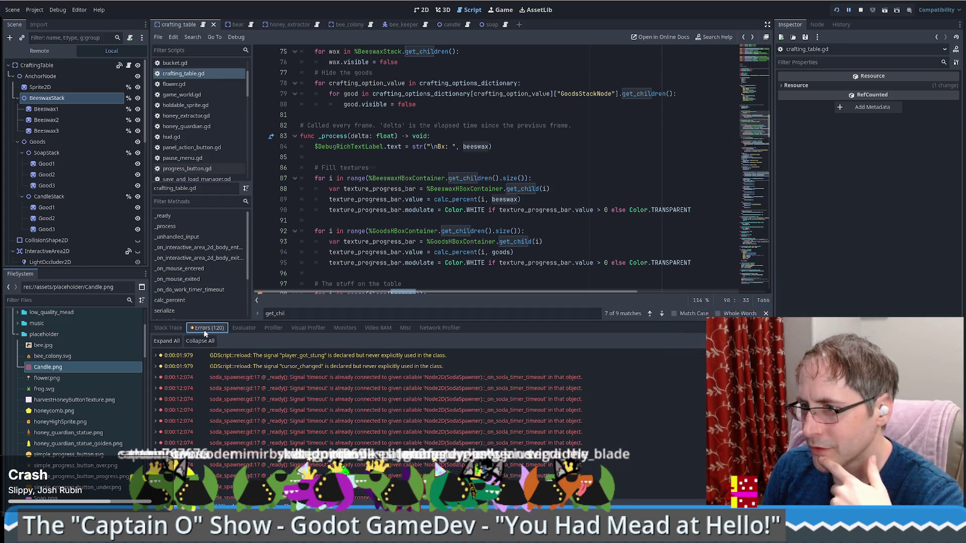
left_click(168, 328)
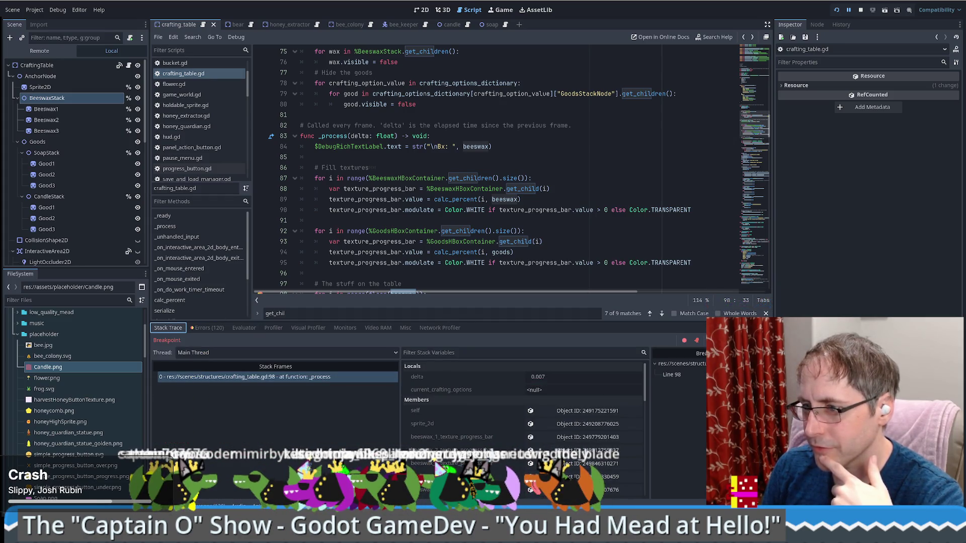
key("alt+o")
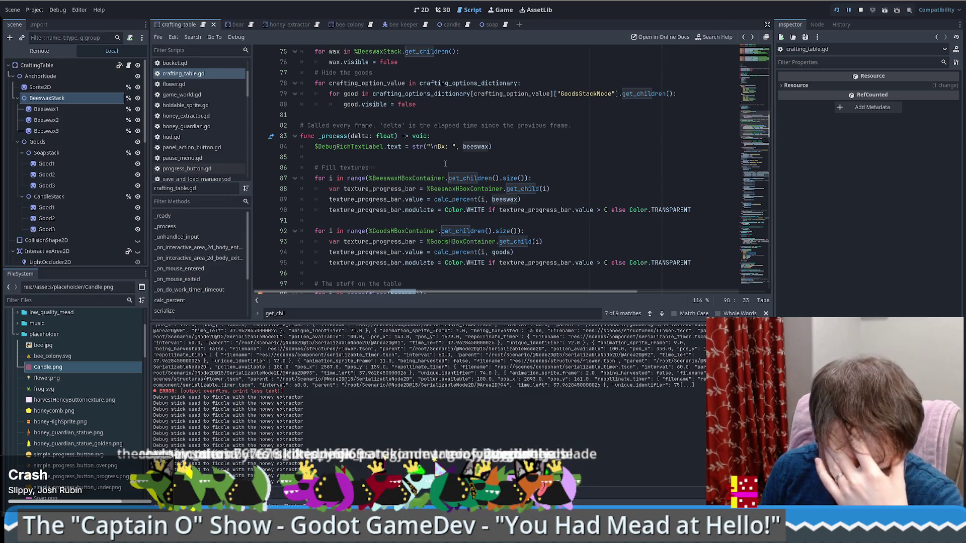
scroll(445, 164, "down", 4)
left_click(533, 168)
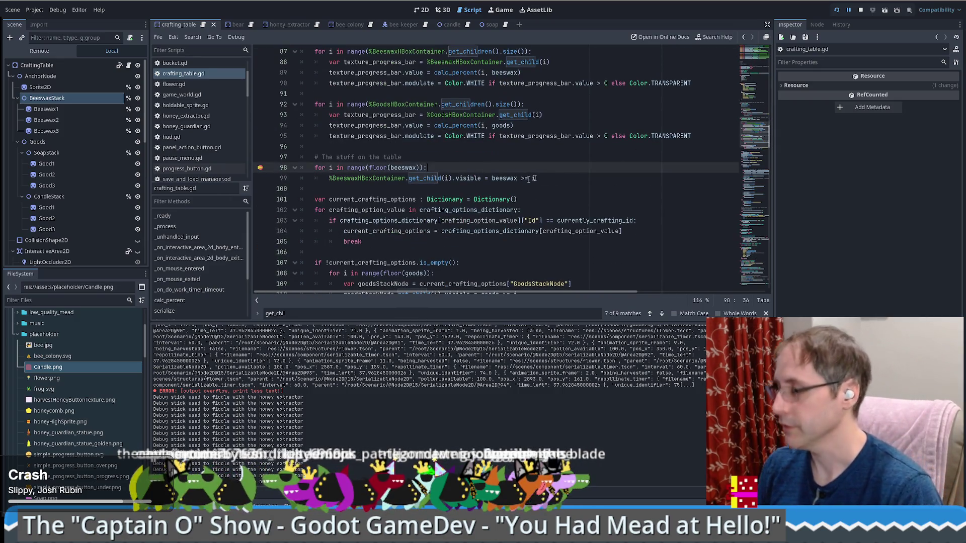
left_click(236, 36)
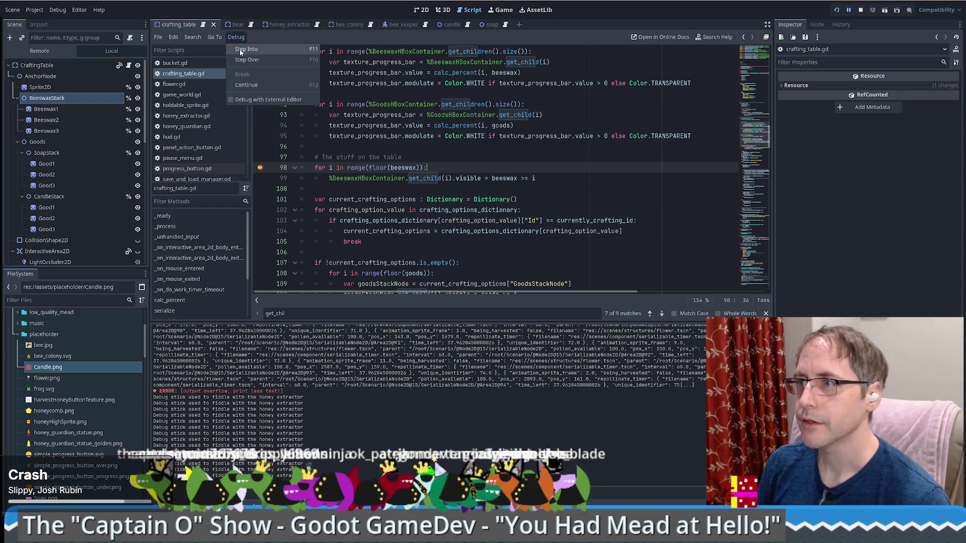
left_click(245, 84)
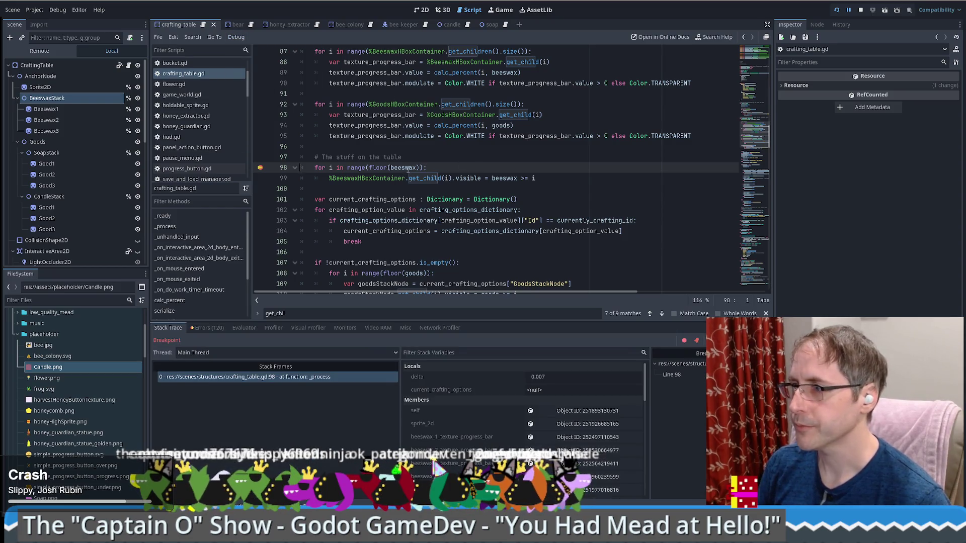
mouse_move(407, 169)
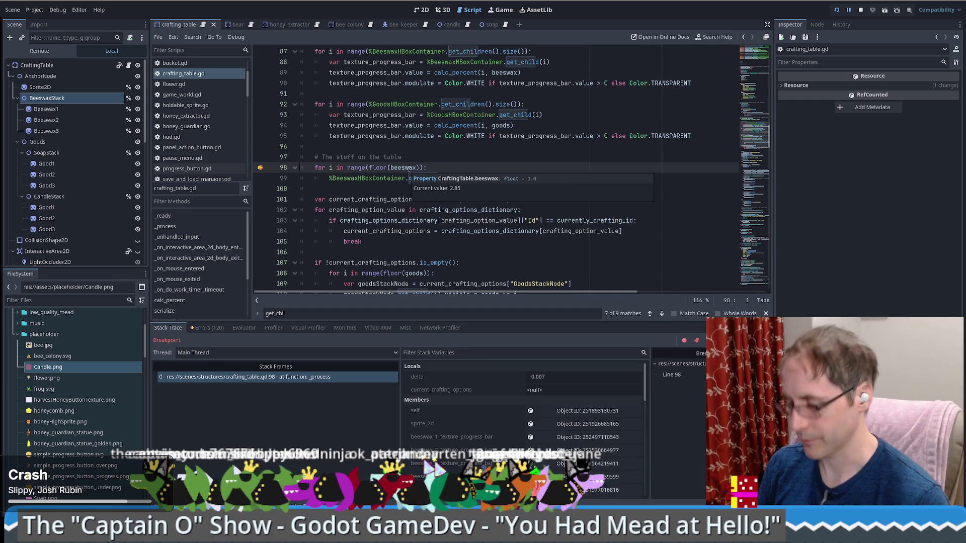
right_click(258, 167)
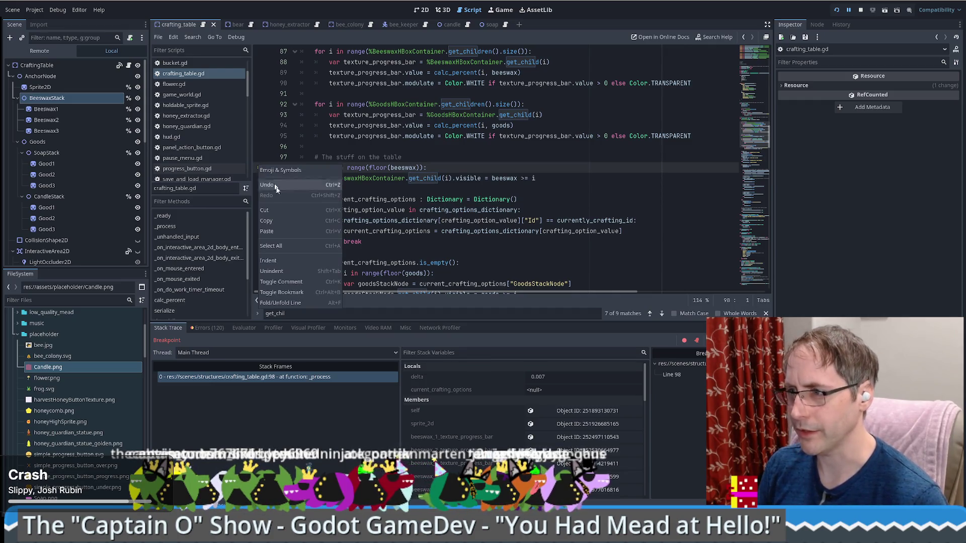
left_click(306, 292)
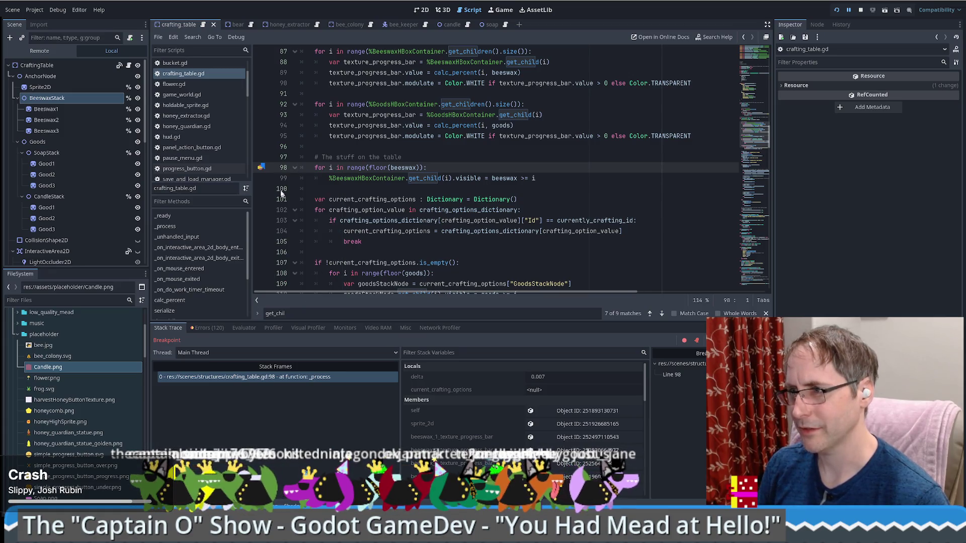
right_click(263, 169)
left_click(297, 289)
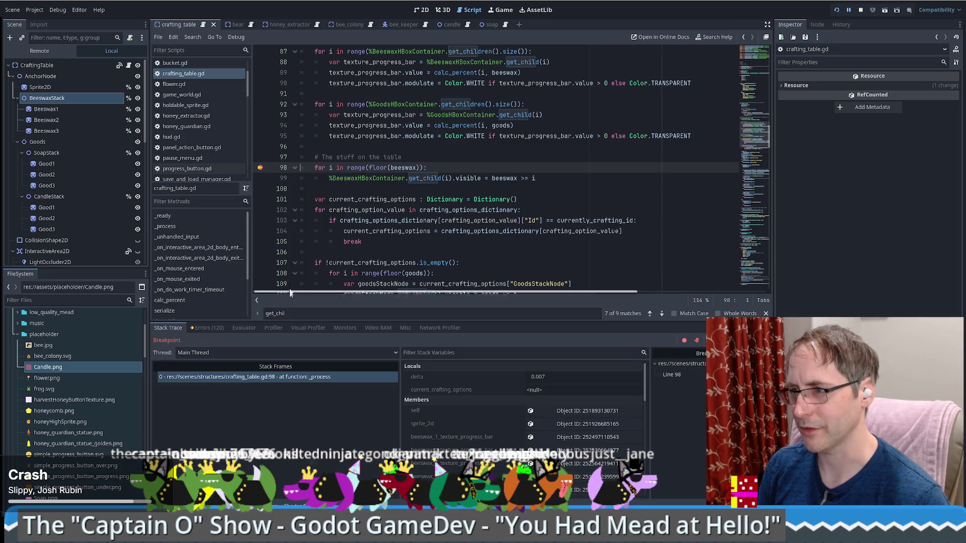
right_click(260, 170)
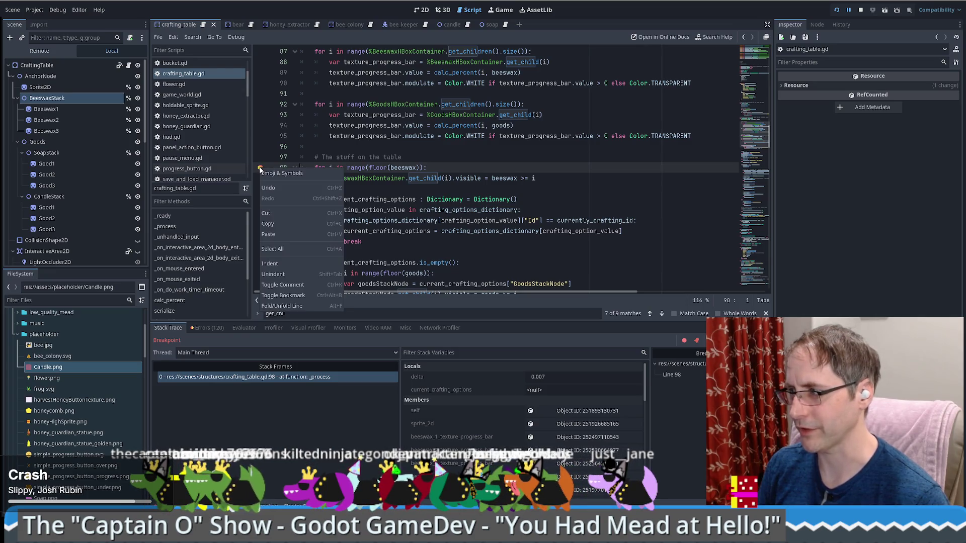
left_click(635, 346)
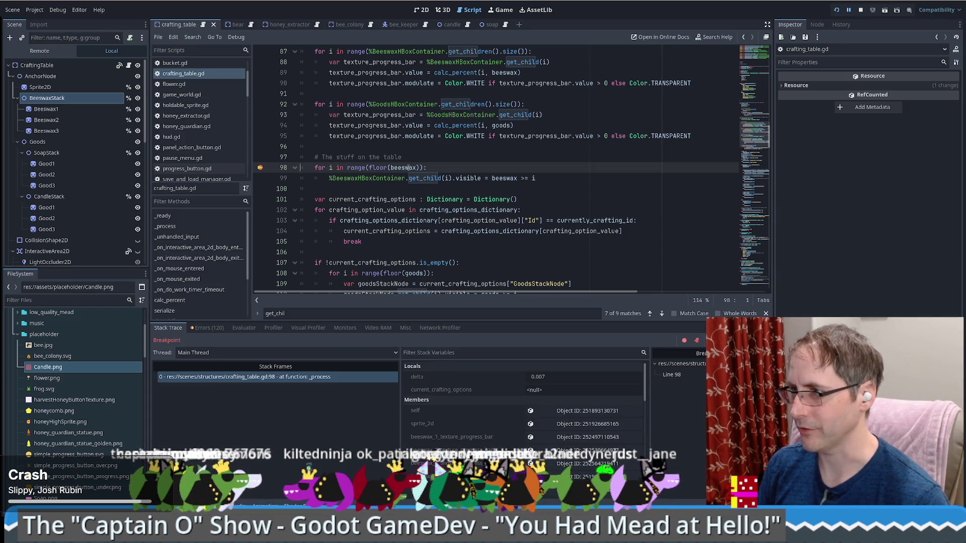
Evaluate beeswax at the line 98 breakpoint, which reads 2.85
mouse_move(414, 168)
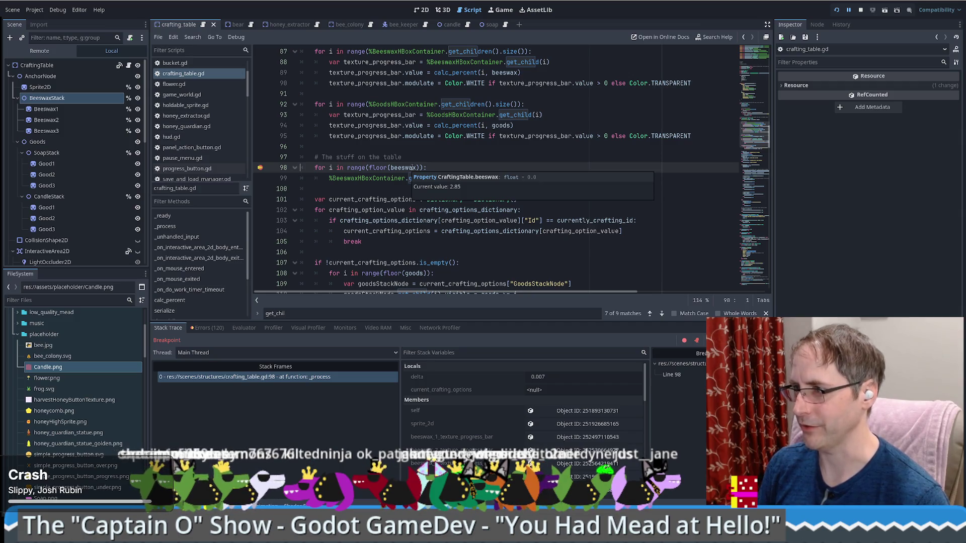
double_click(403, 167)
left_click(243, 327)
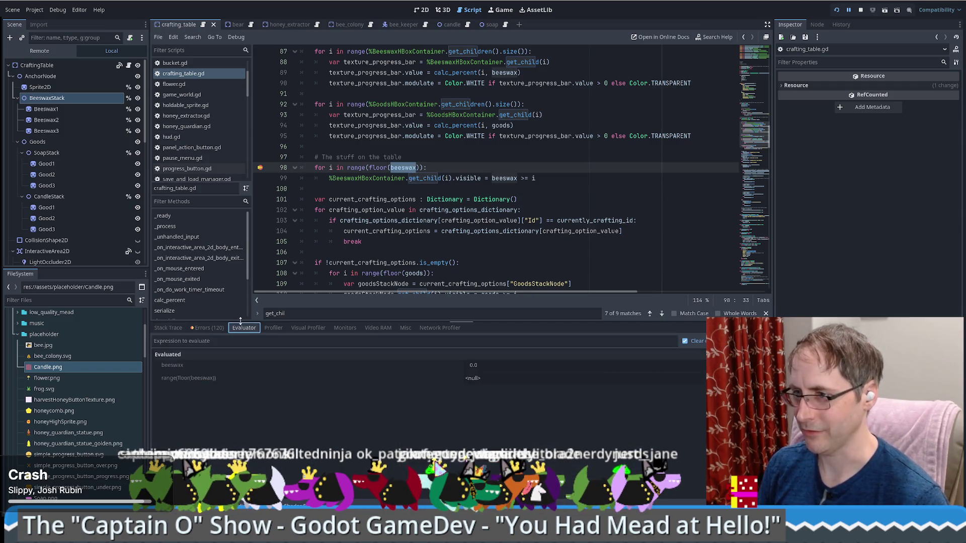
left_click(631, 368)
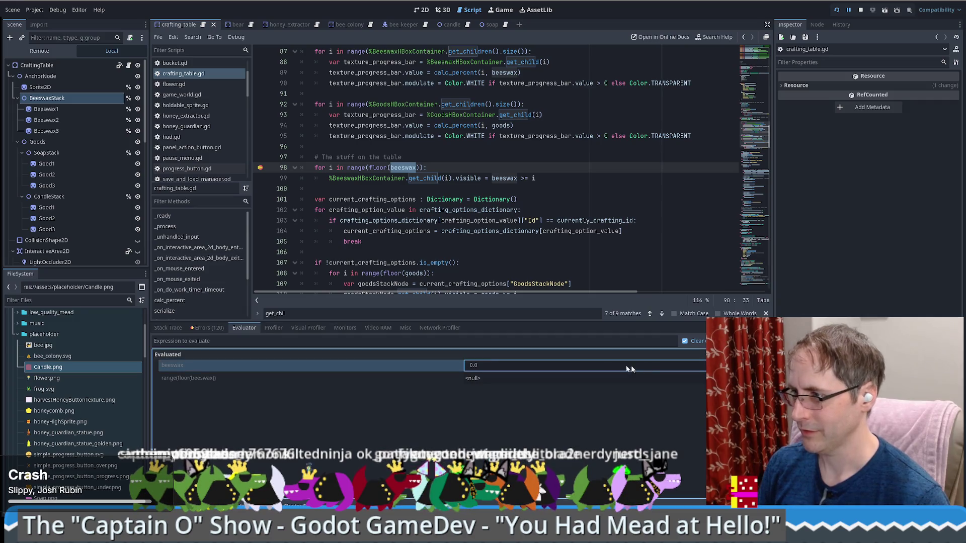
left_click(212, 342)
type("b")
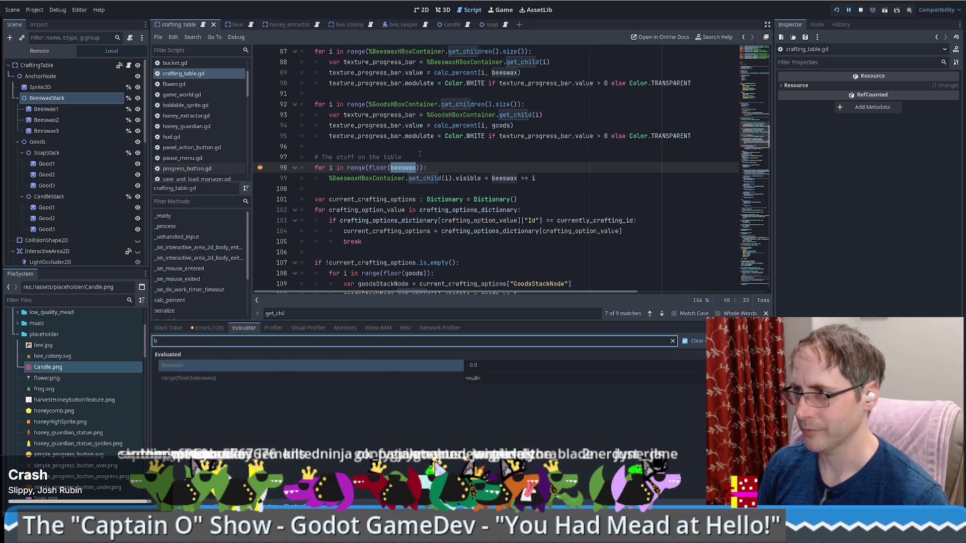
double_click(399, 170)
left_click(259, 341)
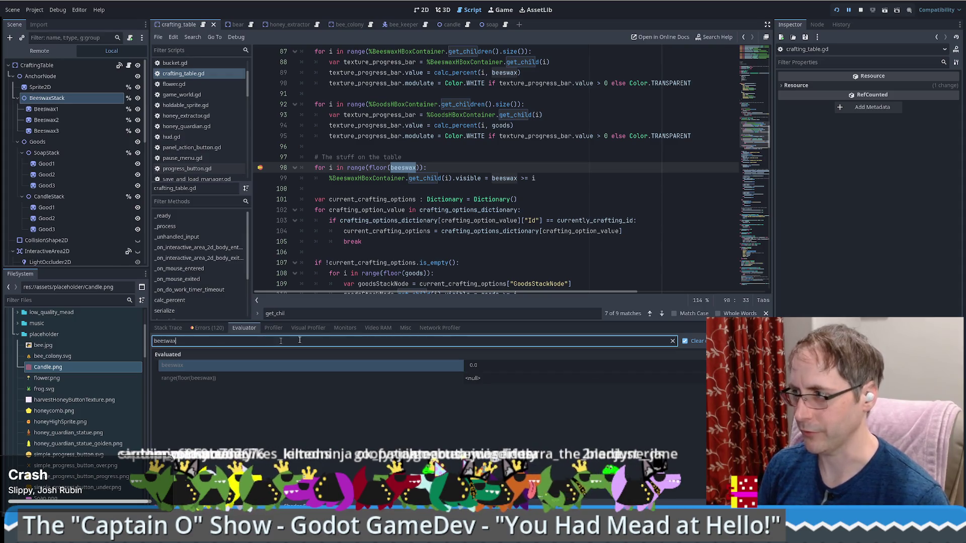
key("Return")
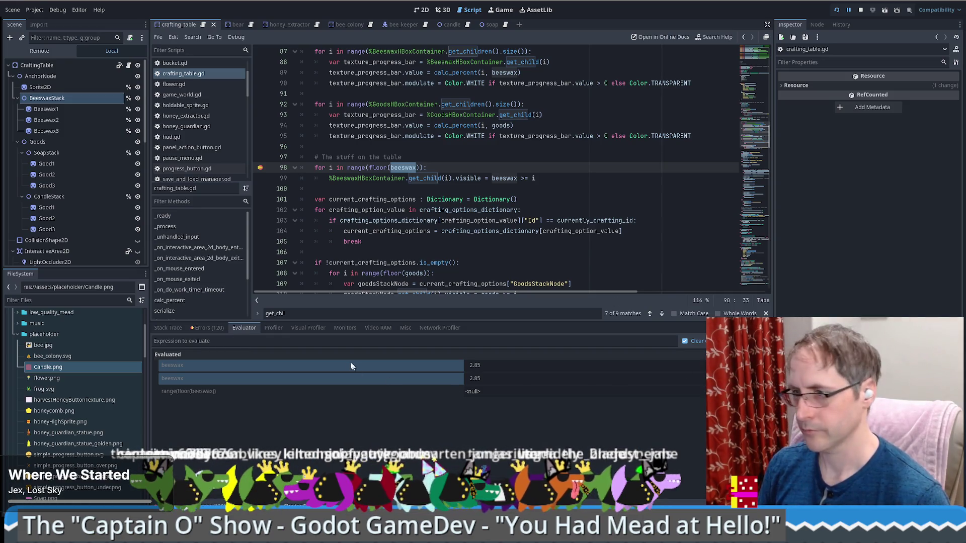
Evaluate range(floor(beeswax)) and floor(beeswax), which gives 2.0
left_click(292, 339)
key("Return")
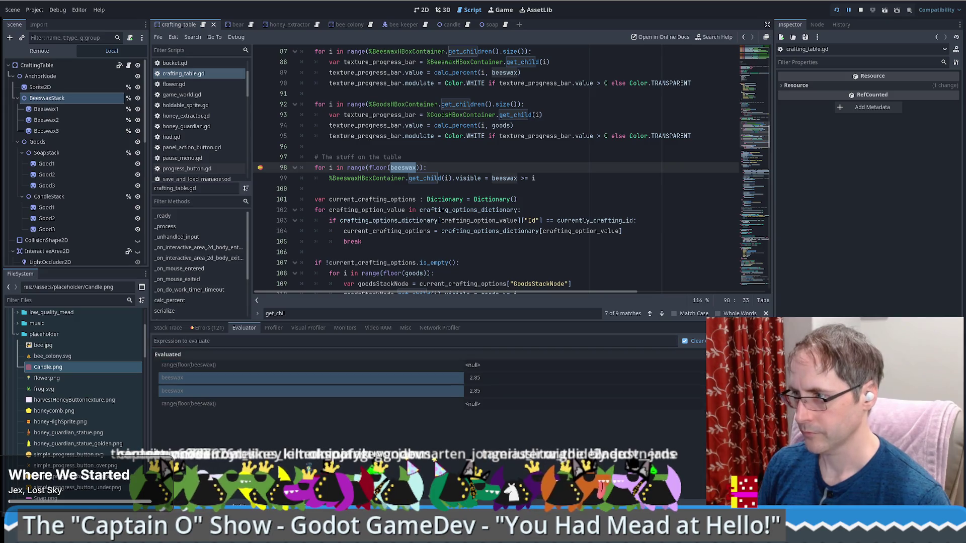
left_click(236, 341)
type("floor(beeswax")
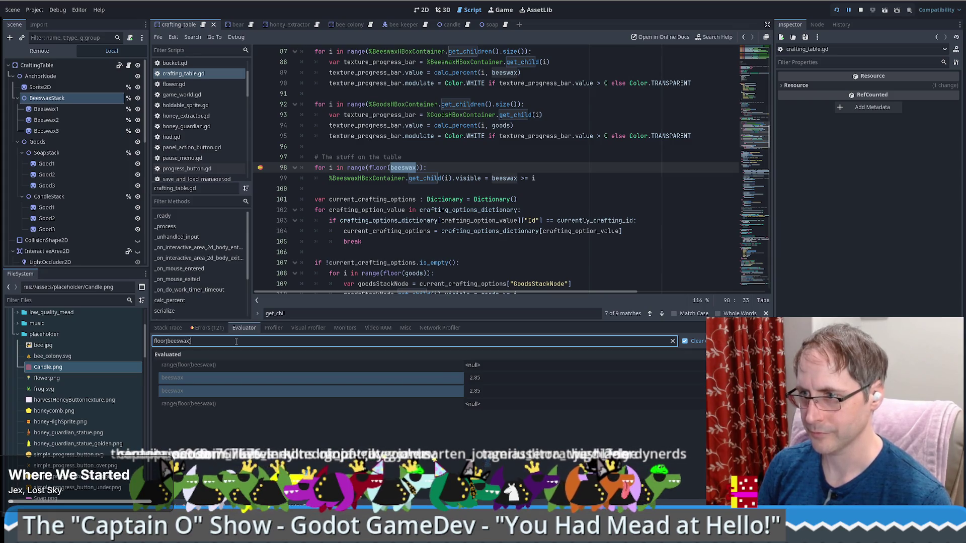
key("Return")
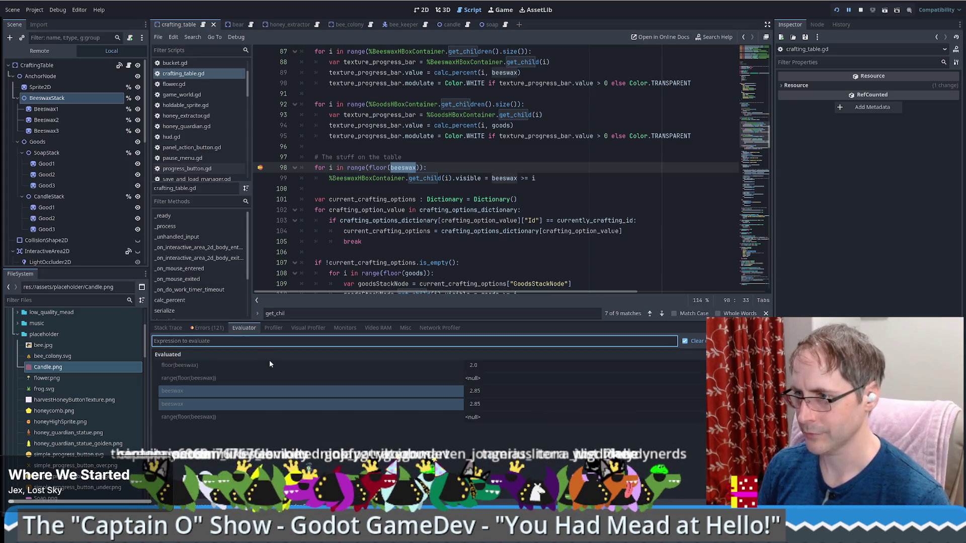
left_click(222, 377)
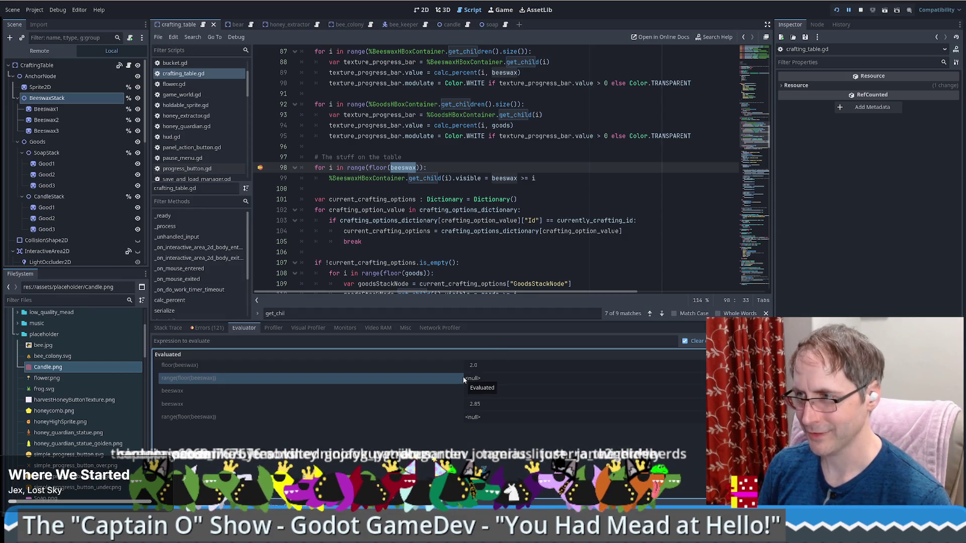
Step Over from line 98 to line 99 inside the beeswax loop
left_click(438, 167)
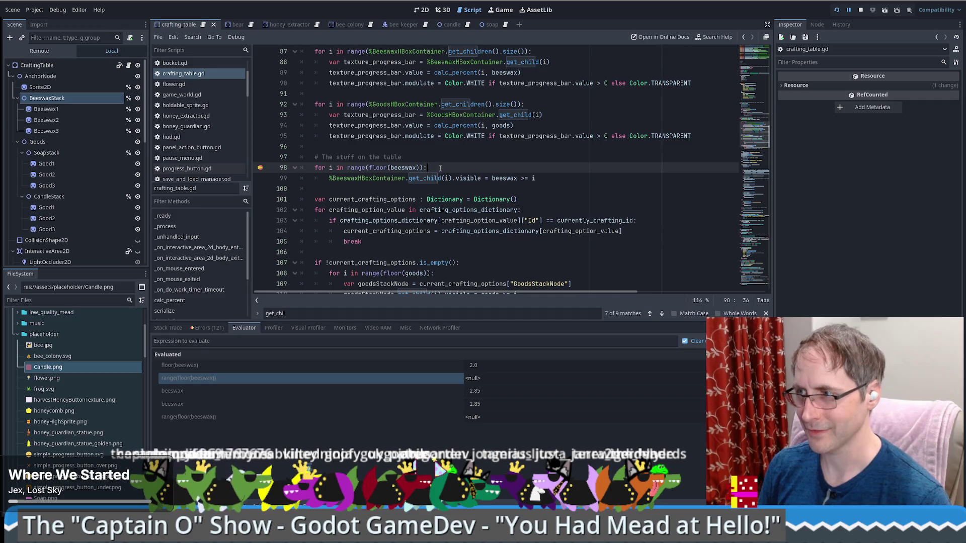
key("F10")
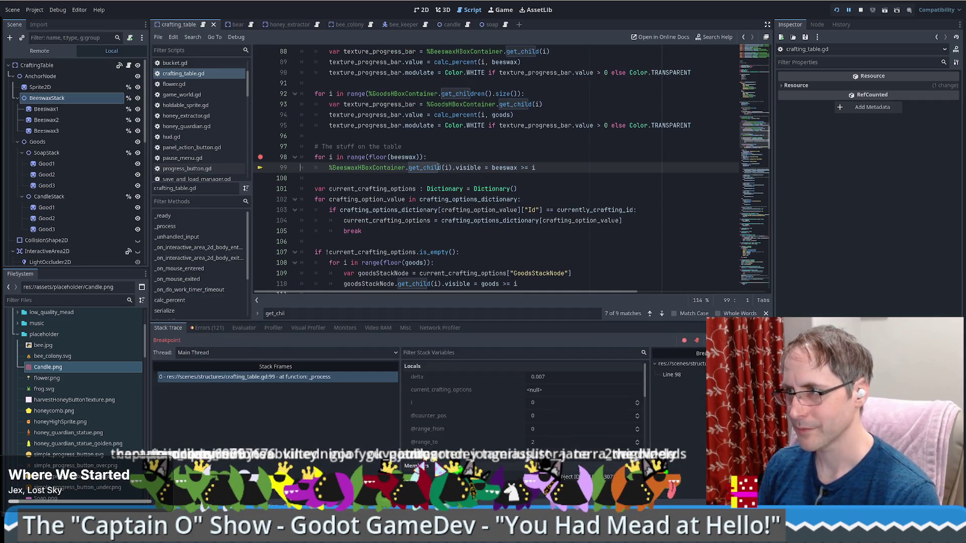
mouse_move(447, 168)
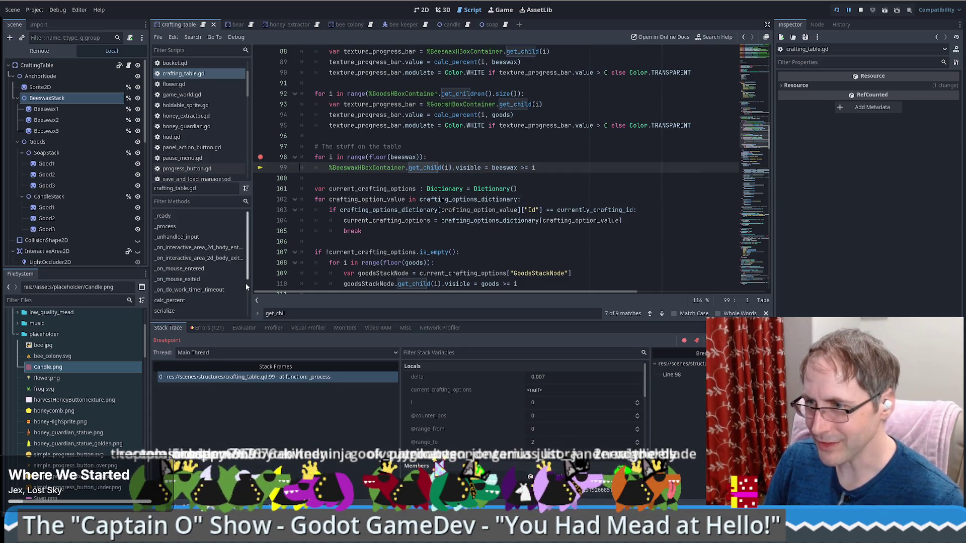
left_click(243, 328)
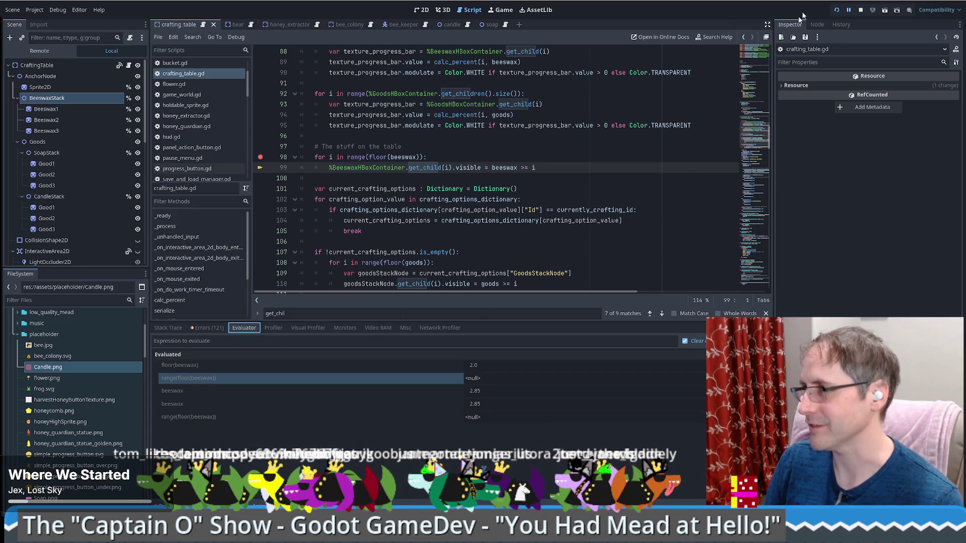
left_click(694, 155)
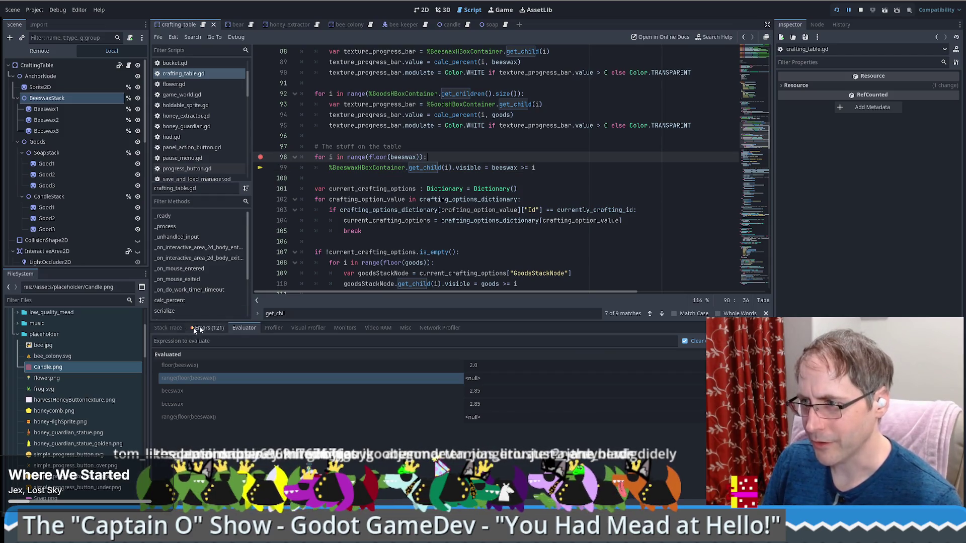
Review the Errors, Evaluator and Stack Trace locals, then put the cursor in line 99's node reference
left_click(255, 331)
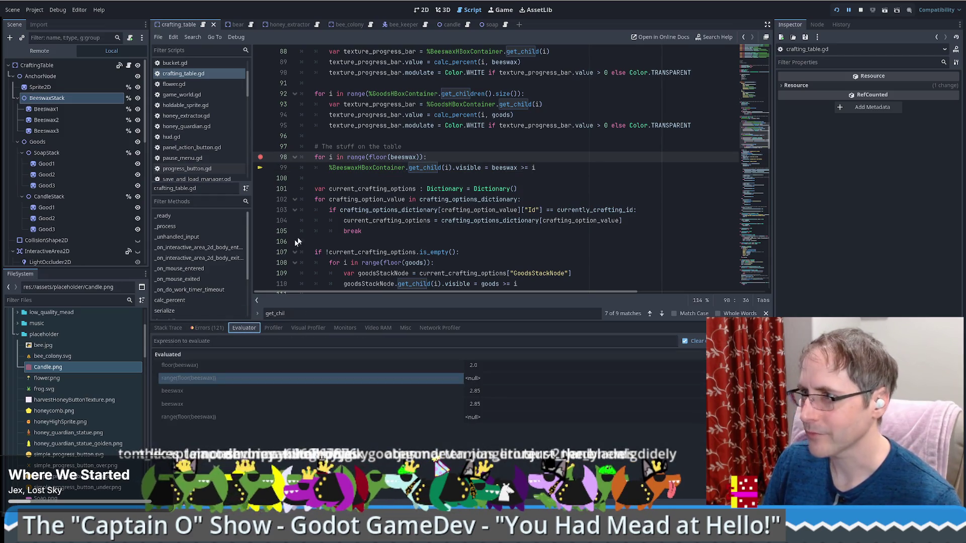
left_click(209, 327)
left_click(246, 327)
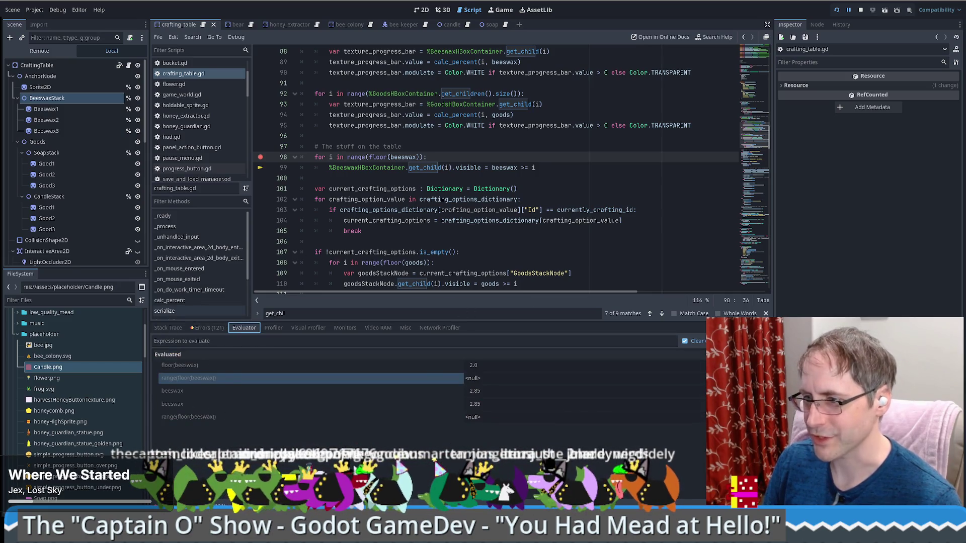
left_click(168, 328)
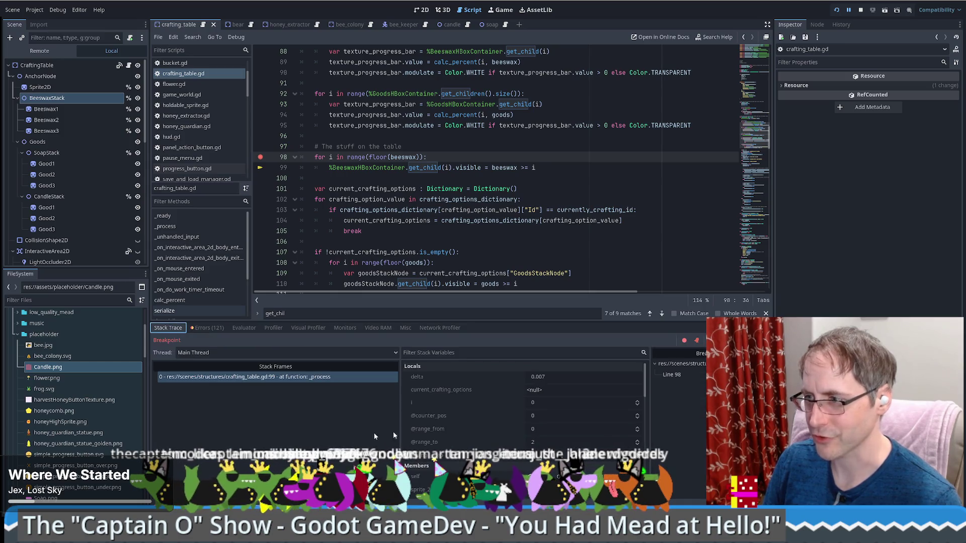
mouse_move(543, 403)
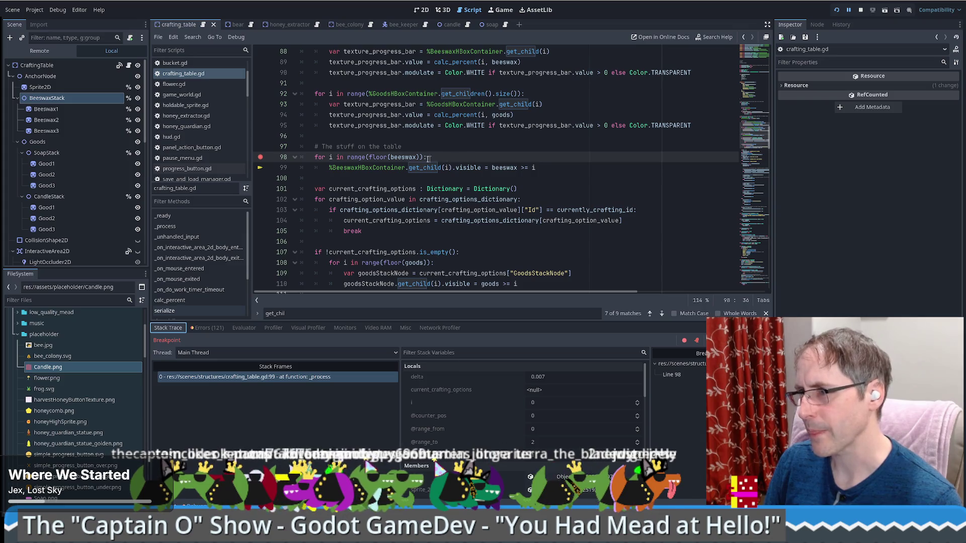
left_click(357, 167)
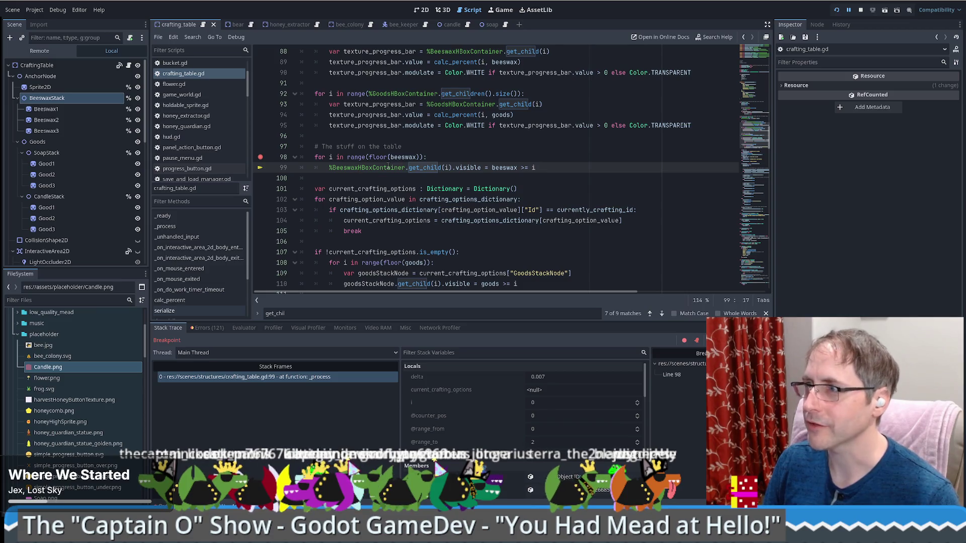
scroll(488, 183, "up", 4)
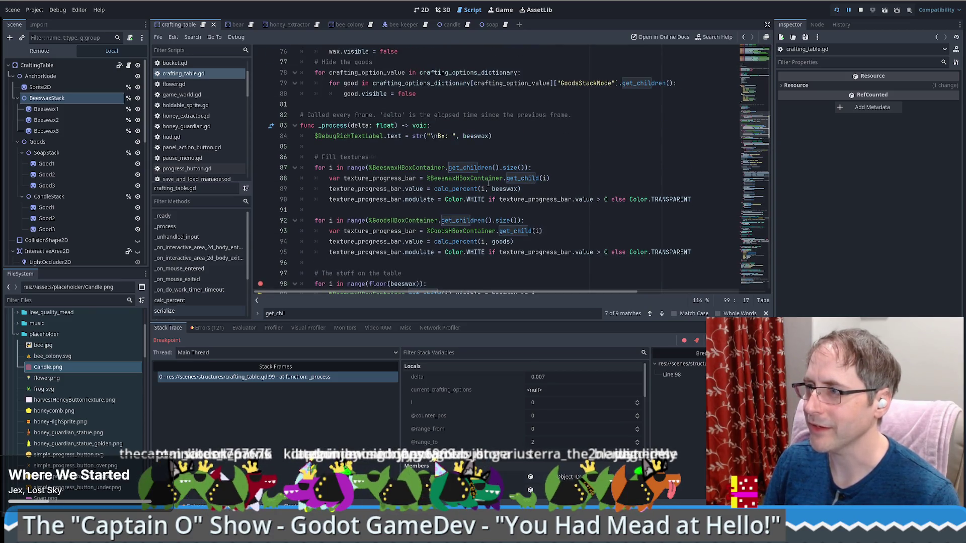
scroll(487, 185, "down", 3)
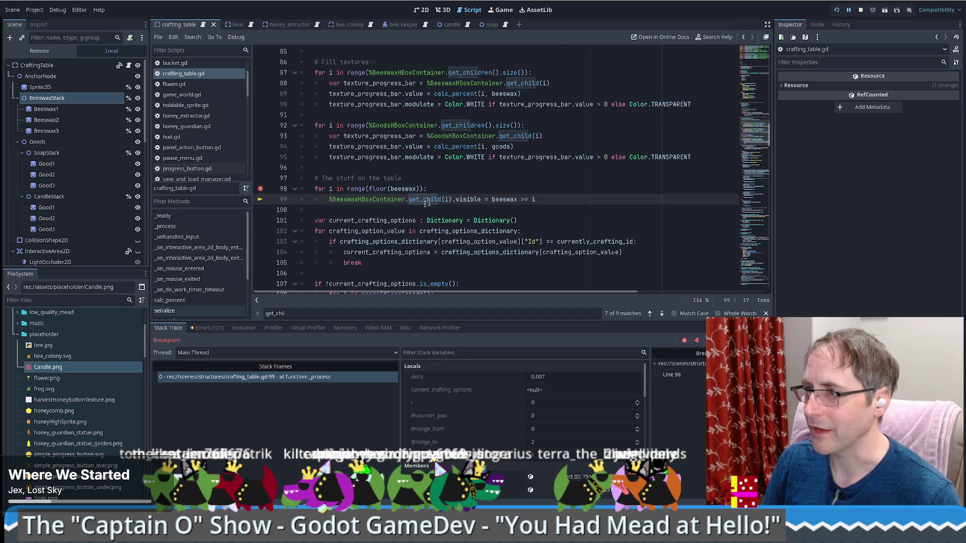
Replace %BeeswaxHBoxContainer on line 99 with the dragged-in %BeeswaxStack node, save, and continue
double_click(367, 199)
key("BackSpace")
mouse_move(47, 97)
left_mouse_down()
mouse_move(332, 230)
mouse_move(330, 199)
left_mouse_up()
key("ctrl+s")
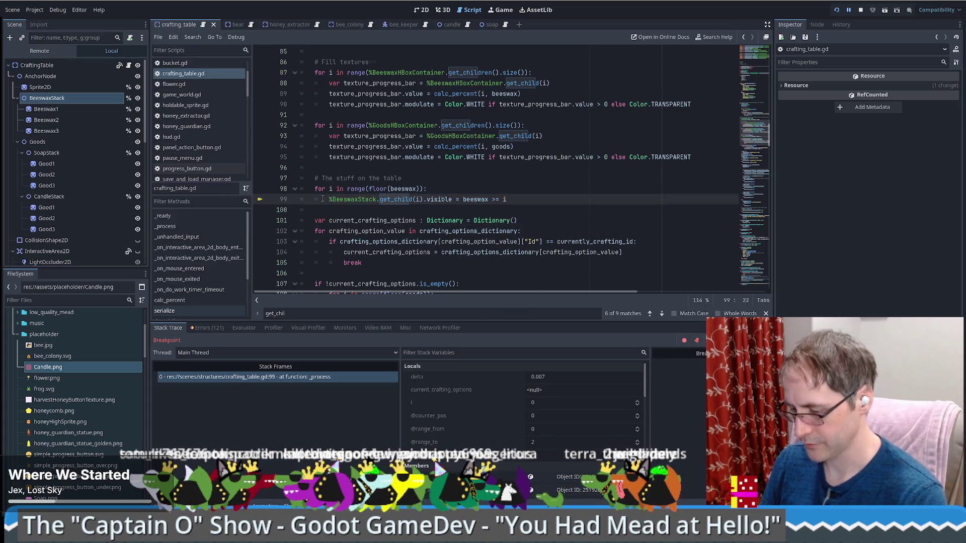
key("F12")
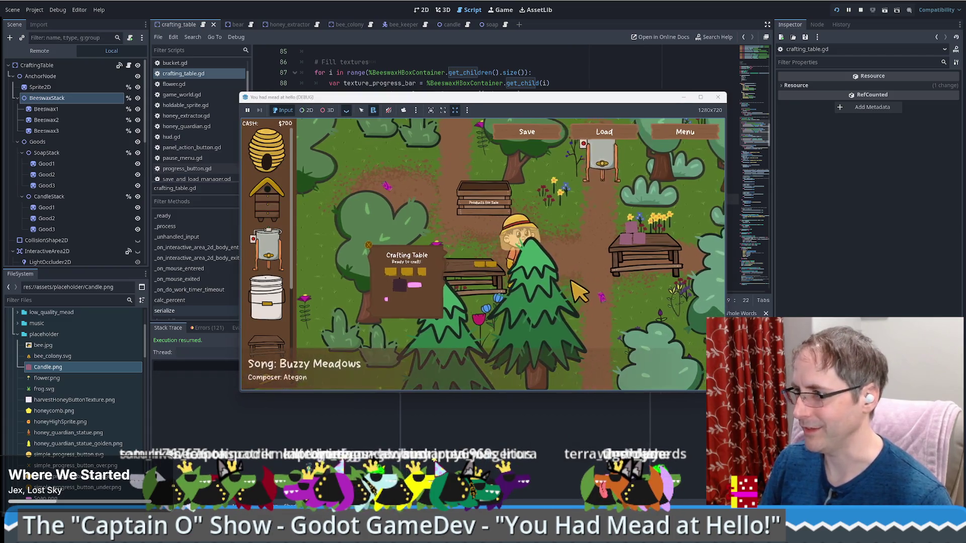
Walk to the crafting table and put the carried beeswax on it
key("w")
key("d")
key("s")
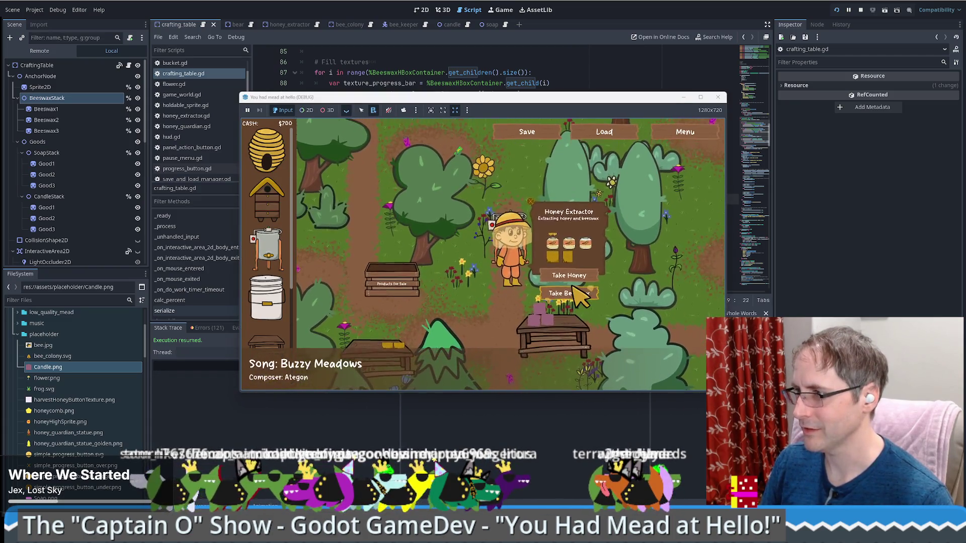
left_click(625, 347)
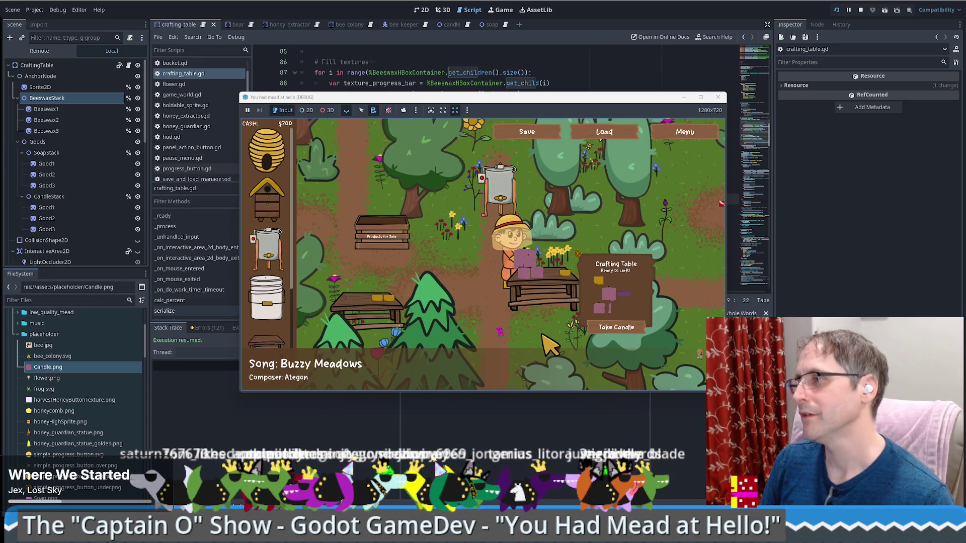
Take the crafted candle to the Products for Sale box, walk back, and return to the script editor
key("a")
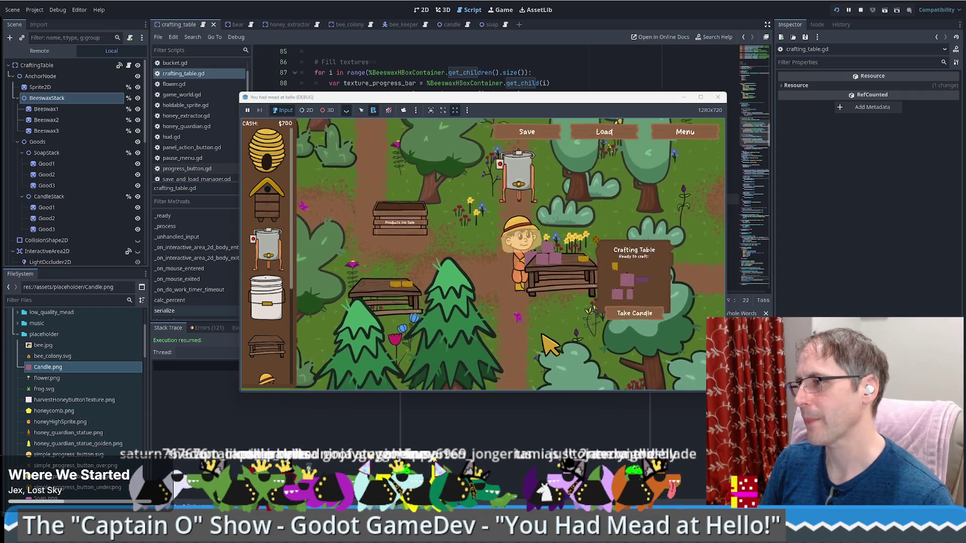
key("w")
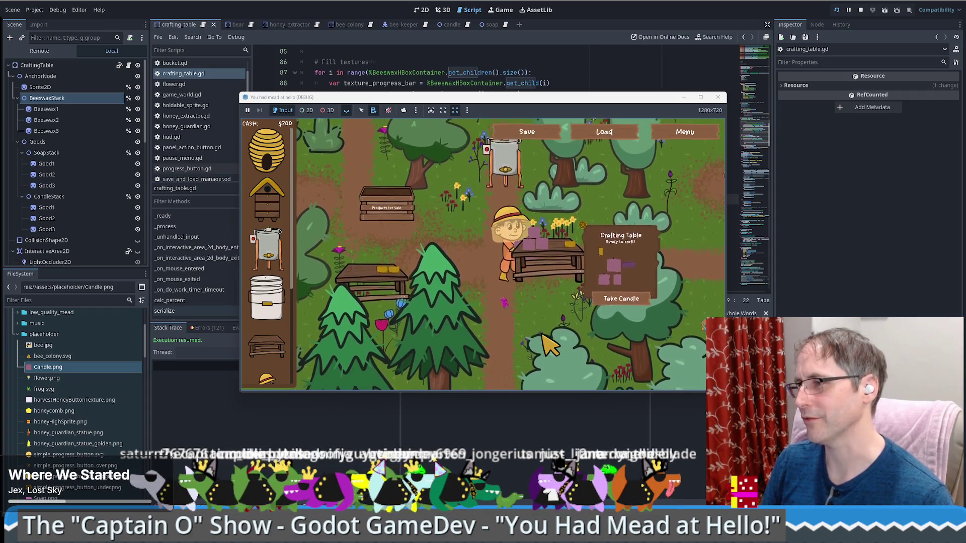
key("a")
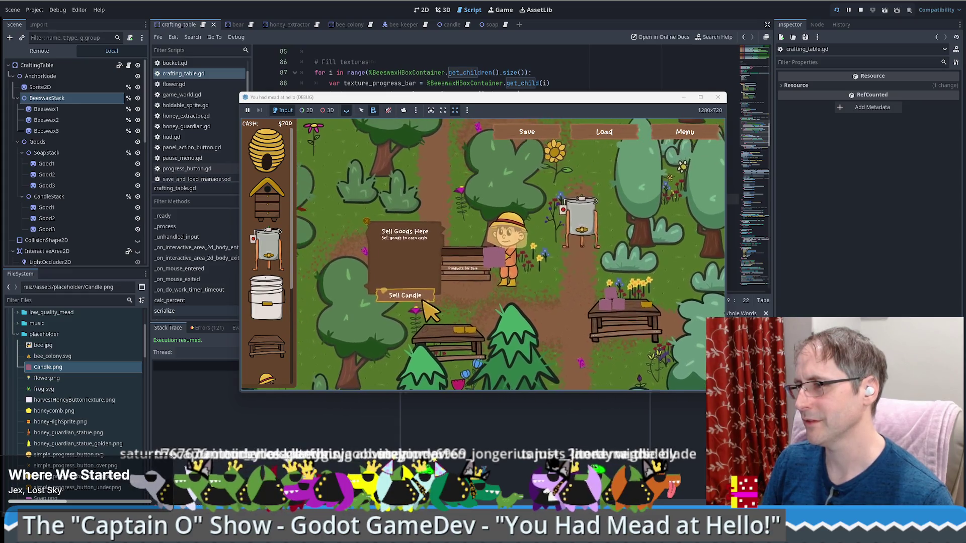
key("d")
key("s")
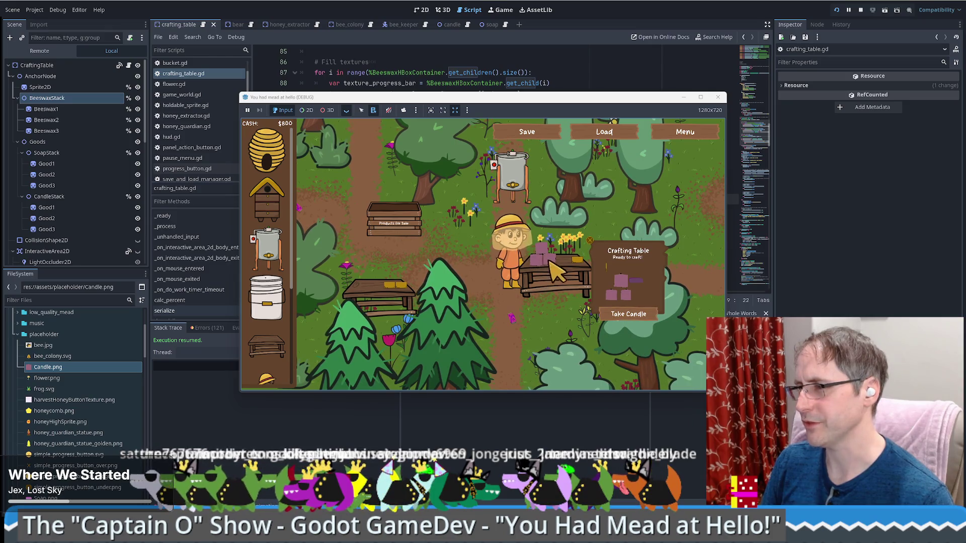
key("a")
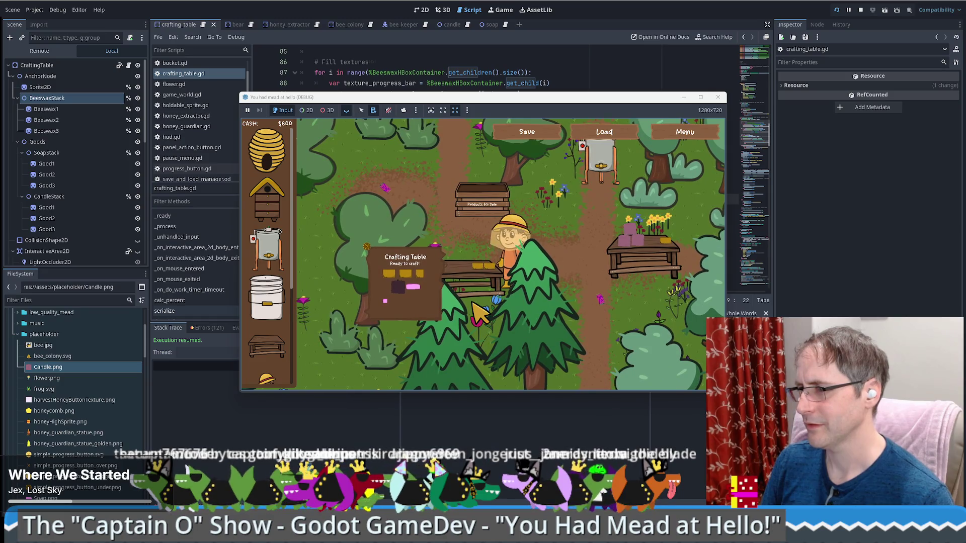
key("a")
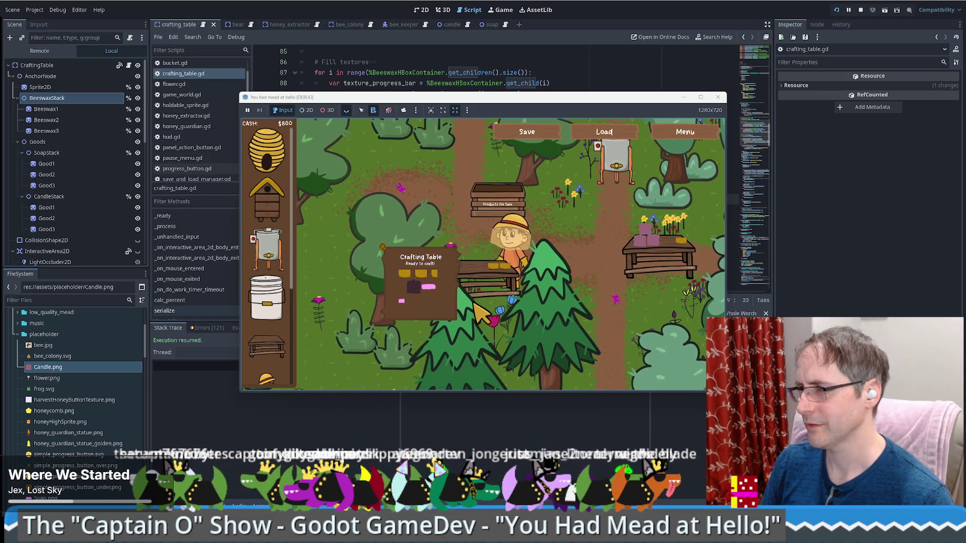
left_click(868, 279)
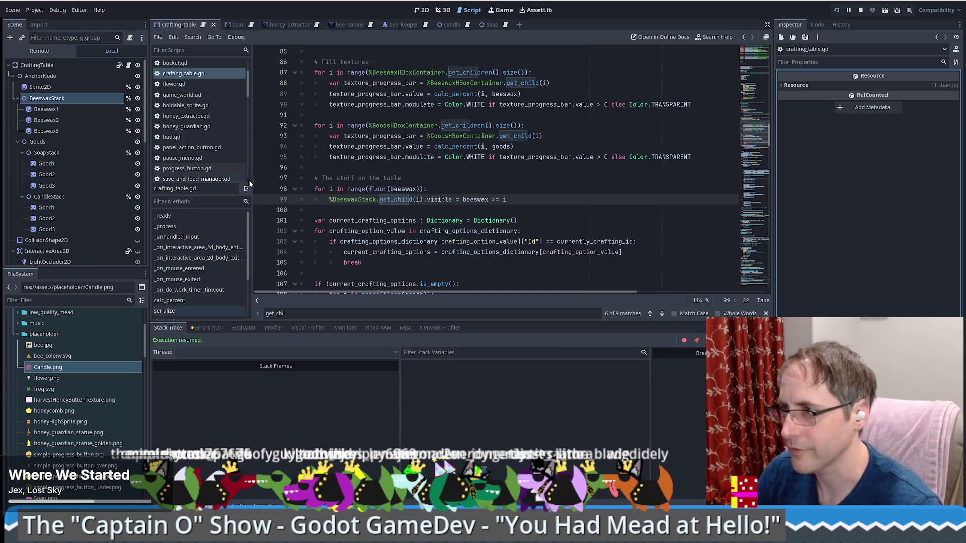
Change the line 98 loop to iterate over %BeeswaxStack.get_children() instead of range(floor(beeswax))
left_click_drag(330, 199, 377, 200)
key("ctrl+c")
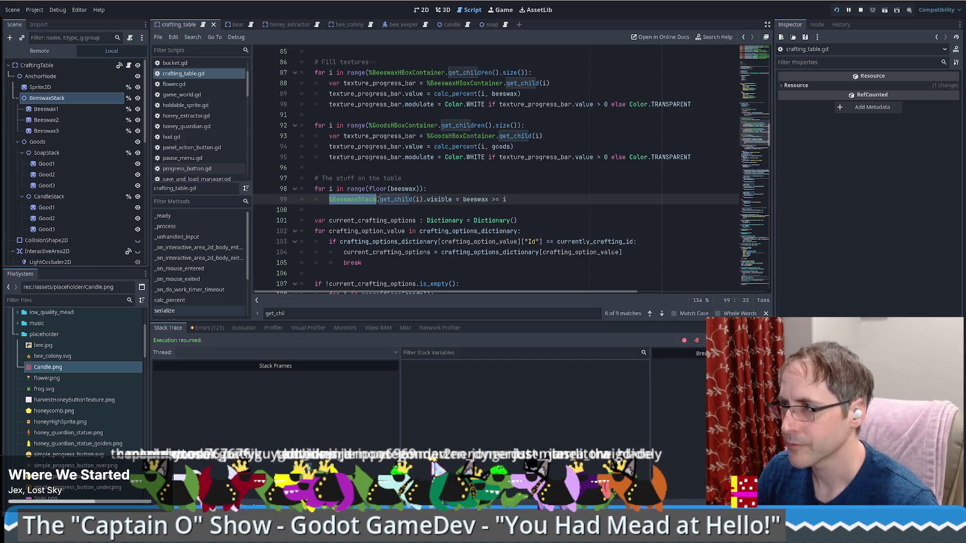
left_click(369, 189)
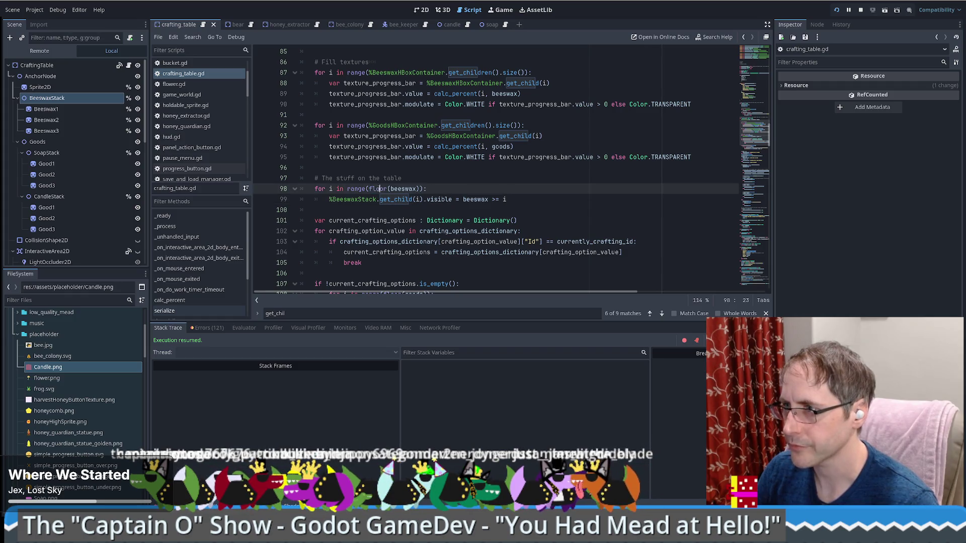
left_click_drag(360, 189, 425, 188)
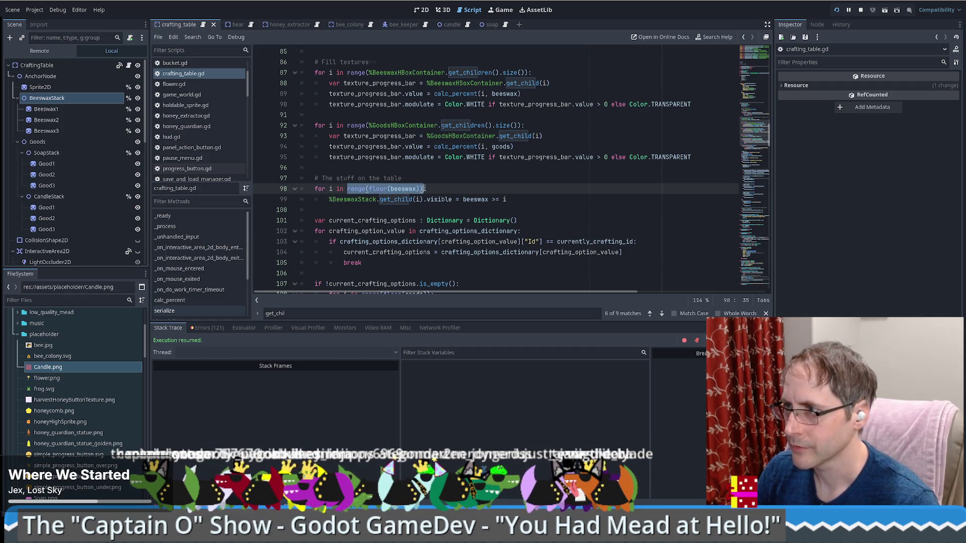
key("ctrl+v")
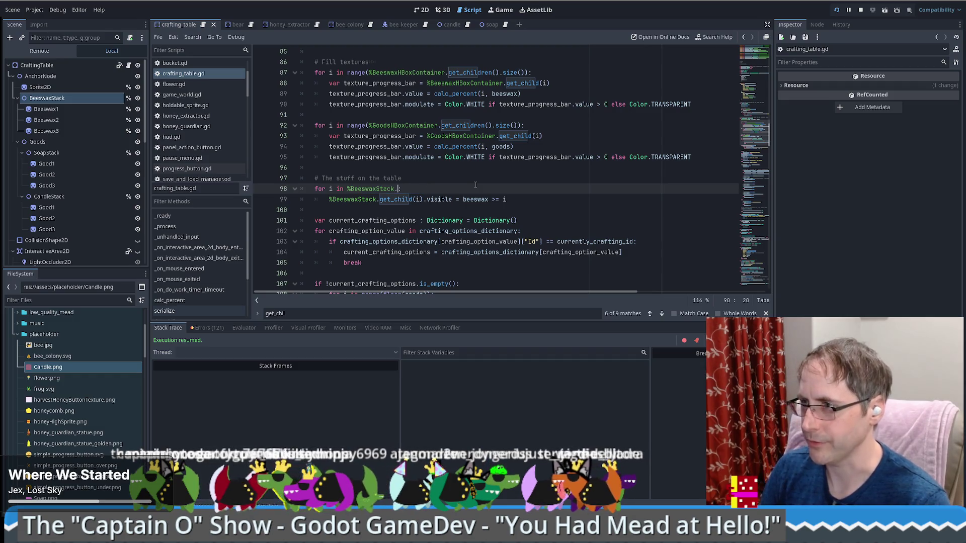
type("get_chil")
key("Return")
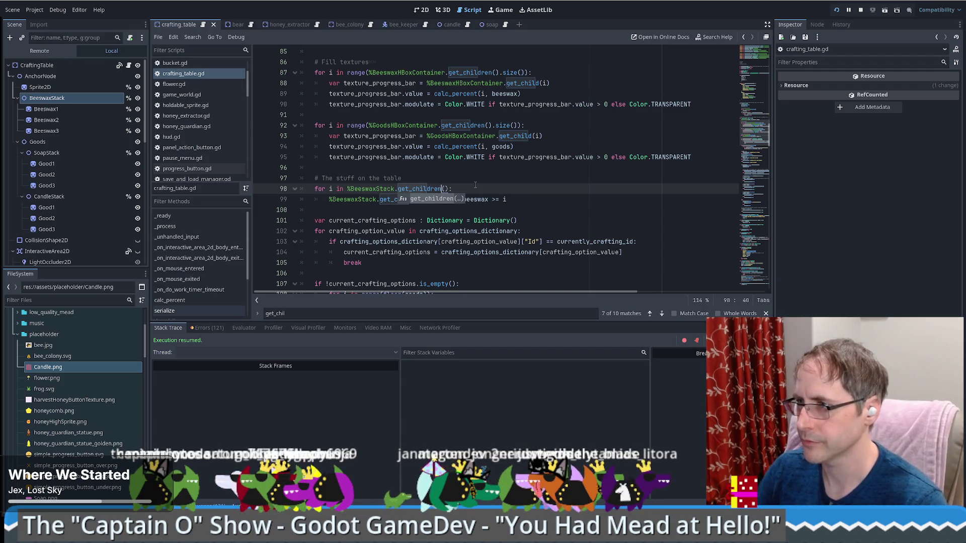
Rename the loop variable to item, use item.visible on line 99, and stop the running game
left_click(331, 189)
type("tem")
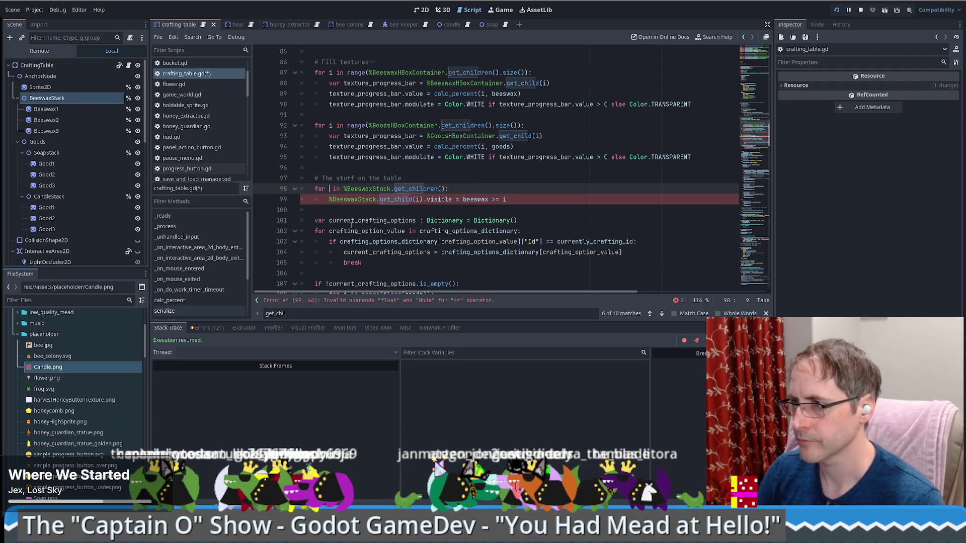
key("Escape")
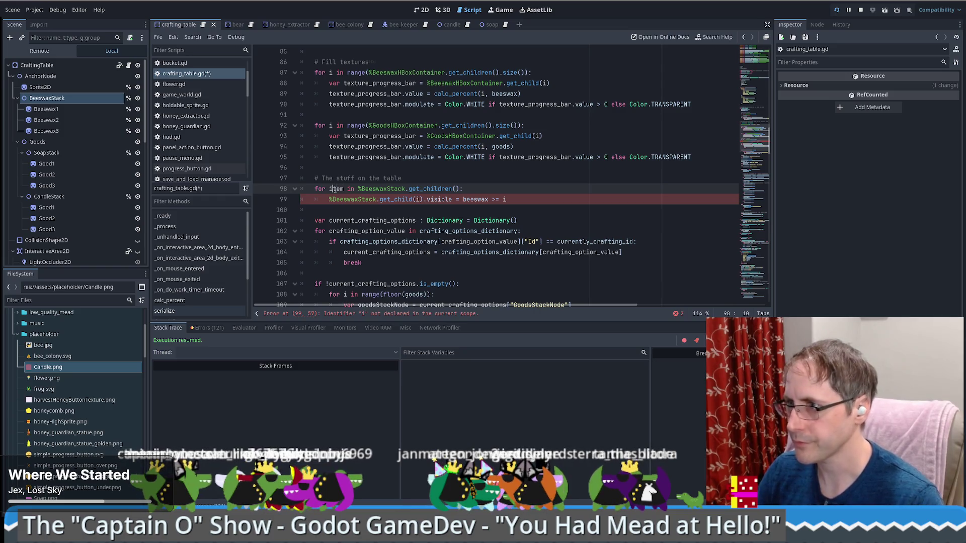
left_click_drag(330, 199, 426, 203)
type("item")
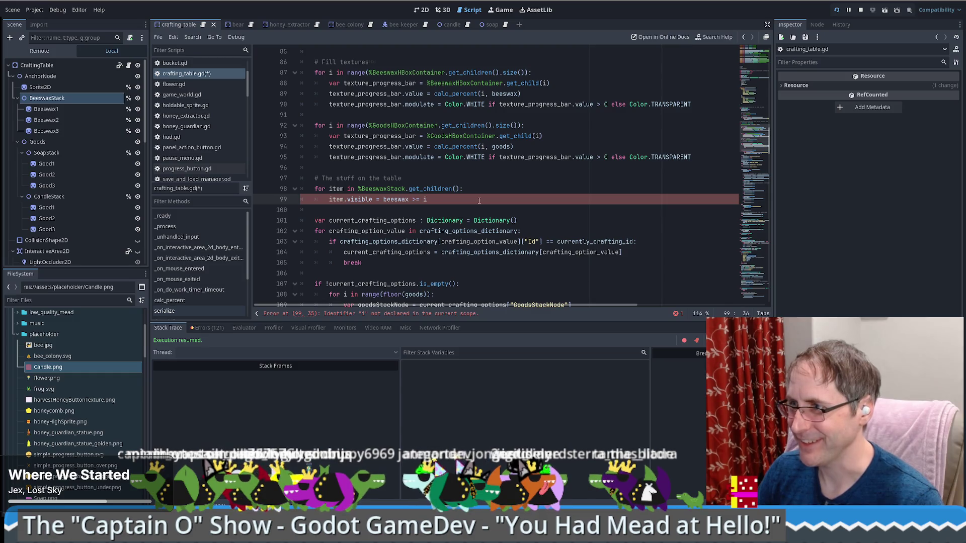
left_click(859, 13)
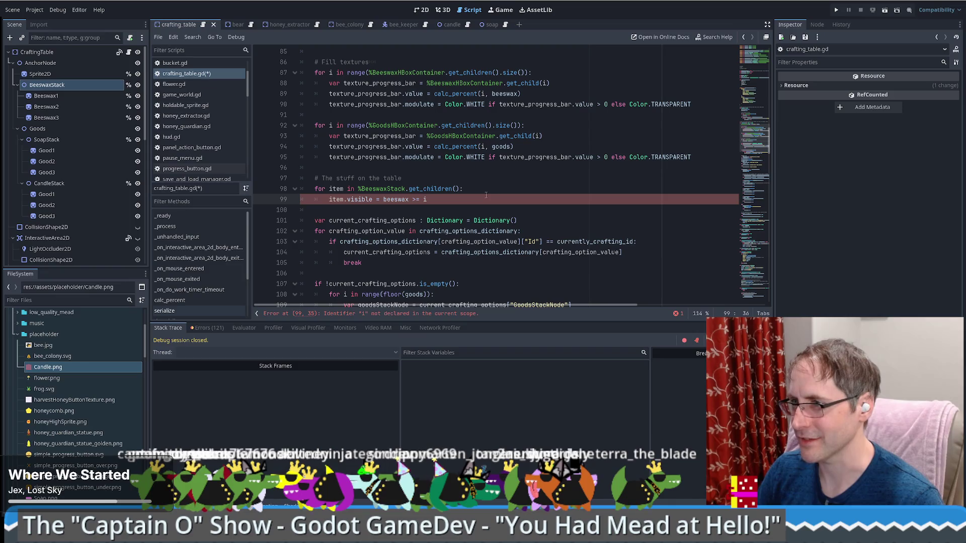
Undo the item edits and make line 98 read for i in range(%BeeswaxStack.get_children()), keeping get_child(i) on line 99
key("ctrl+z")
key("ctrl+z")
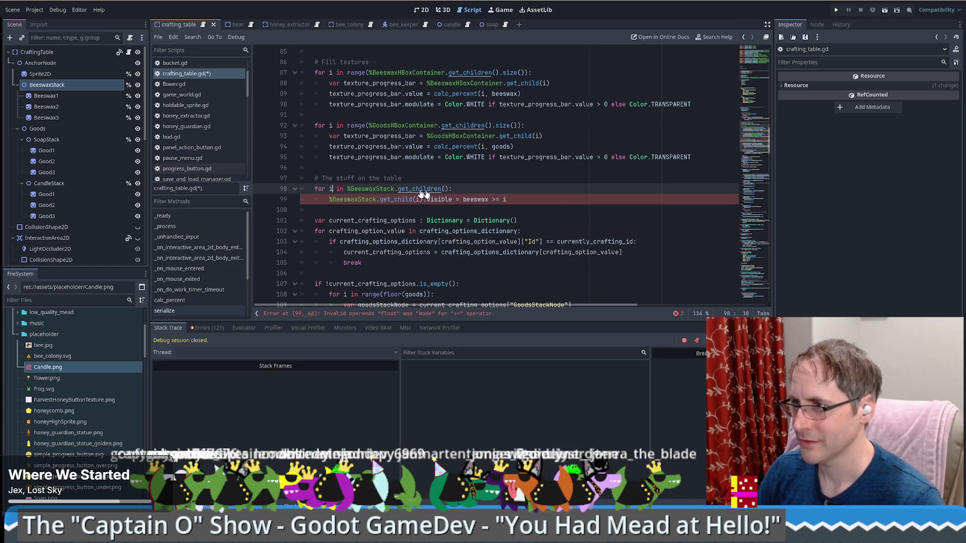
type("range(")
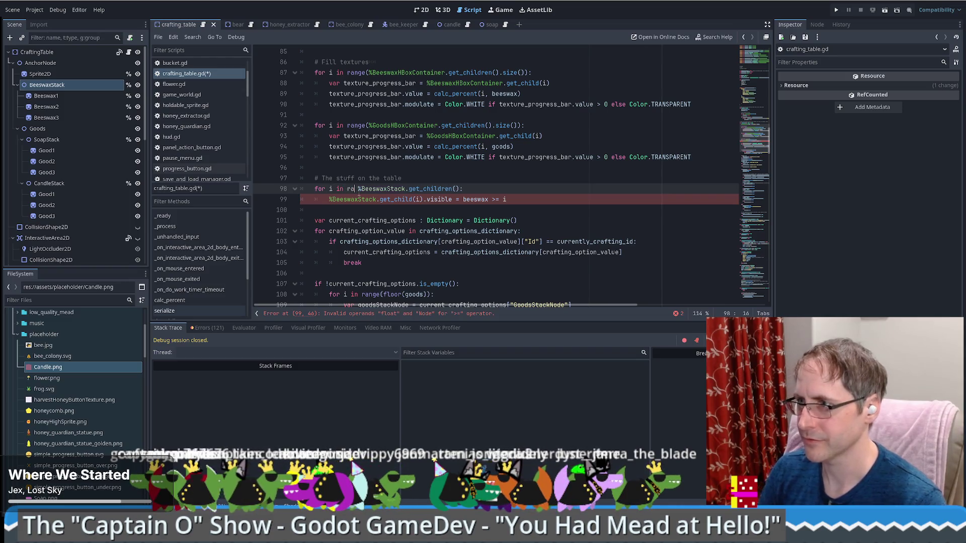
key("End")
key("Left")
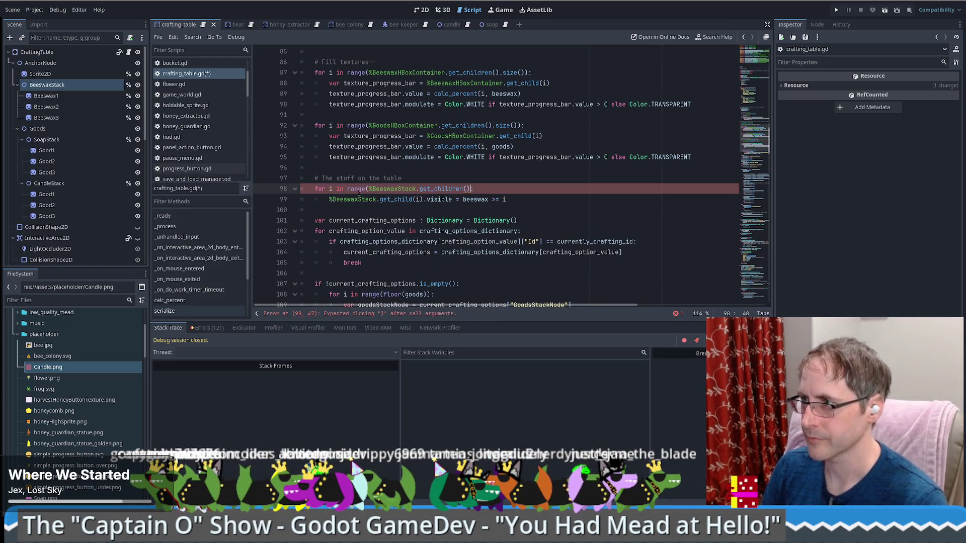
type("):")
key("Return")
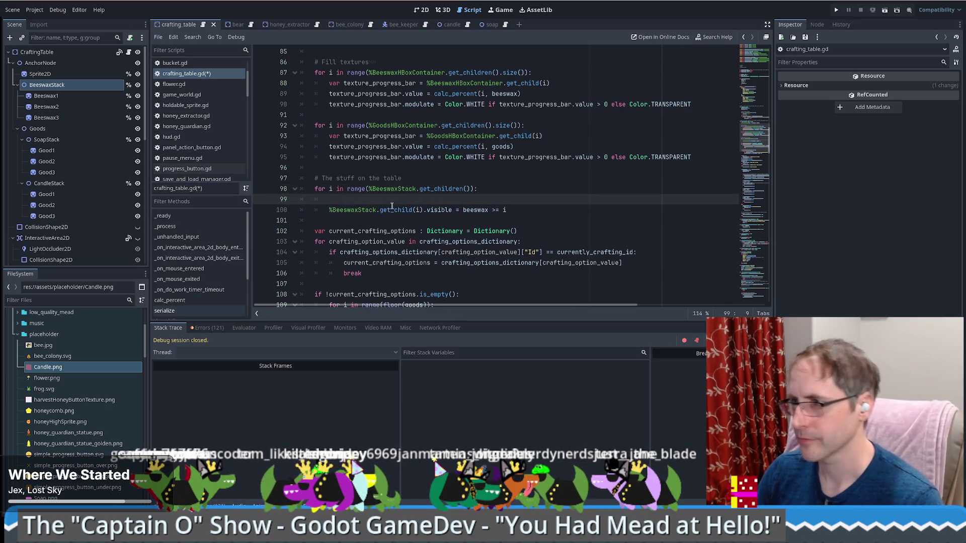
left_click_drag(369, 189, 417, 189)
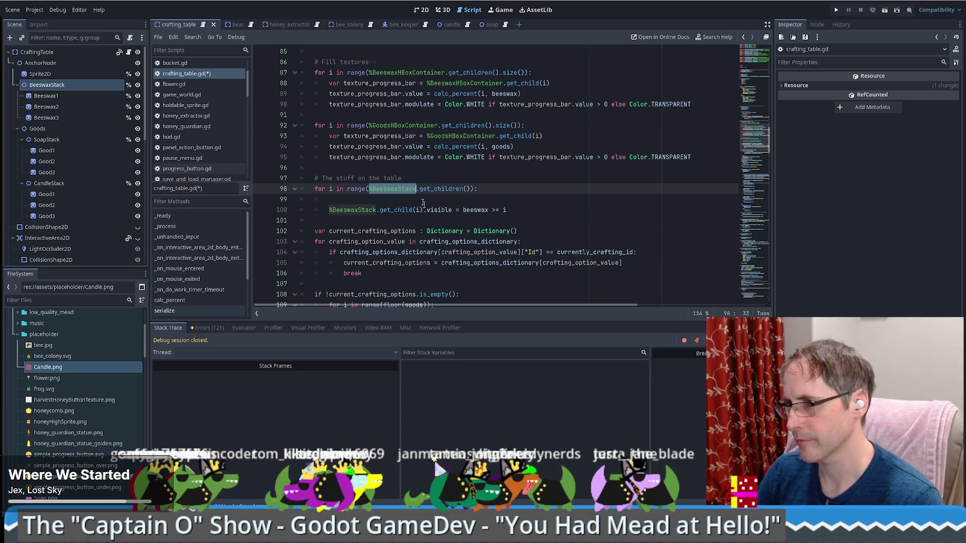
left_click(494, 189)
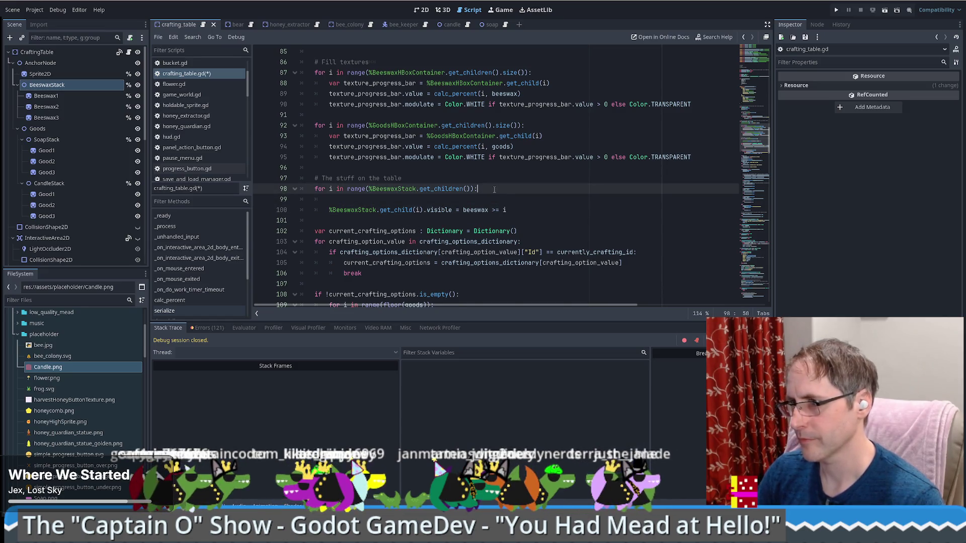
key("Delete")
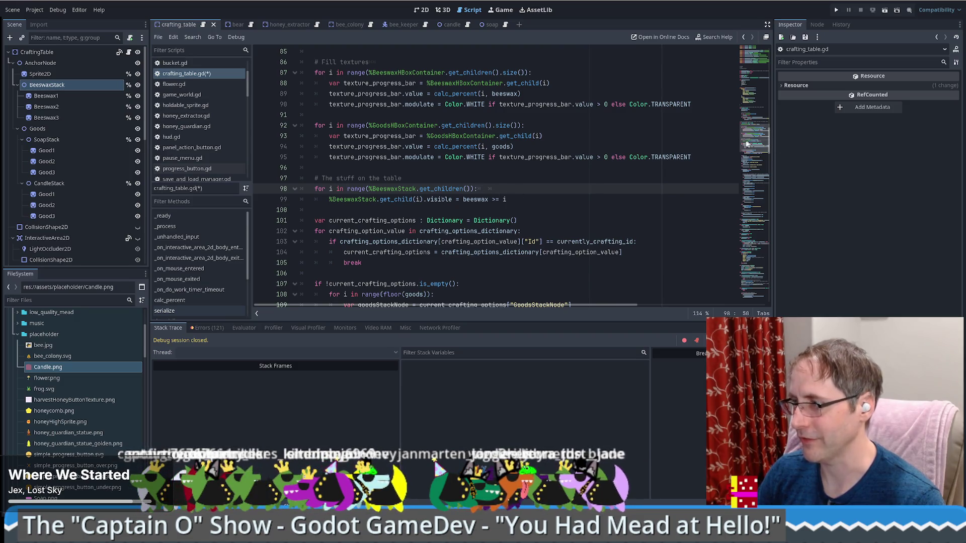
left_click_drag(753, 137, 754, 101)
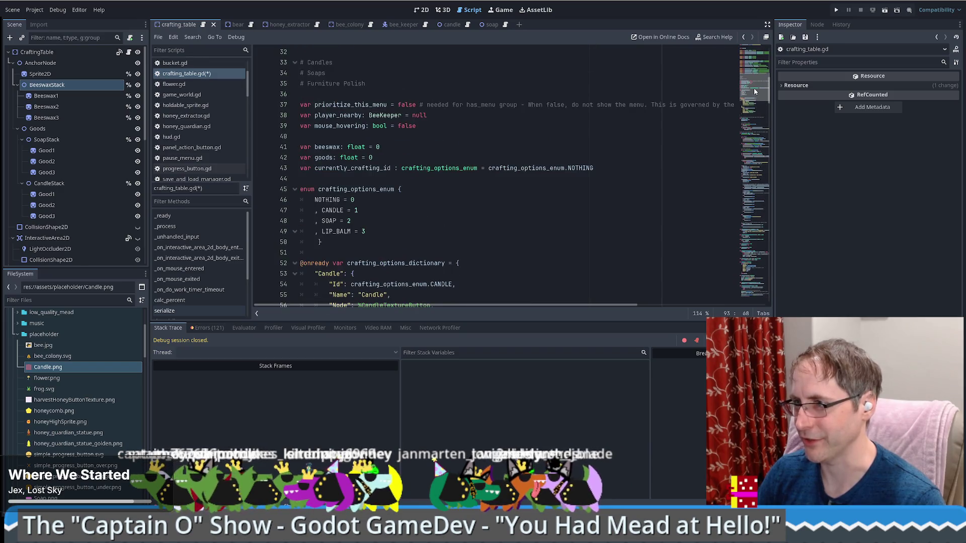
Delete the beeswax and goods hiding loops on lines 74–80, leaving only the two hide() calls
scroll(628, 115, "down", 10)
mouse_move(579, 182)
left_mouse_down()
mouse_move(503, 166)
mouse_move(432, 103)
left_mouse_up()
key("Delete")
key("BackSpace")
scroll(443, 115, "down", 7)
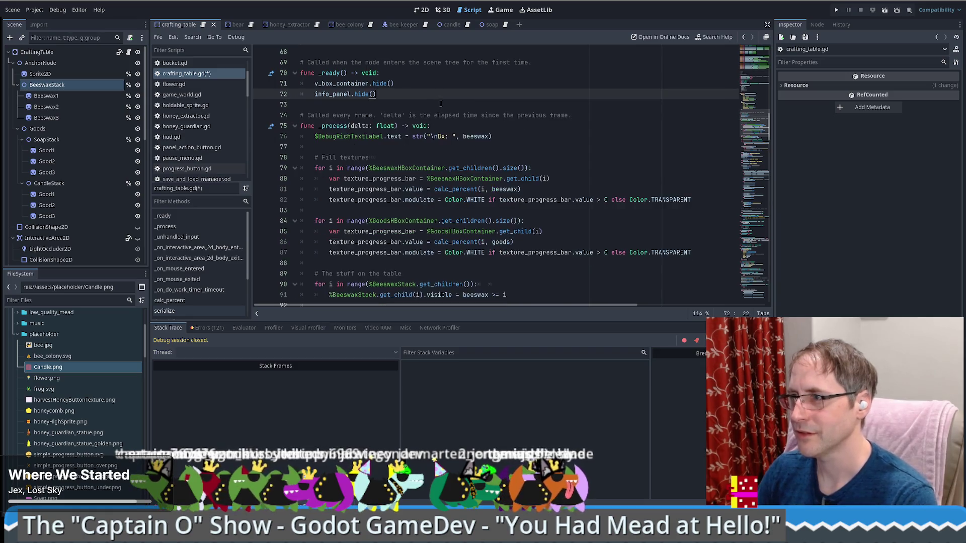
scroll(438, 131, "down", 2)
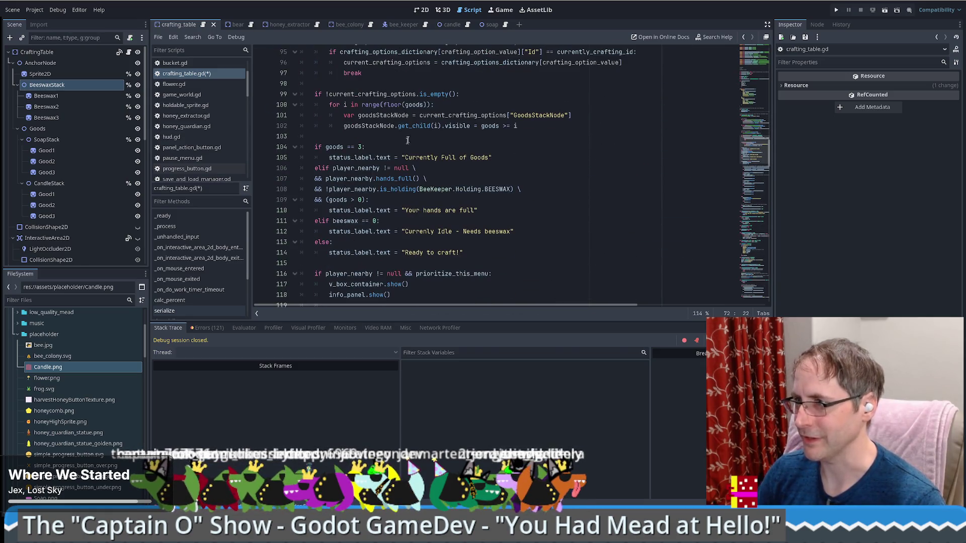